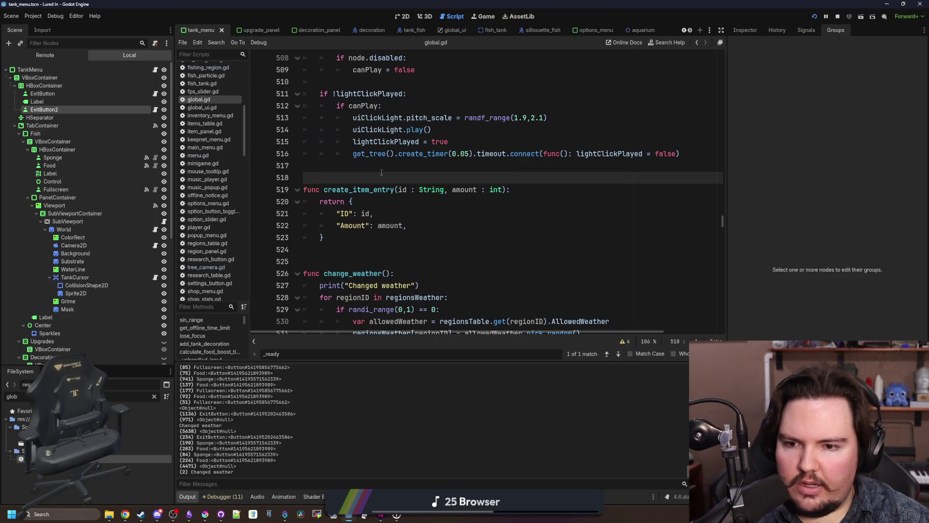
Search global.gd for 'unhandled' to locate the _unhandled_input function.
{"action": "scroll", "coordinate": [558, 245], "scroll_direction": "up", "scroll_amount": 12}
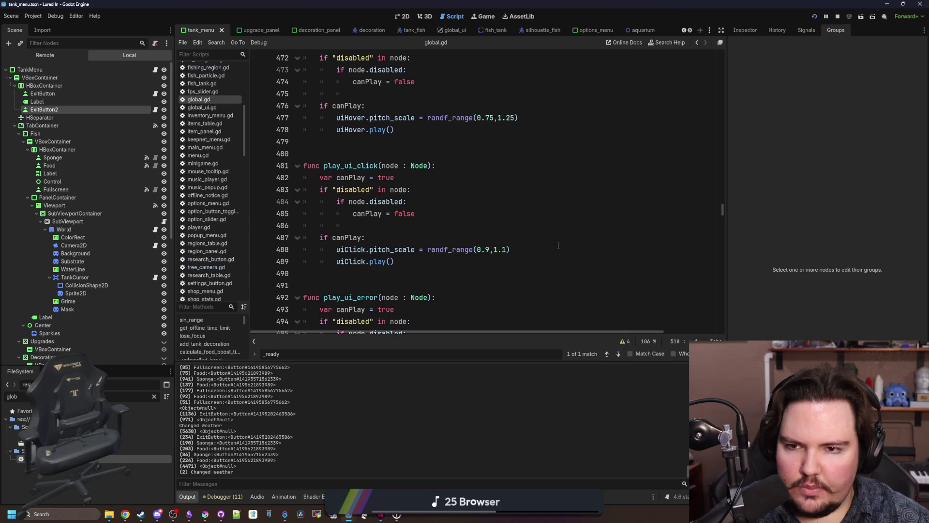
{"action": "scroll", "coordinate": [558, 245], "scroll_direction": "up", "scroll_amount": 20}
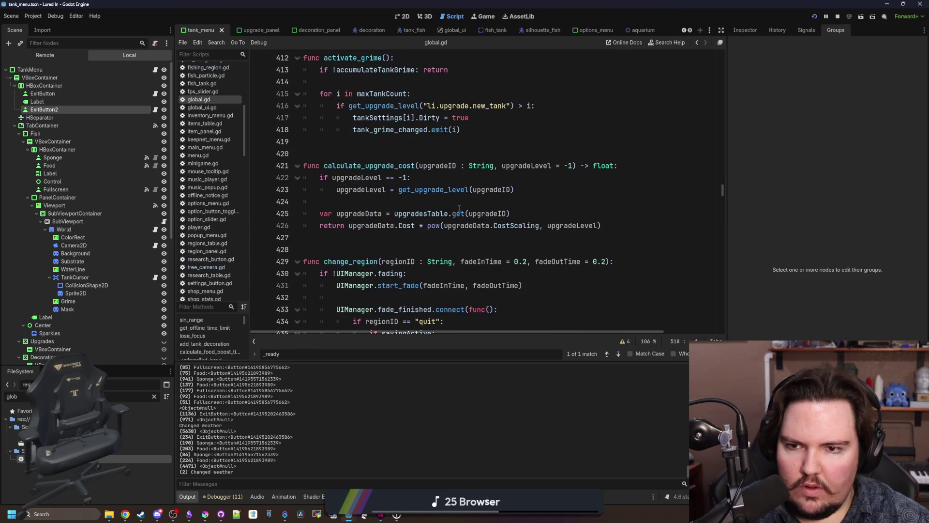
{"action": "scroll", "coordinate": [459, 208], "scroll_direction": "up", "scroll_amount": 20}
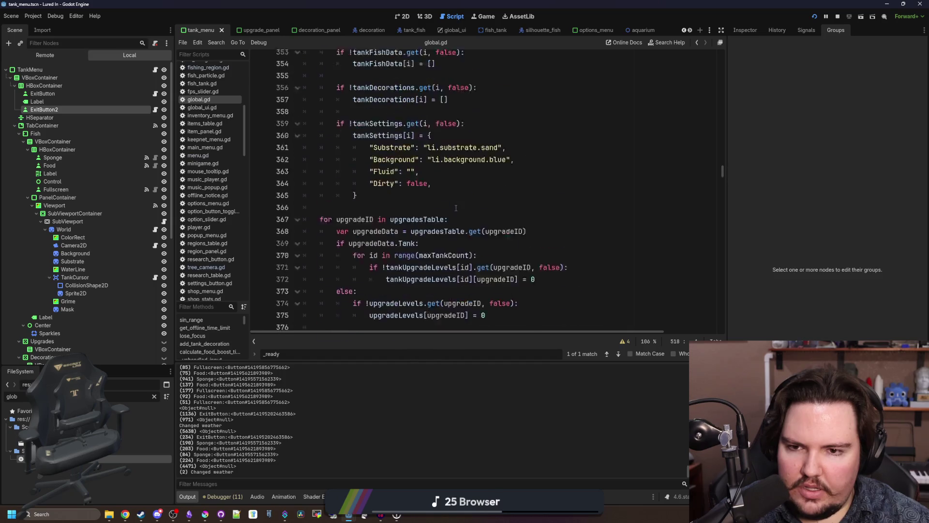
{"action": "scroll", "coordinate": [456, 208], "scroll_direction": "up", "scroll_amount": 14}
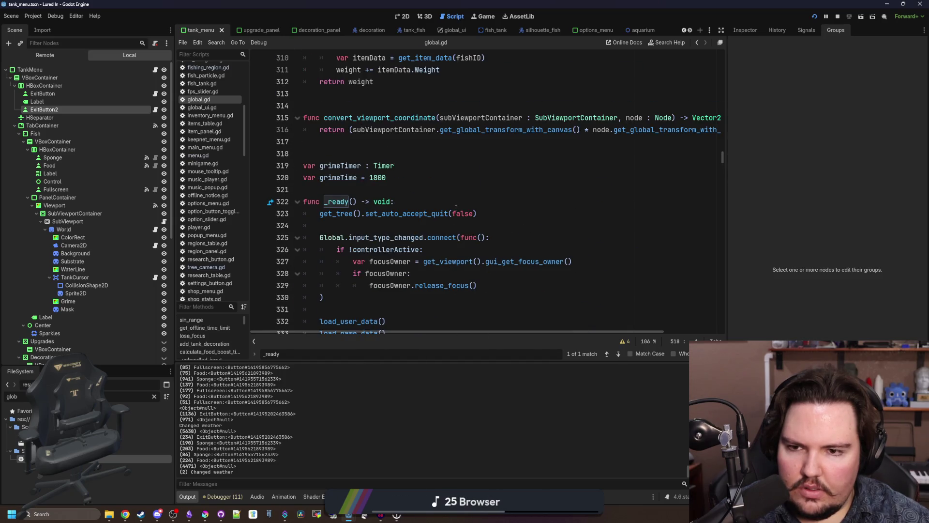
{"action": "scroll", "coordinate": [456, 208], "scroll_direction": "up", "scroll_amount": 6}
{"action": "scroll", "coordinate": [456, 208], "scroll_direction": "up", "scroll_amount": 6}
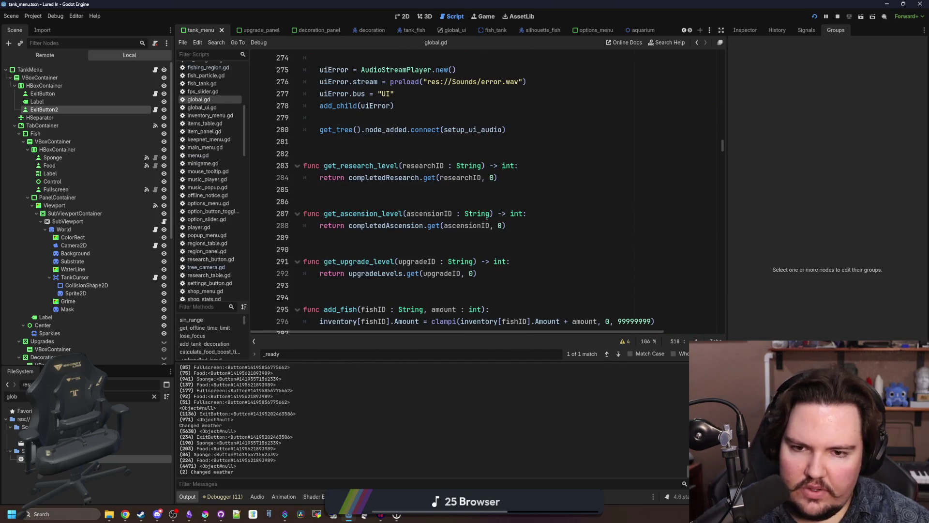
{"action": "left_click", "coordinate": [493, 213]}
{"action": "key", "text": "ctrl+f"}
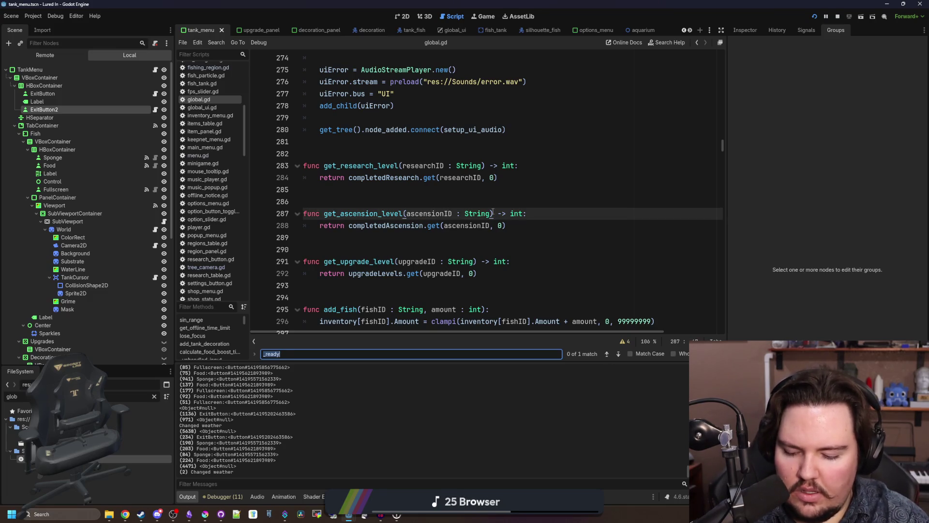
{"action": "type", "text": "unhandled"}
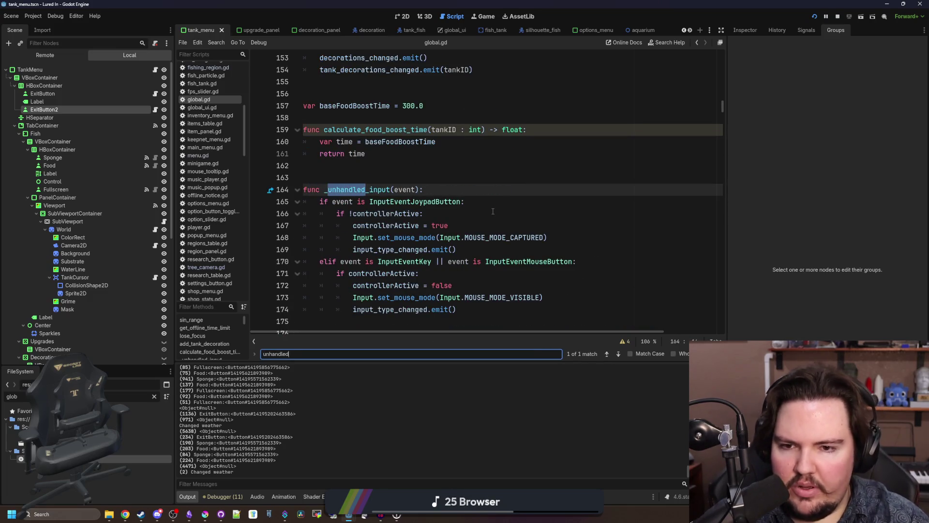
Review _unhandled_input at line 164, stepping the caret through lines 166–171.
{"action": "scroll", "coordinate": [492, 211], "scroll_direction": "down", "scroll_amount": 2}
{"action": "left_click", "coordinate": [492, 211]}
{"action": "scroll", "coordinate": [492, 210], "scroll_direction": "up", "scroll_amount": 2}
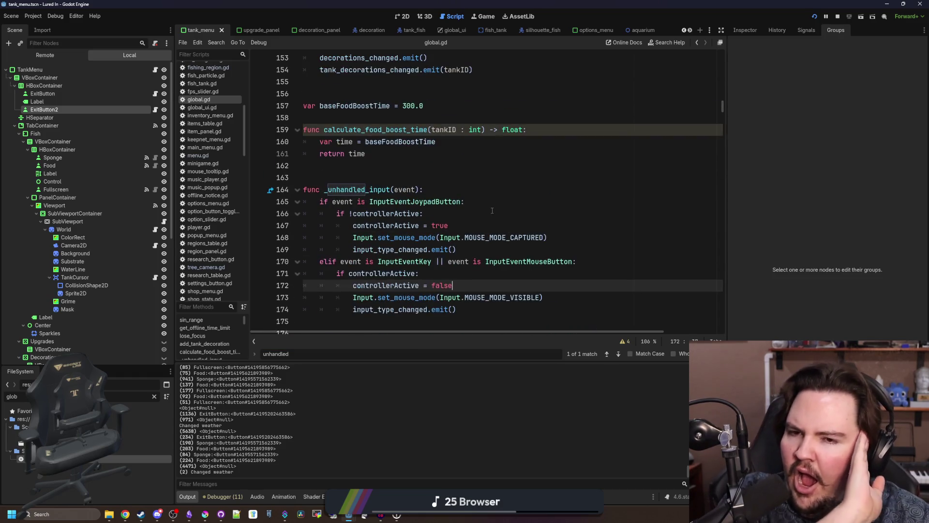
{"action": "left_click", "coordinate": [492, 211]}
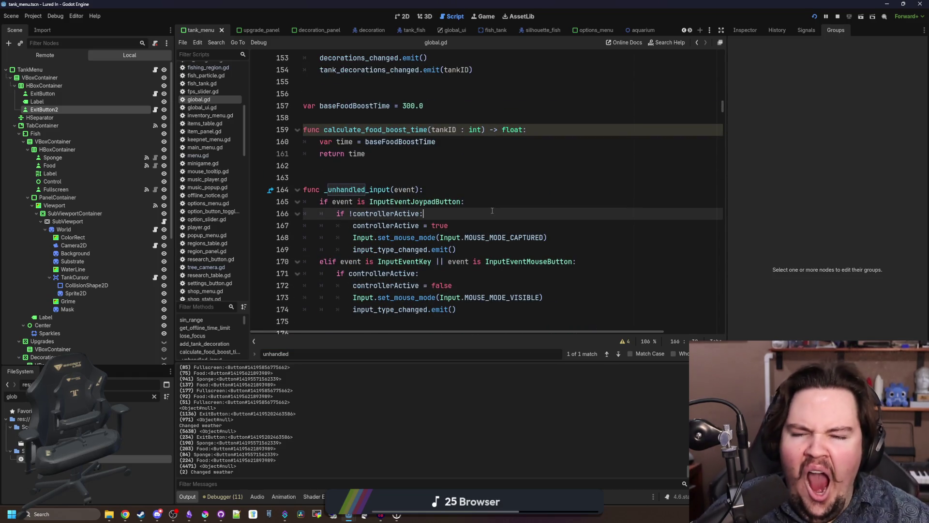
{"action": "scroll", "coordinate": [492, 210], "scroll_direction": "down", "scroll_amount": 1}
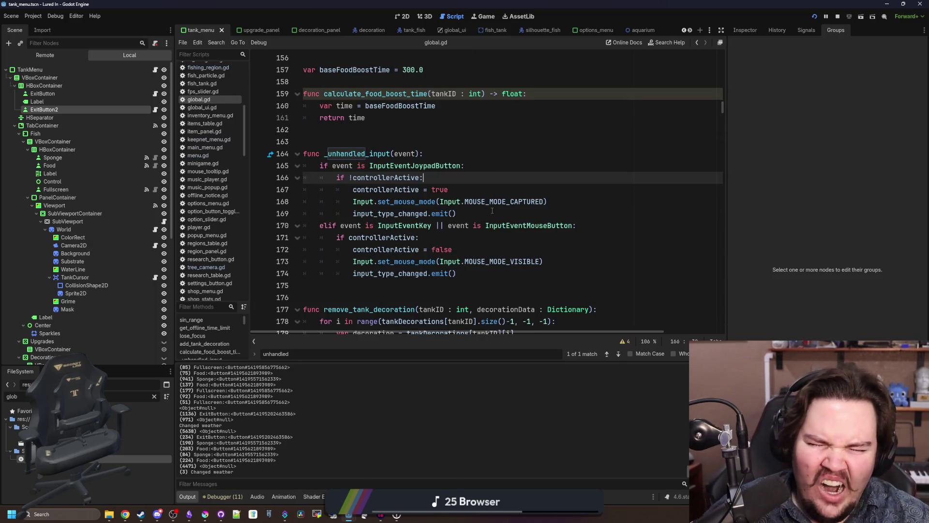
{"action": "left_click", "coordinate": [577, 234]}
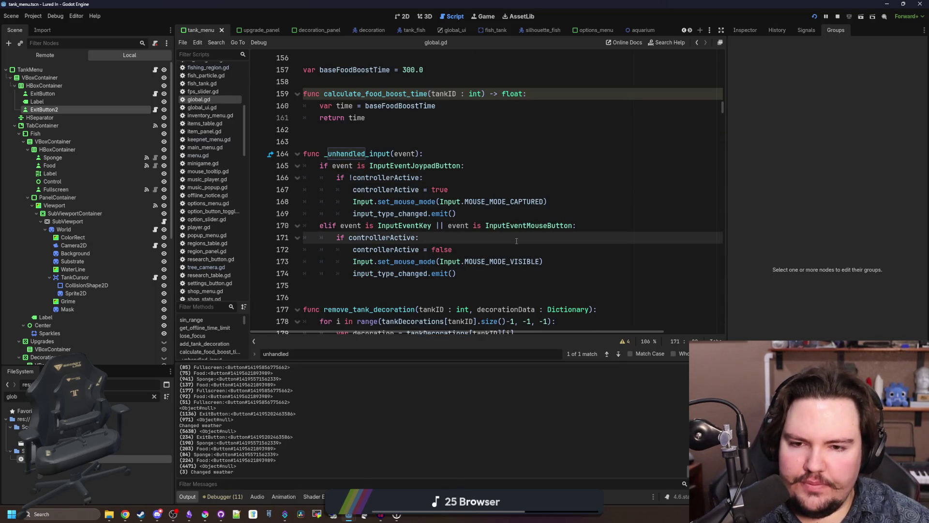
{"action": "left_click", "coordinate": [580, 225]}
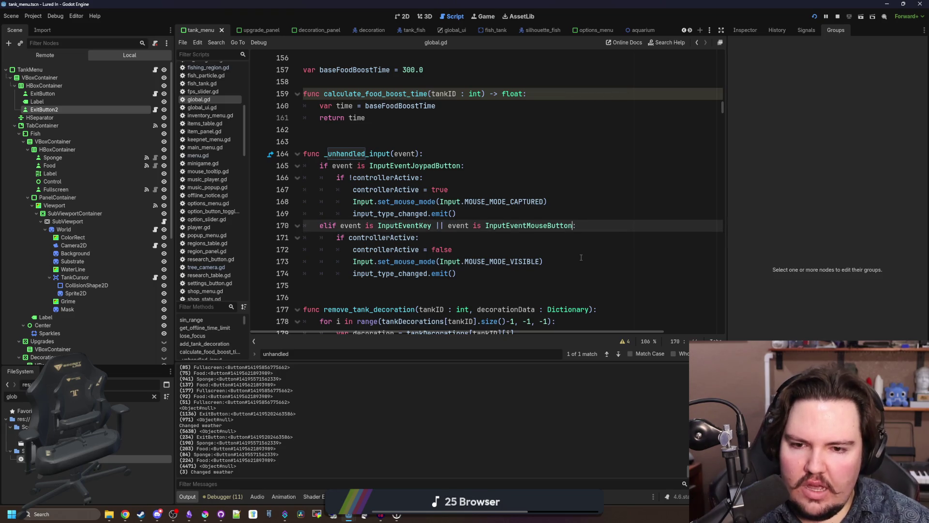
{"action": "left_click", "coordinate": [584, 213]}
{"action": "left_click", "coordinate": [581, 153]}
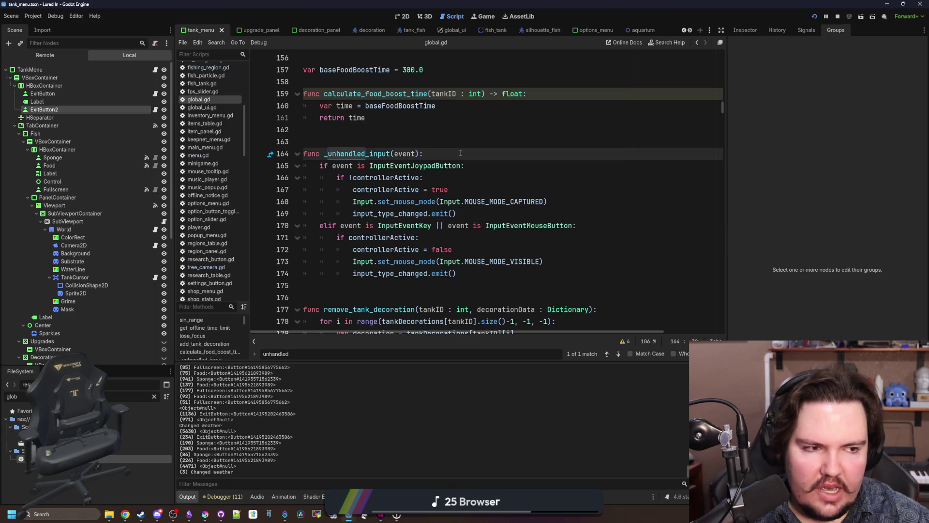
{"action": "mouse_move", "coordinate": [348, 514]}
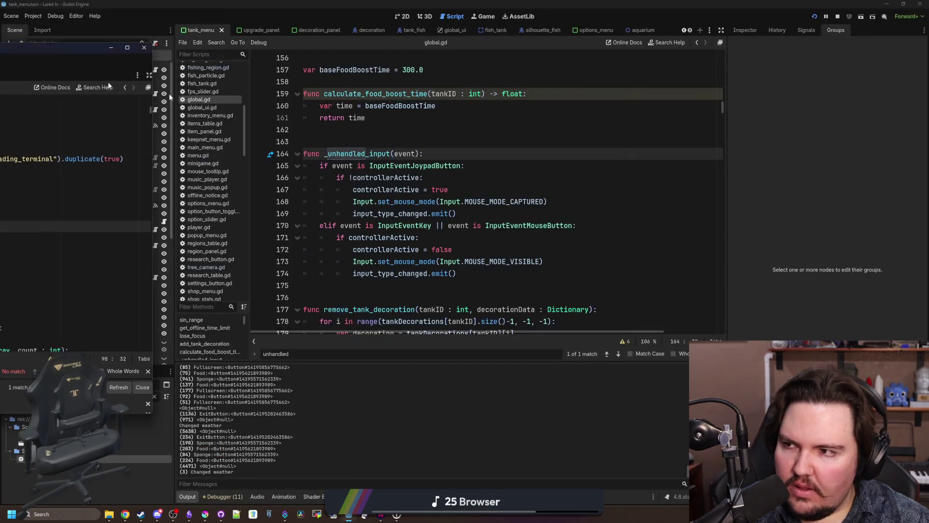
In the Starground project, search all files for 'steamdeck'.
{"action": "left_click", "coordinate": [270, 472]}
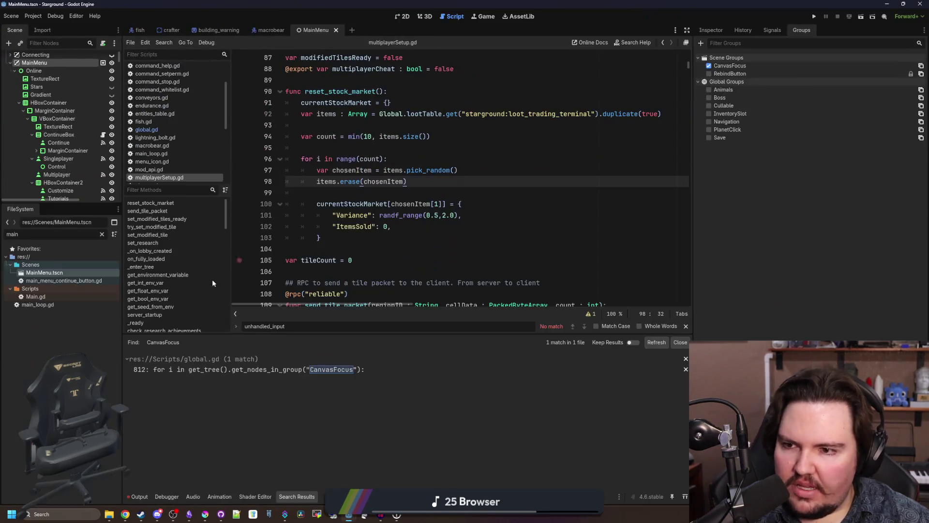
{"action": "double_click", "coordinate": [65, 282]}
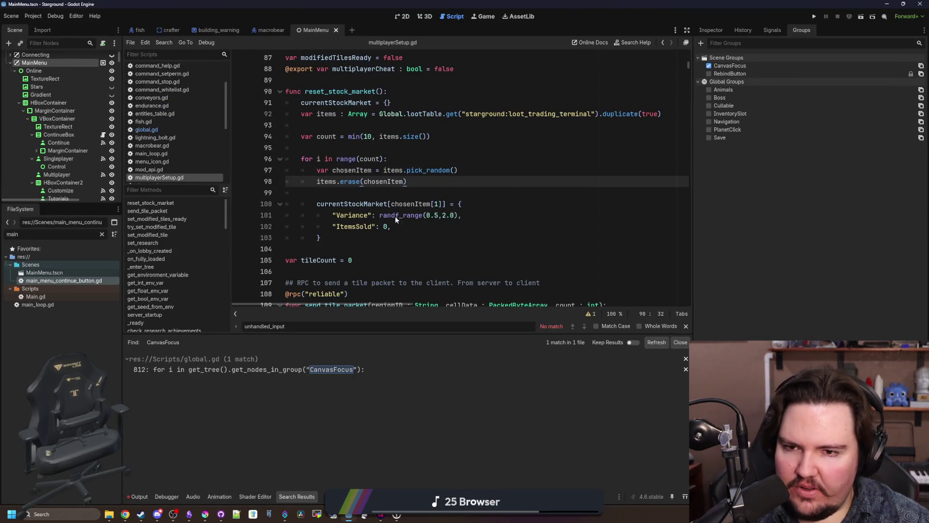
{"action": "type", "text": "steamdeck"}
{"action": "key", "text": "Return"}
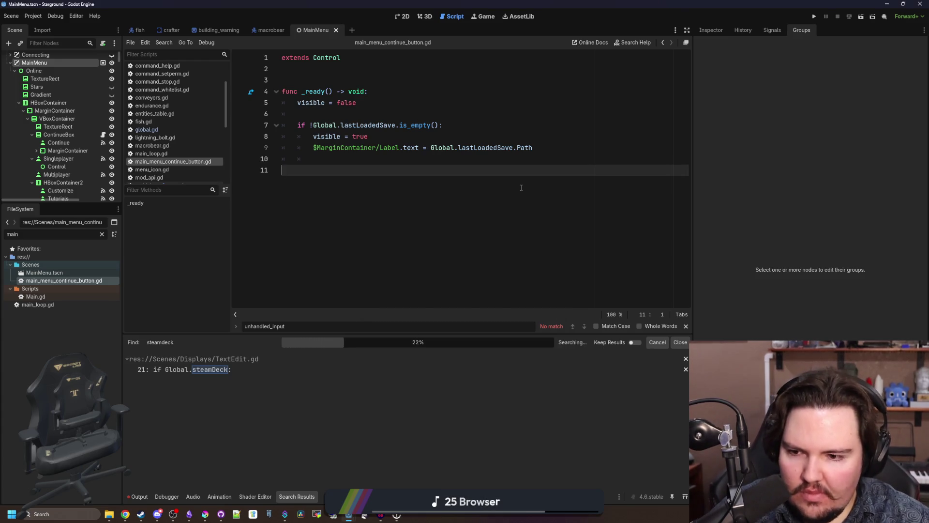
Follow the steamDeck matches to where global.gd sets steamDeck around line 927.
{"action": "left_click", "coordinate": [224, 371]}
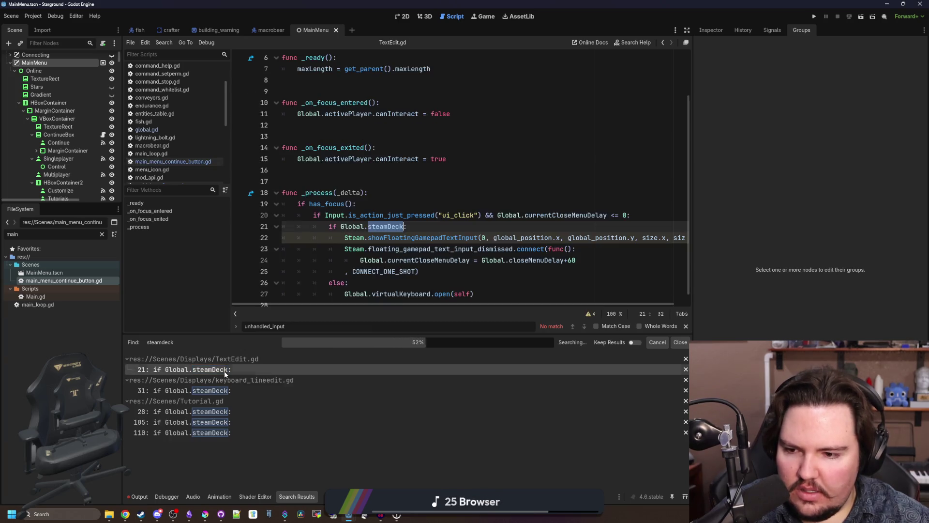
{"action": "left_click", "coordinate": [389, 226], "text": "ctrl"}
{"action": "key", "text": "ctrl+f"}
{"action": "type", "text": "steamdeck"}
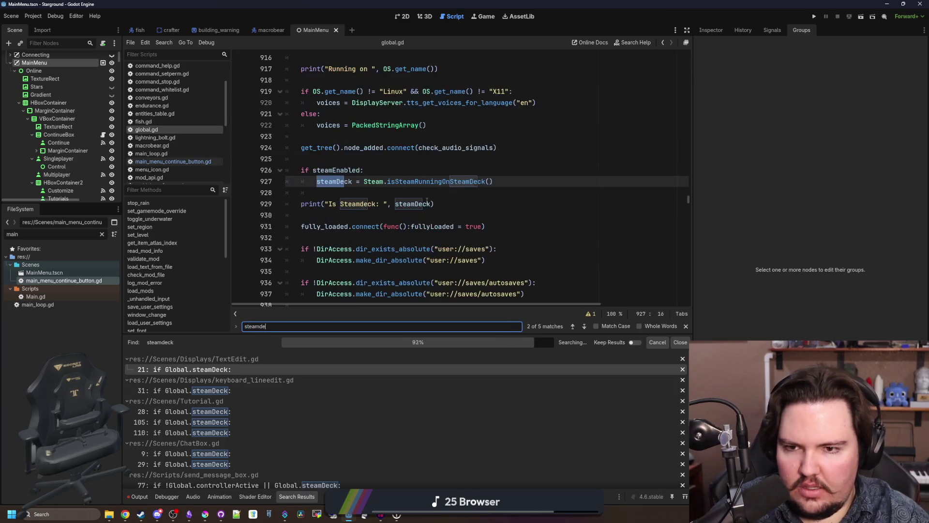
{"action": "left_click", "coordinate": [428, 204]}
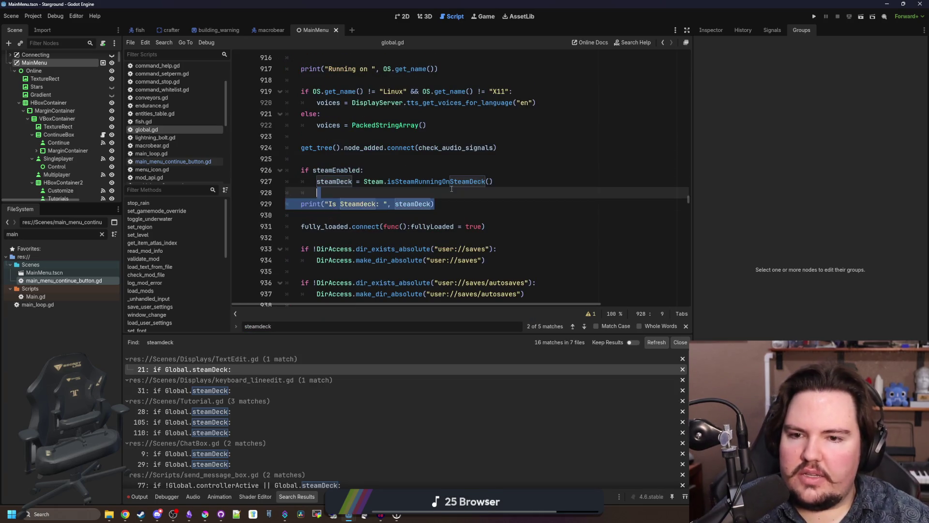
{"action": "left_click", "coordinate": [419, 192]}
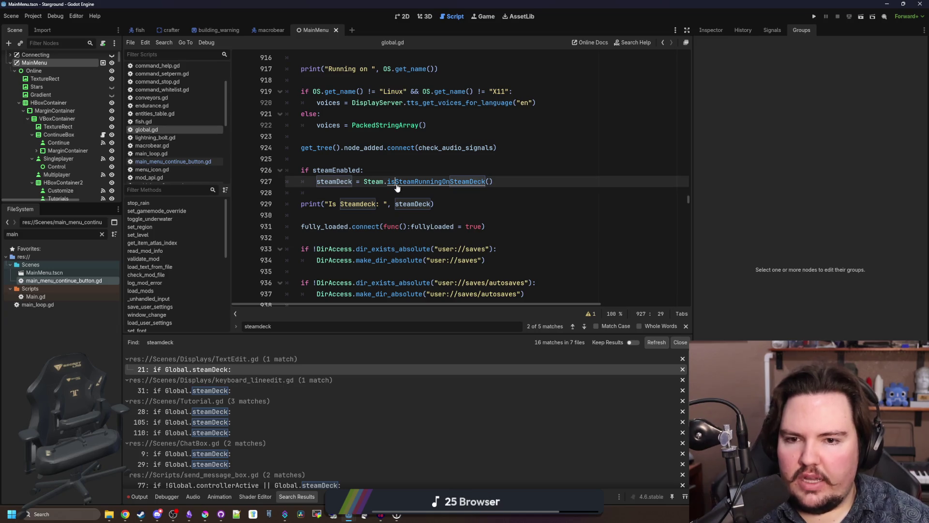
Check the isSteamRunningOnSteamDeck docs, then move the Starground window aside to reveal Lured In.
{"action": "left_click", "coordinate": [395, 182], "text": "ctrl"}
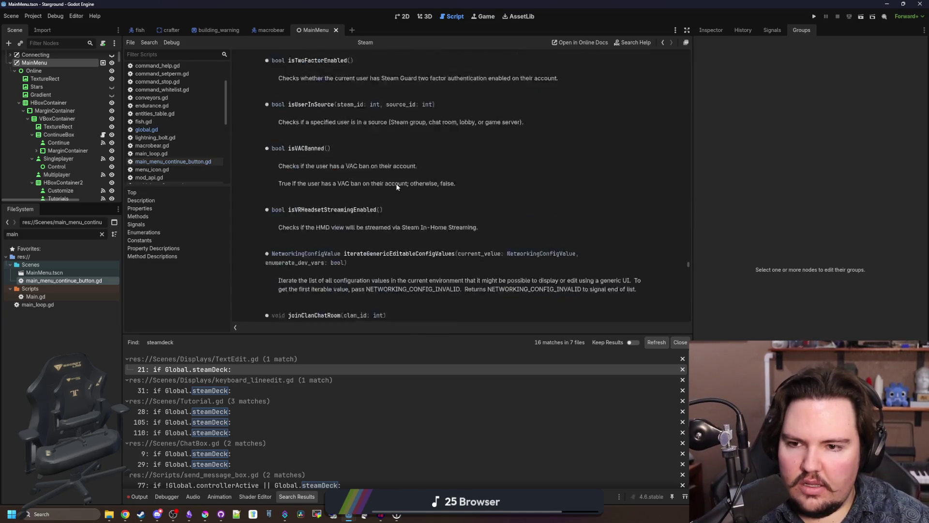
{"action": "key", "text": "alt+Left"}
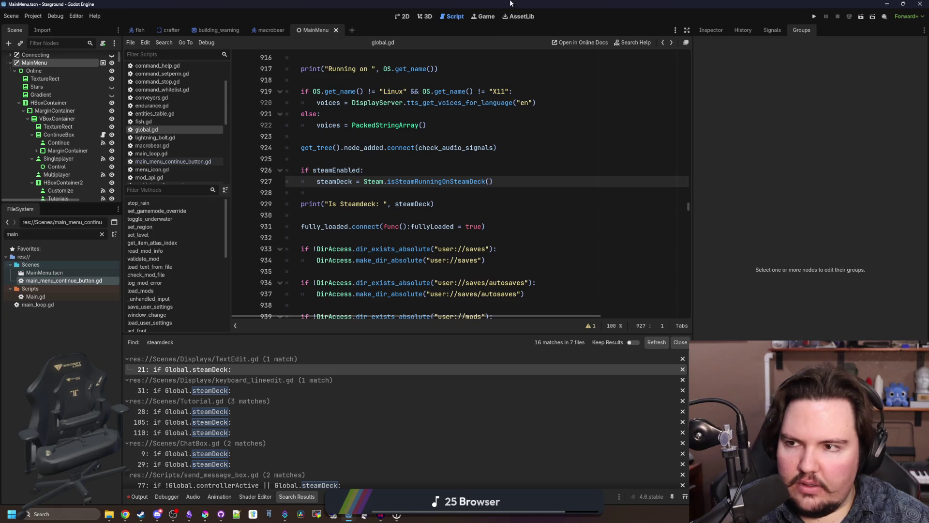
{"action": "left_click_drag", "start_coordinate": [510, 3], "coordinate": [297, 312]}
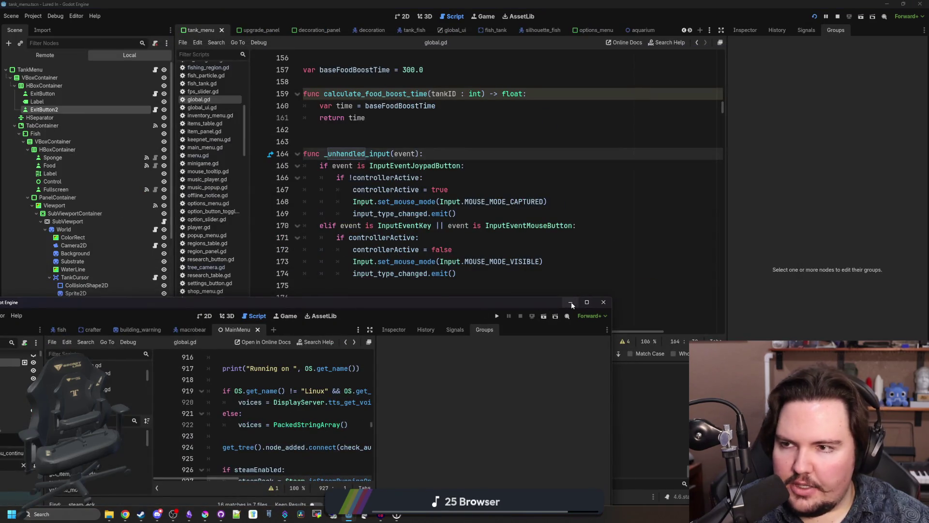
Minimize Starground, place the caret on line 162 of Lured In's global.gd, and save.
{"action": "left_click", "coordinate": [571, 302]}
{"action": "left_click", "coordinate": [358, 286]}
{"action": "left_click", "coordinate": [360, 129]}
{"action": "key", "text": "ctrl+s"}
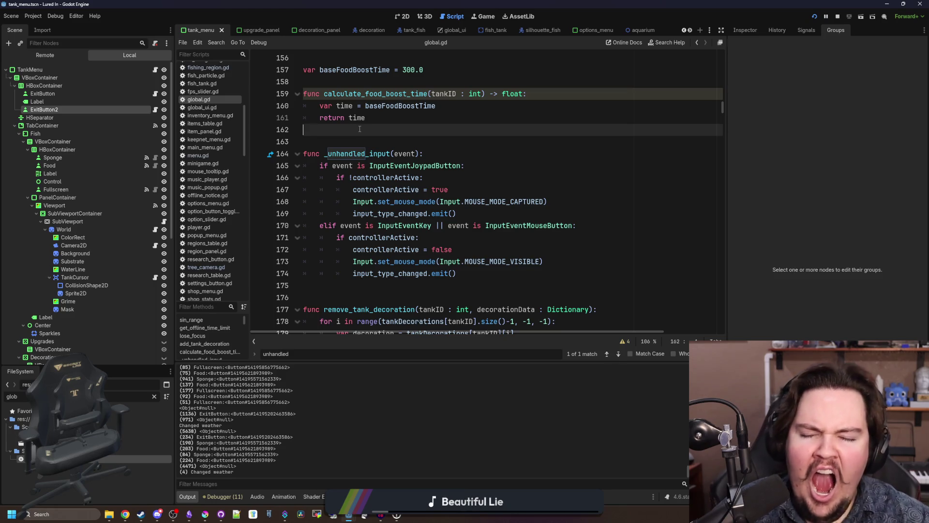
{"action": "scroll", "coordinate": [360, 129], "scroll_direction": "right", "scroll_amount": 2}
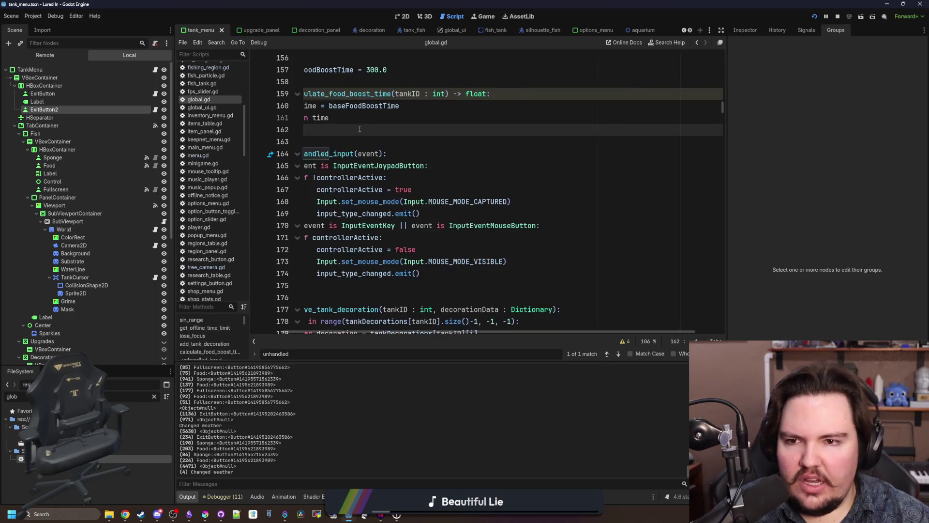
Try Gamepad and DisplayServer calls on line 162, then erase the unfinished call.
{"action": "scroll", "coordinate": [360, 129], "scroll_direction": "left", "scroll_amount": 2}
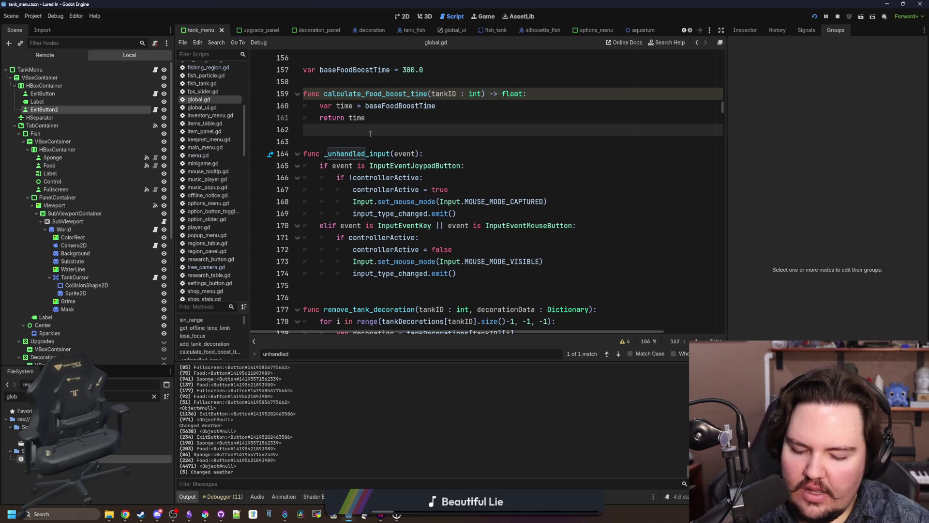
{"action": "type", "text": "Gamepa"}
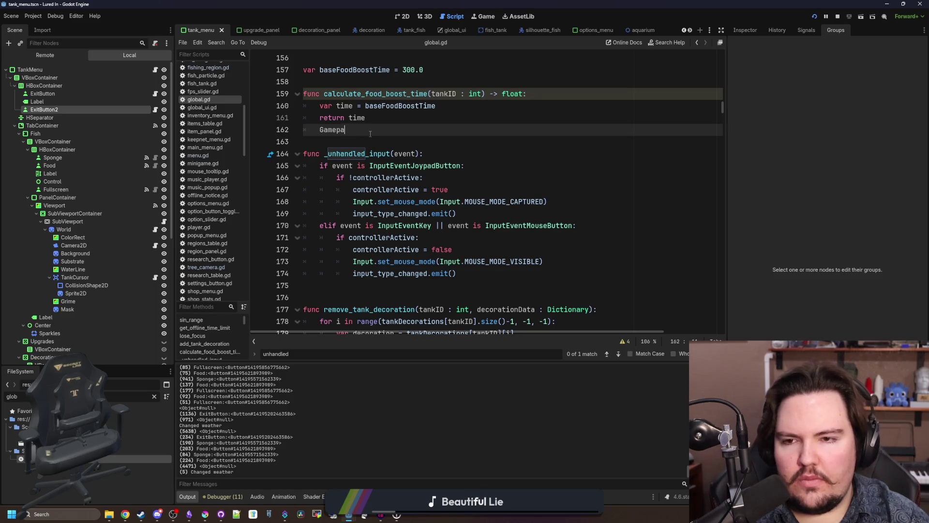
{"action": "key", "text": "BackSpace"}
{"action": "key", "text": "BackSpace"}
{"action": "key", "text": "BackSpace"}
{"action": "type", "text": "DisplayS"}
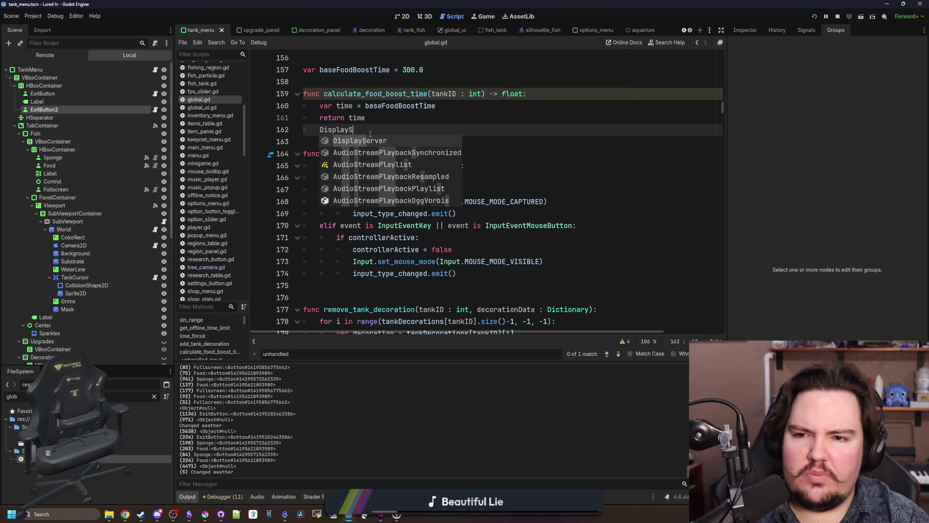
{"action": "key", "text": "Return"}
{"action": "type", "text": ".gamep"}
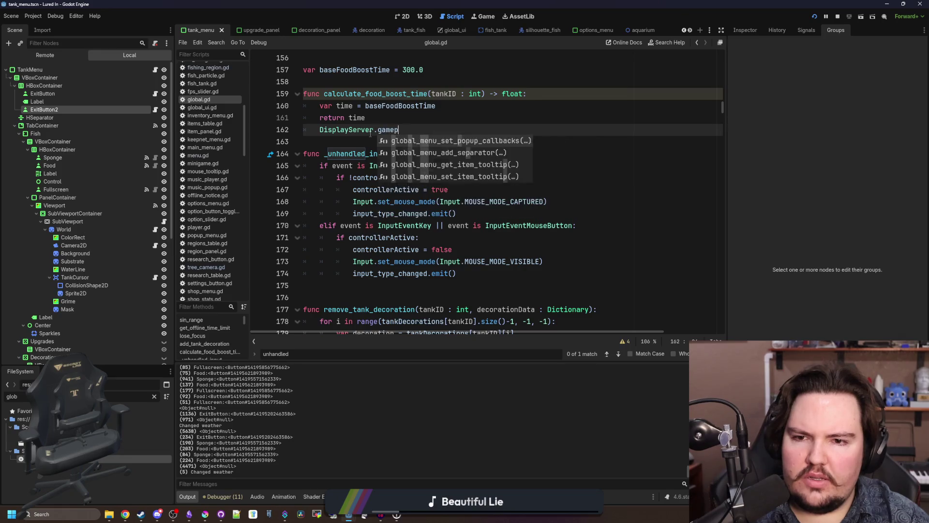
{"action": "key", "text": "BackSpace"}
{"action": "key", "text": "BackSpace"}
{"action": "key", "text": "BackSpace"}
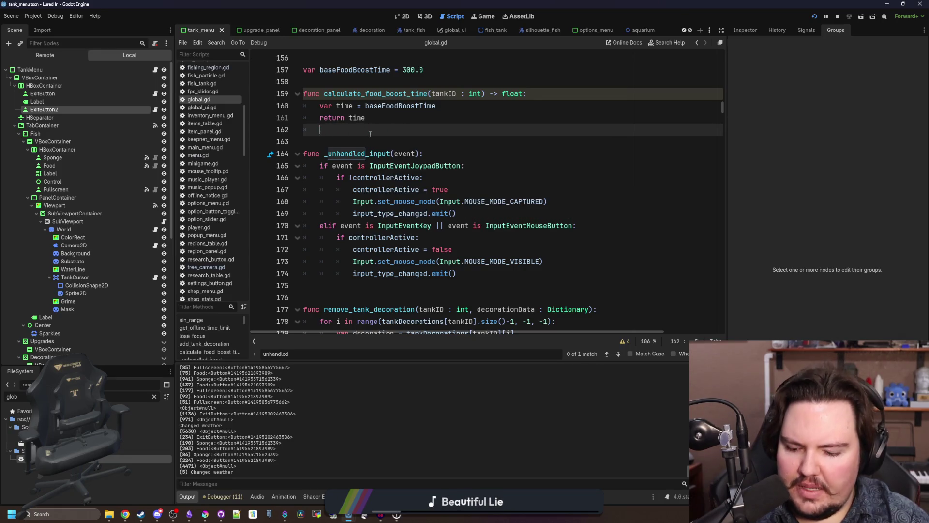
Write Input.vibrate_handheld() via autocomplete and open its documentation.
{"action": "type", "text": "Input.s"}
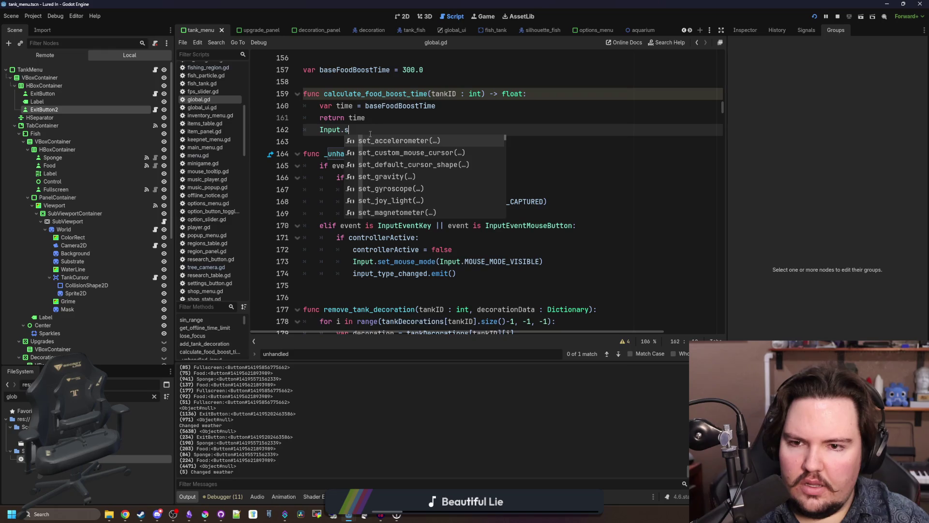
{"action": "type", "text": "et_v"}
{"action": "key", "text": "BackSpace"}
{"action": "key", "text": "BackSpace"}
{"action": "key", "text": "BackSpace"}
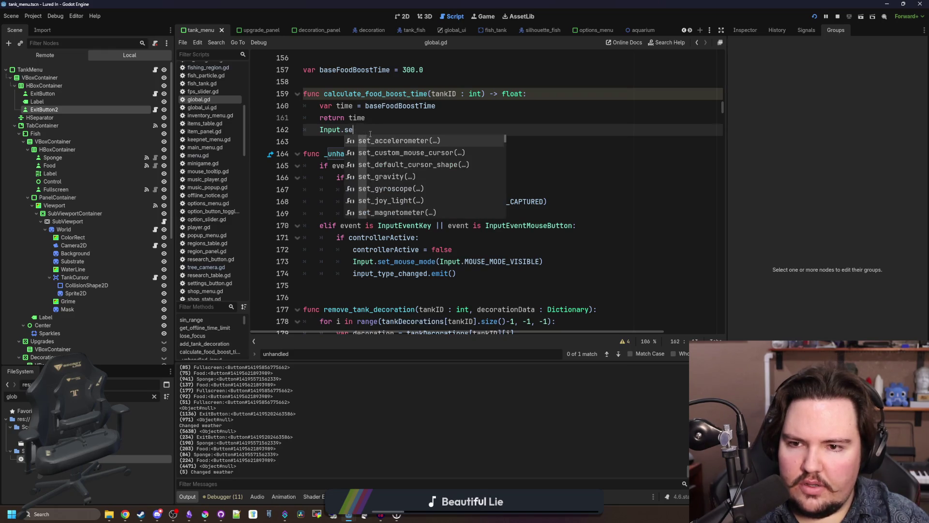
{"action": "type", "text": "vib"}
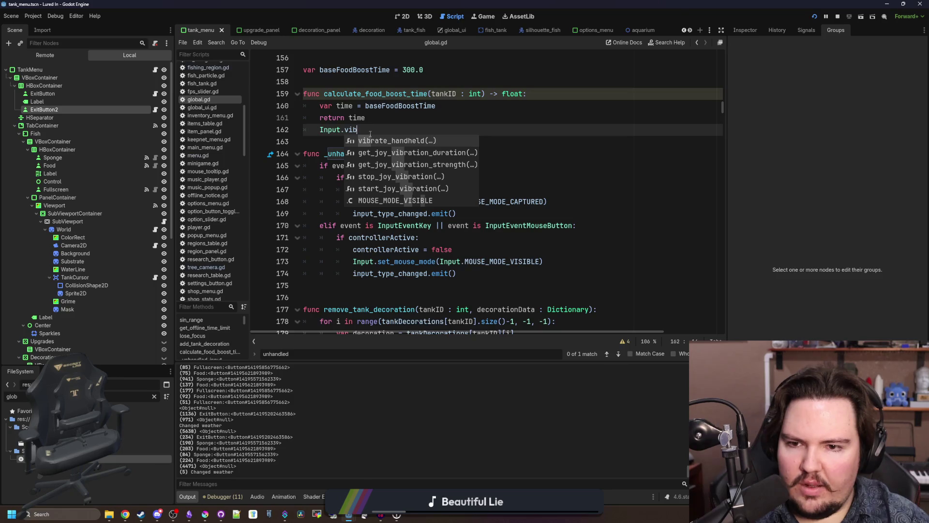
{"action": "key", "text": "Return"}
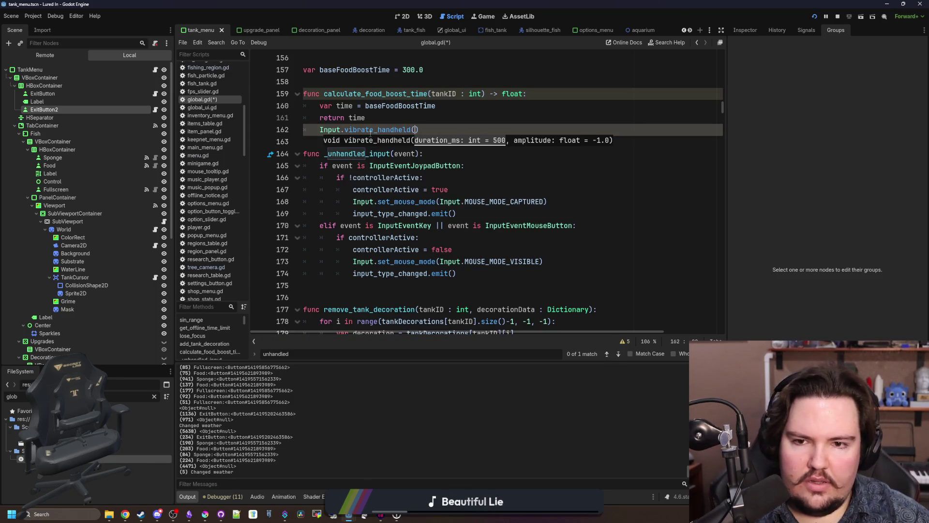
{"action": "left_click", "coordinate": [371, 131], "text": "ctrl"}
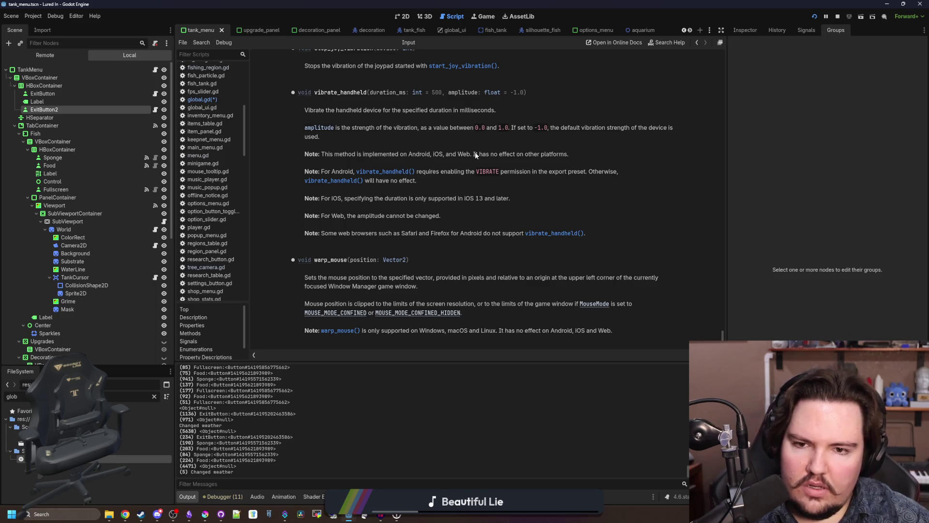
Return to global.gd and replace vibrate_handheld with Input.start_joy_vibration via autocomplete.
{"action": "left_click_drag", "start_coordinate": [475, 152], "coordinate": [396, 153]}
{"action": "left_click", "coordinate": [396, 154]}
{"action": "scroll", "coordinate": [396, 154], "scroll_direction": "up", "scroll_amount": 3}
{"action": "key", "text": "alt+Left"}
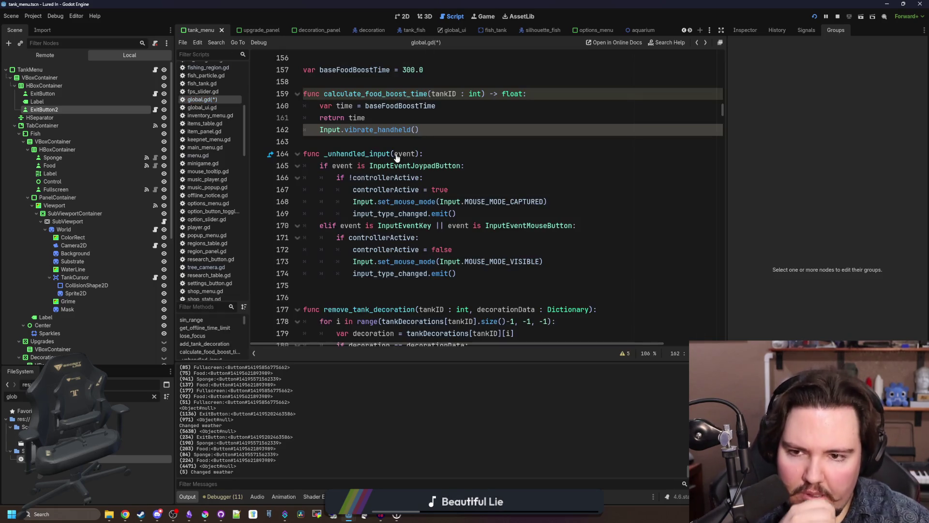
{"action": "key", "text": "BackSpace"}
{"action": "key", "text": "BackSpace"}
{"action": "key", "text": "BackSpace"}
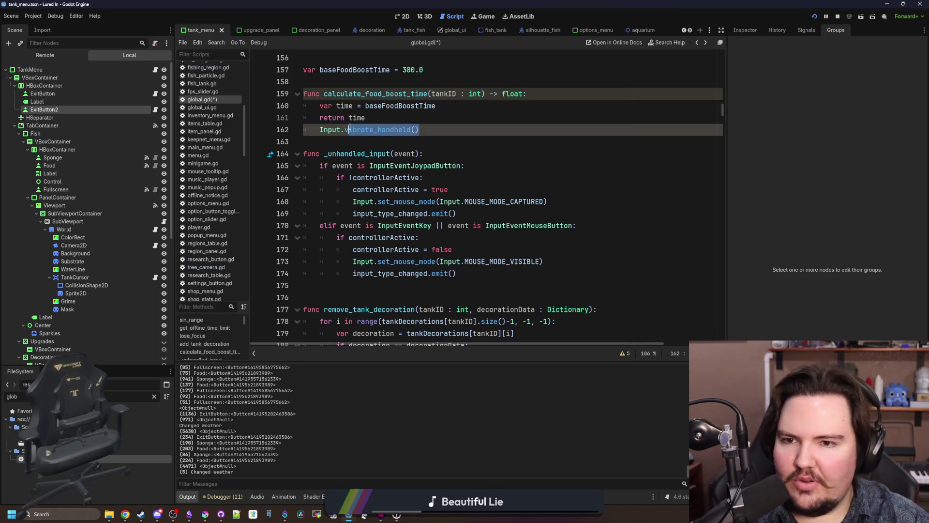
{"action": "key", "text": "ctrl+space"}
{"action": "type", "text": "vib"}
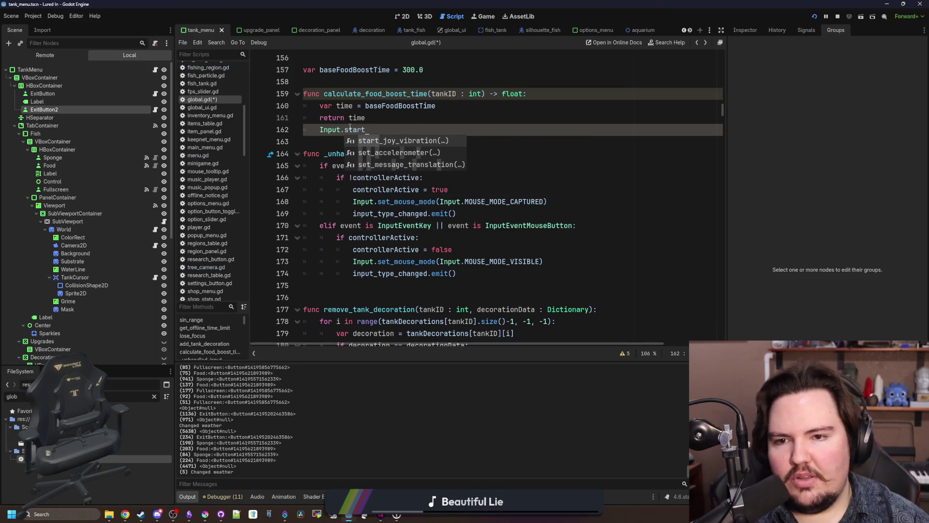
{"action": "key", "text": "Return"}
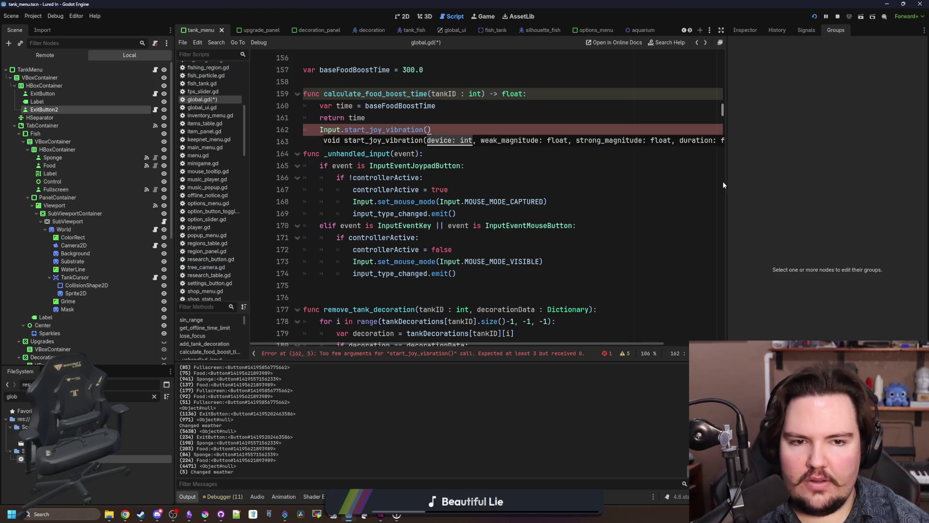
Enter the first arguments (0, 1) while consulting the start_joy_vibration documentation.
{"action": "left_click_drag", "start_coordinate": [725, 181], "coordinate": [847, 180]}
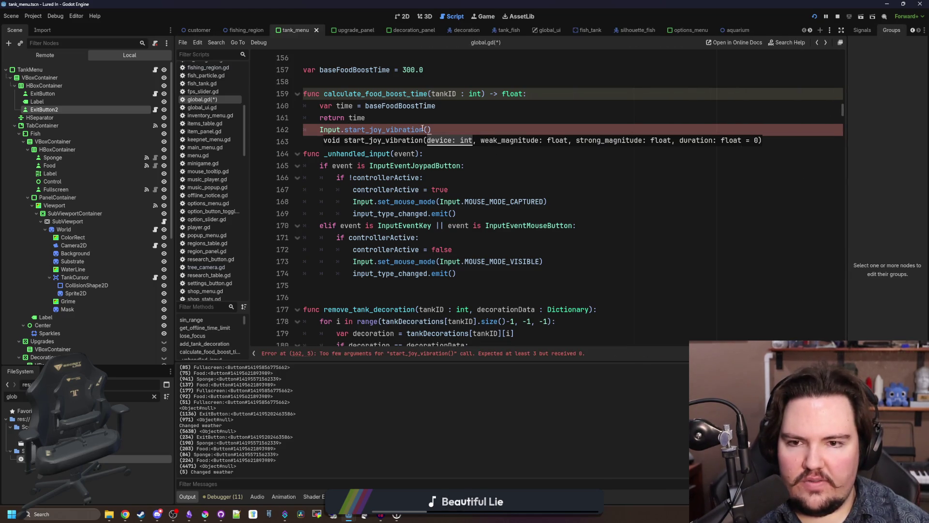
{"action": "type", "text": "0,"}
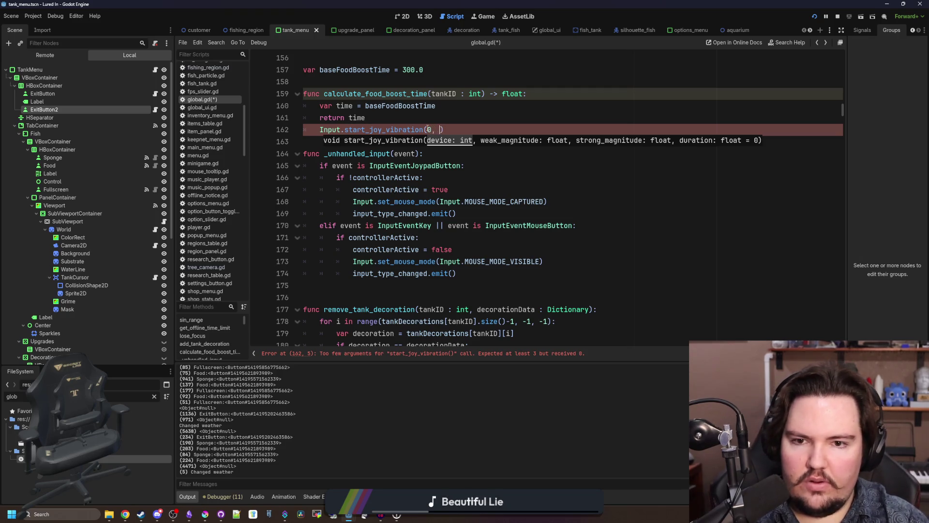
{"action": "left_click", "coordinate": [401, 130], "text": "ctrl"}
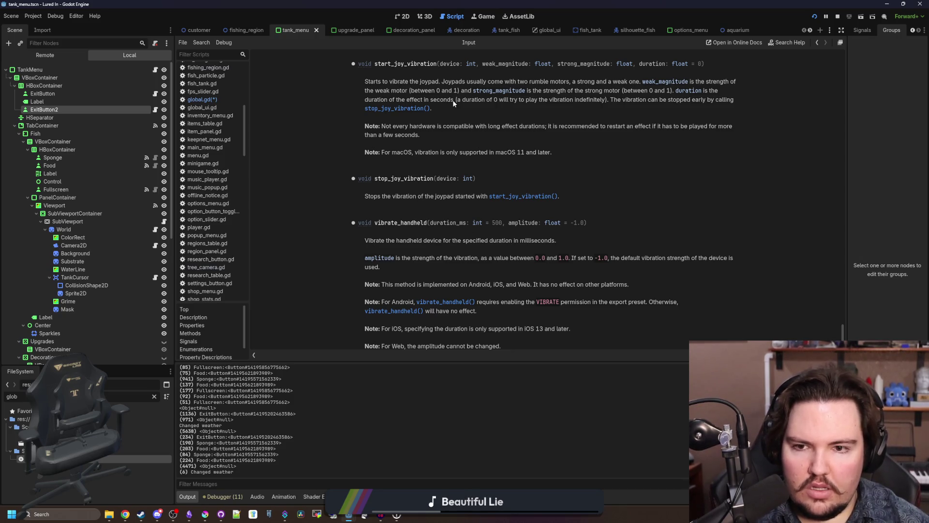
{"action": "key", "text": "alt+Left"}
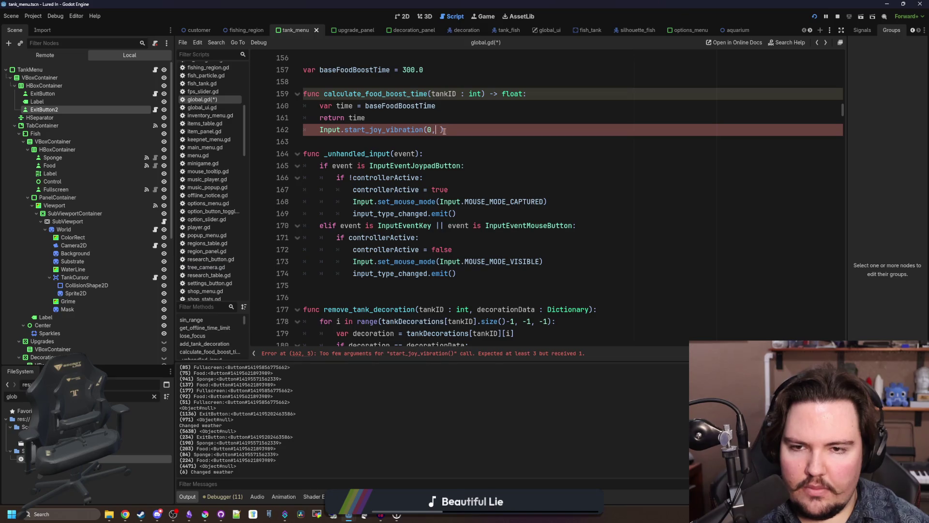
{"action": "type", "text": "1"}
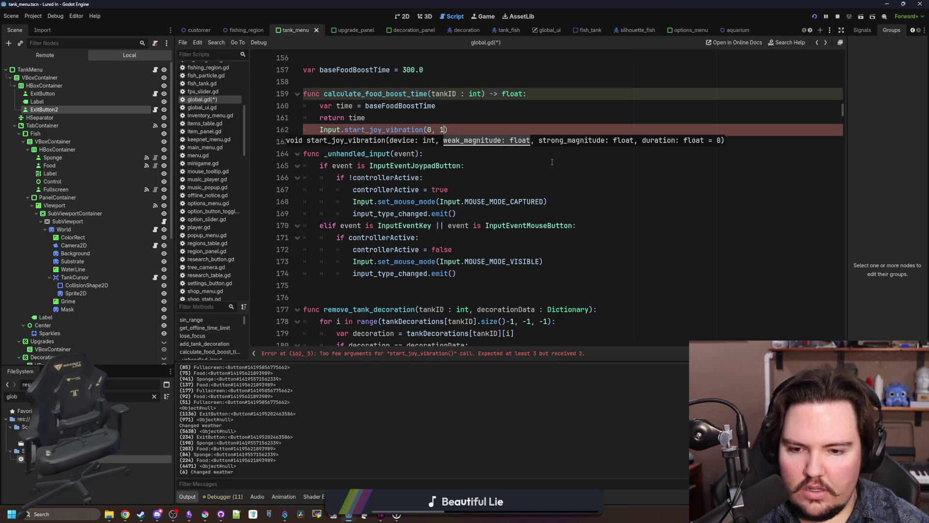
{"action": "key", "text": "Escape"}
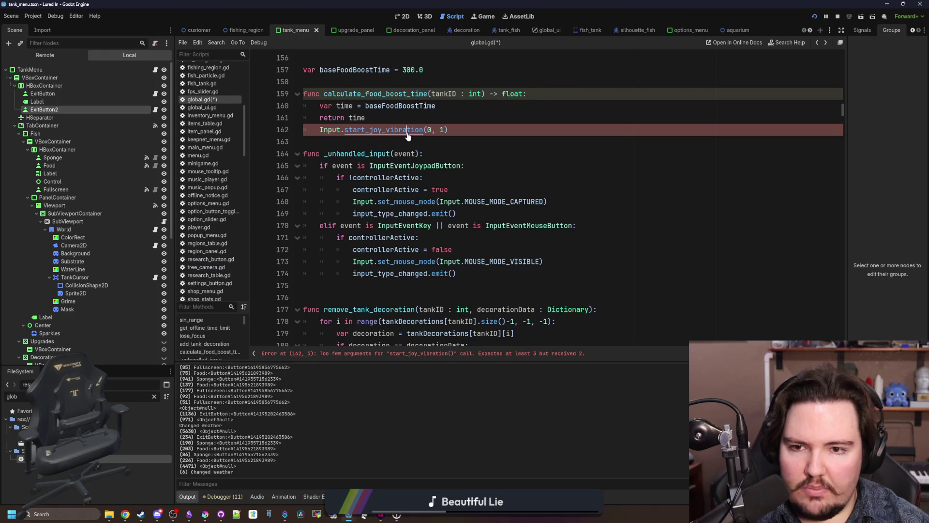
{"action": "left_click", "coordinate": [405, 129], "text": "ctrl"}
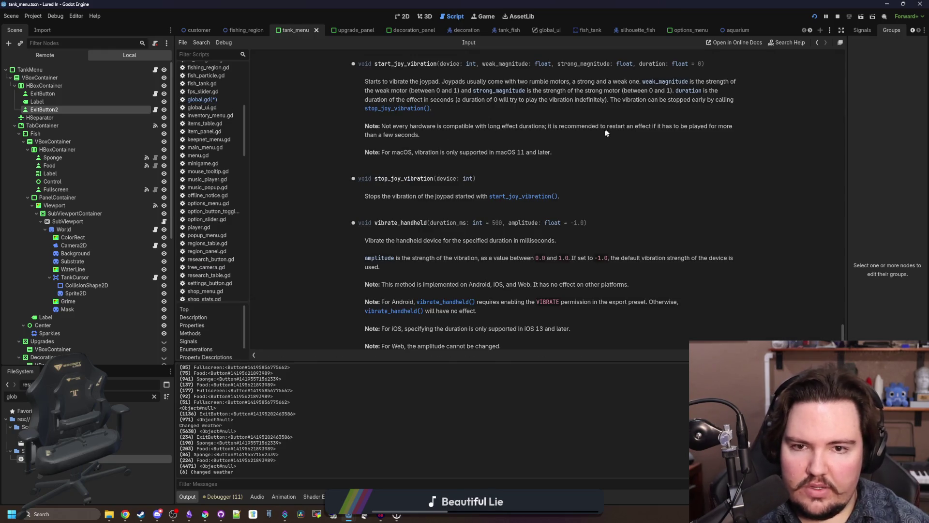
{"action": "key", "text": "alt+Left"}
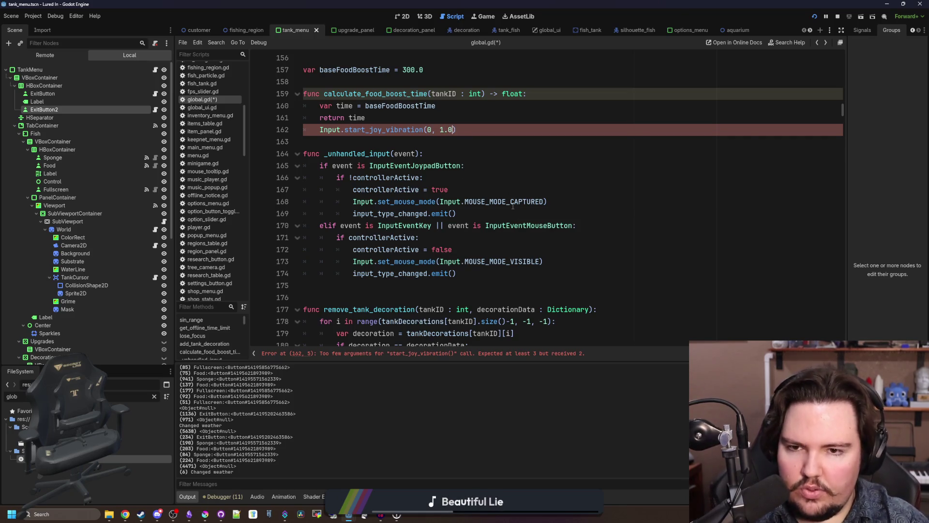
Complete the call as (0, 1.0, 1.0, 0.5), then cut it, leaving line 162 empty.
{"action": "type", "text": ".0, 1.0, "}
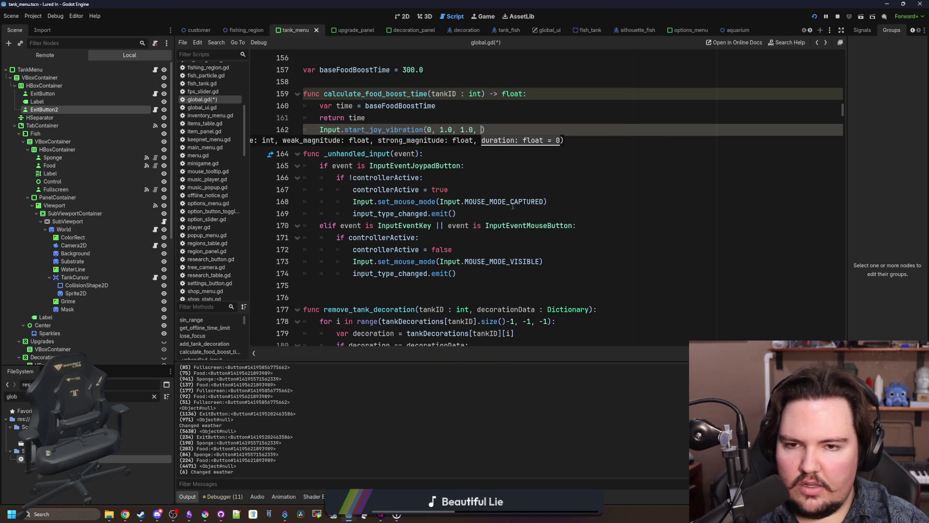
{"action": "type", "text": "0.5"}
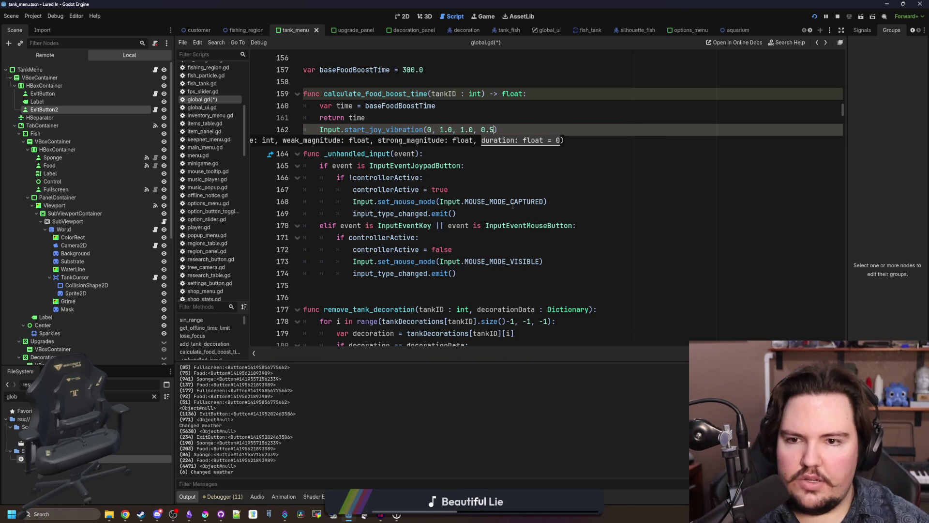
{"action": "key", "text": "Up"}
{"action": "mouse_move", "coordinate": [523, 133]}
{"action": "left_mouse_down"}
{"action": "mouse_move", "coordinate": [348, 146]}
{"action": "mouse_move", "coordinate": [353, 130]}
{"action": "mouse_move", "coordinate": [319, 130]}
{"action": "left_mouse_up"}
{"action": "key", "text": "ctrl+c"}
{"action": "key", "text": "BackSpace"}
{"action": "left_click", "coordinate": [400, 121]}
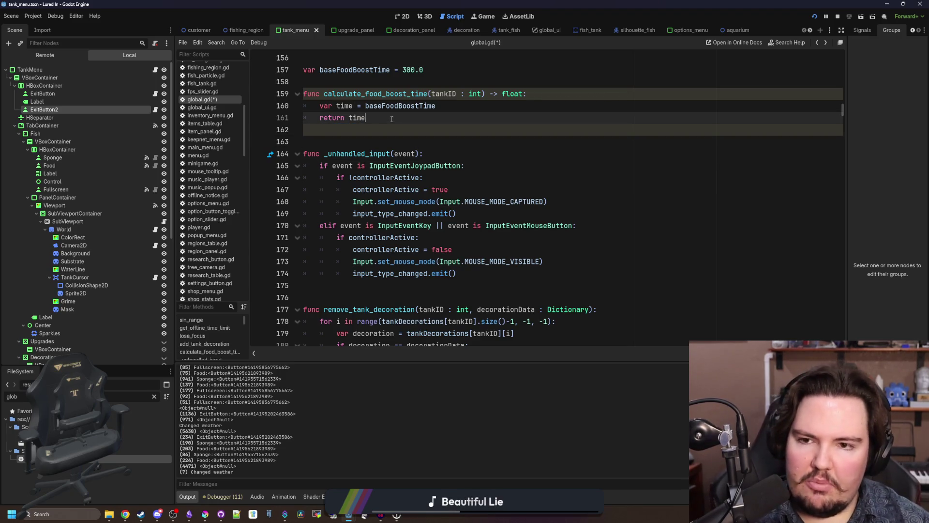
Save global.gd and open fishing_region.gd by filtering the file list for 'fishing'.
{"action": "key", "text": "ctrl+s"}
{"action": "left_click", "coordinate": [154, 397]}
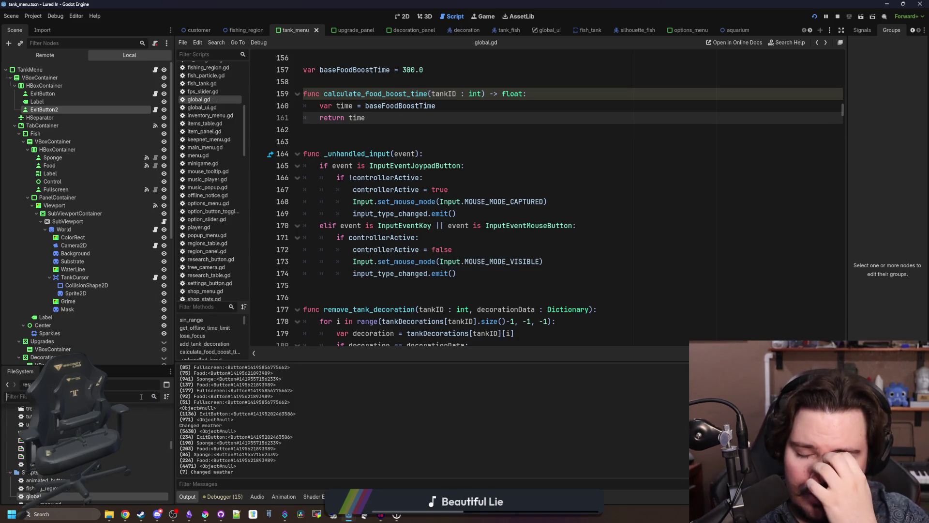
{"action": "type", "text": "fishing"}
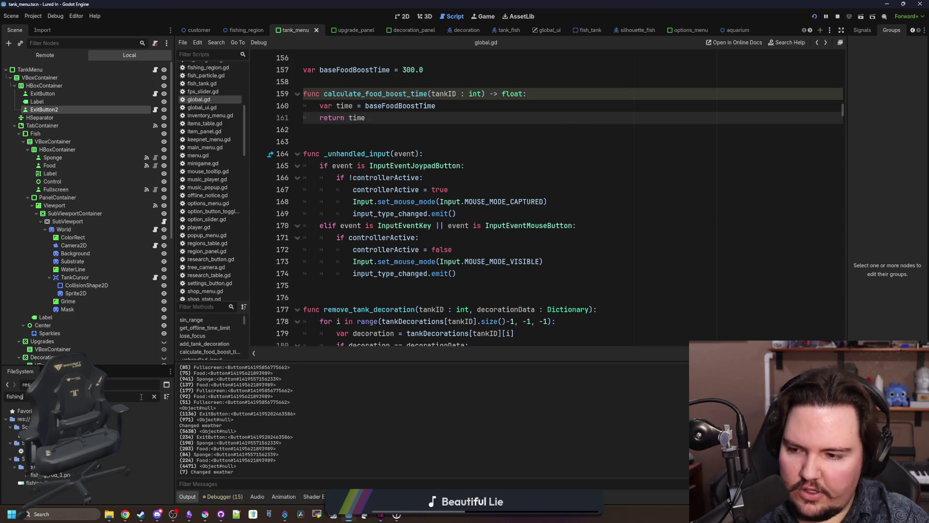
{"action": "double_click", "coordinate": [58, 451]}
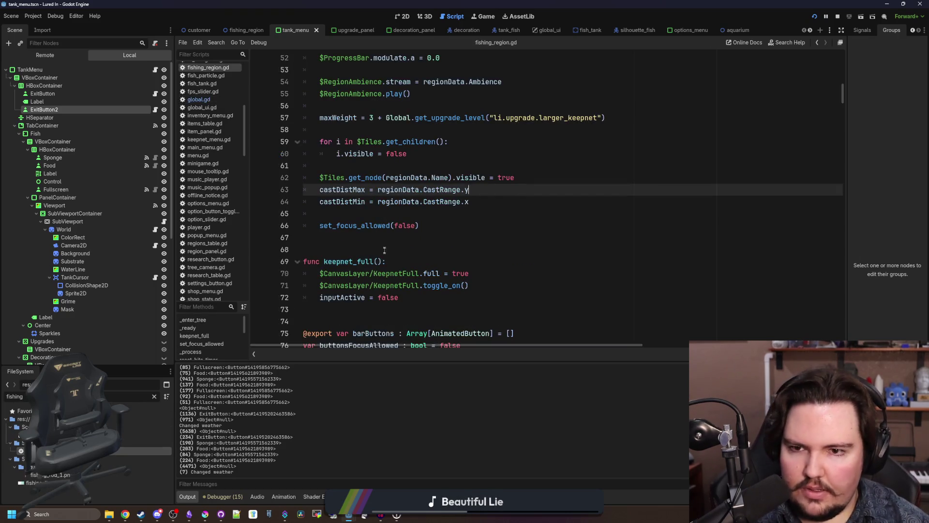
Paste the vibration call on a new line after line 437 in the nibble branch.
{"action": "scroll", "coordinate": [454, 216], "scroll_direction": "down", "scroll_amount": 4}
{"action": "scroll", "coordinate": [454, 216], "scroll_direction": "down", "scroll_amount": 10}
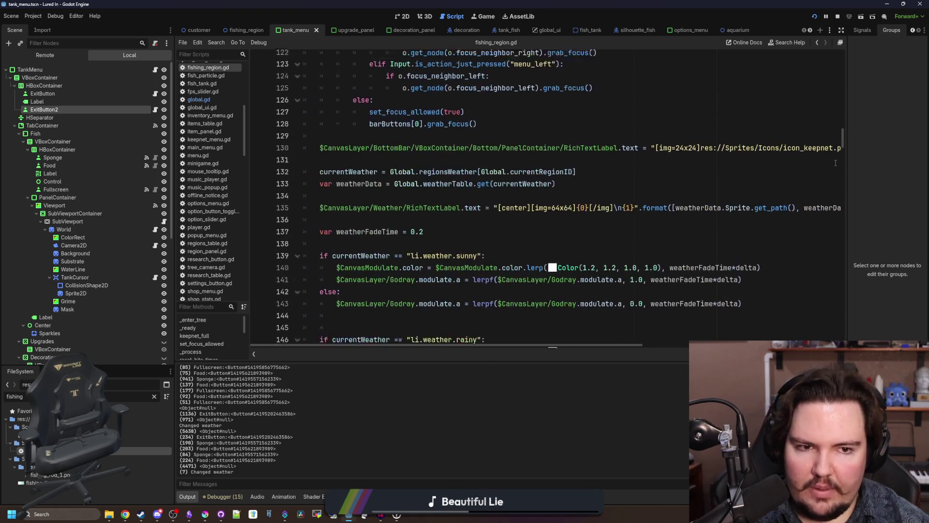
{"action": "left_click_drag", "start_coordinate": [844, 146], "coordinate": [844, 333]}
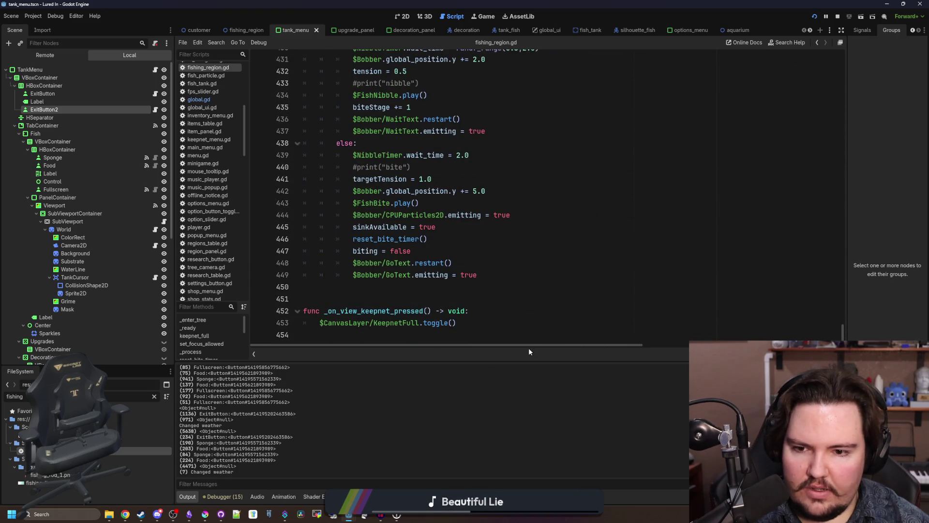
{"action": "scroll", "coordinate": [399, 320], "scroll_direction": "up", "scroll_amount": 5}
{"action": "scroll", "coordinate": [423, 151], "scroll_direction": "down", "scroll_amount": 3}
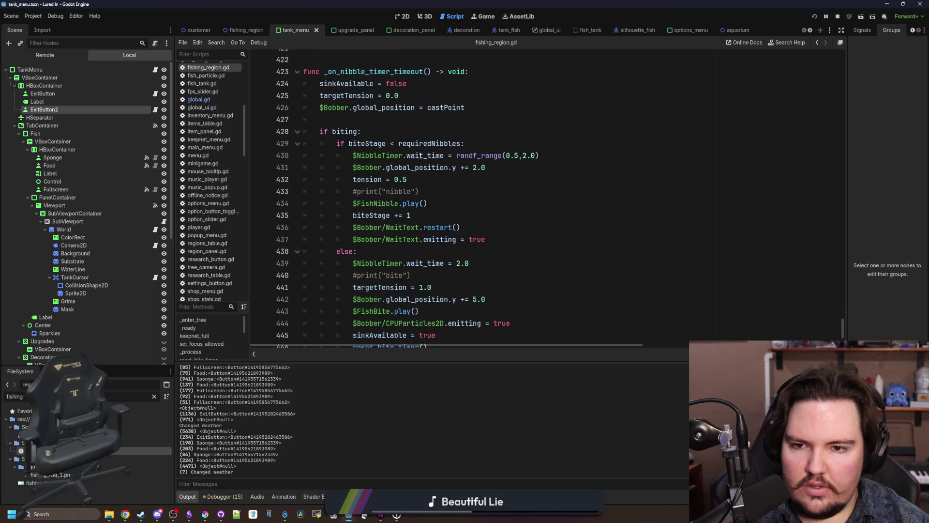
{"action": "scroll", "coordinate": [423, 151], "scroll_direction": "down", "scroll_amount": 1}
{"action": "left_click", "coordinate": [499, 163]}
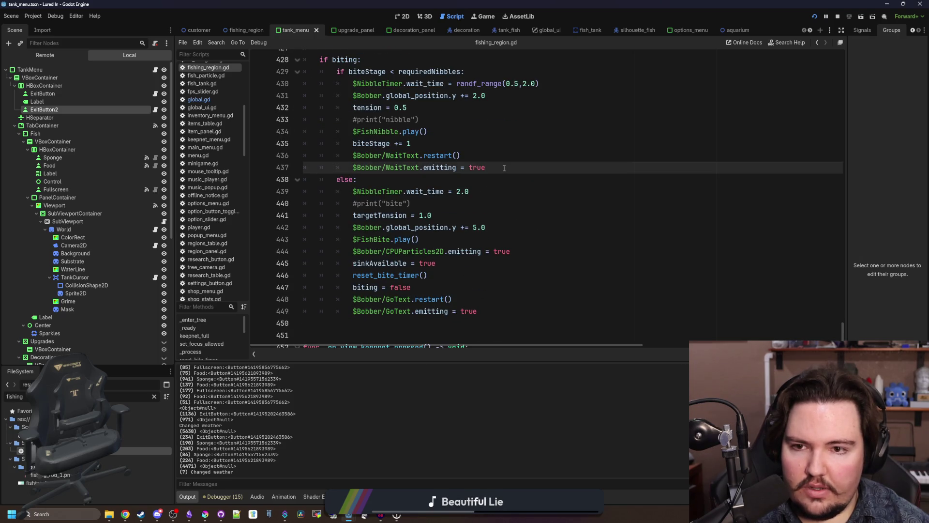
{"action": "key", "text": "Return"}
{"action": "key", "text": "Return"}
{"action": "key", "text": "ctrl+v"}
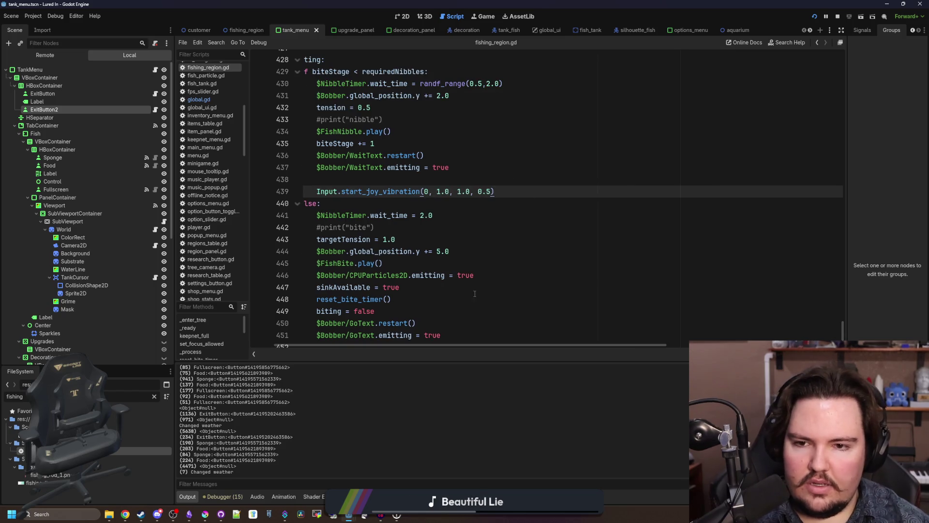
Save fishing_region.gd and switch to the running game.
{"action": "left_click_drag", "start_coordinate": [505, 347], "coordinate": [481, 347]}
{"action": "left_click", "coordinate": [494, 180]}
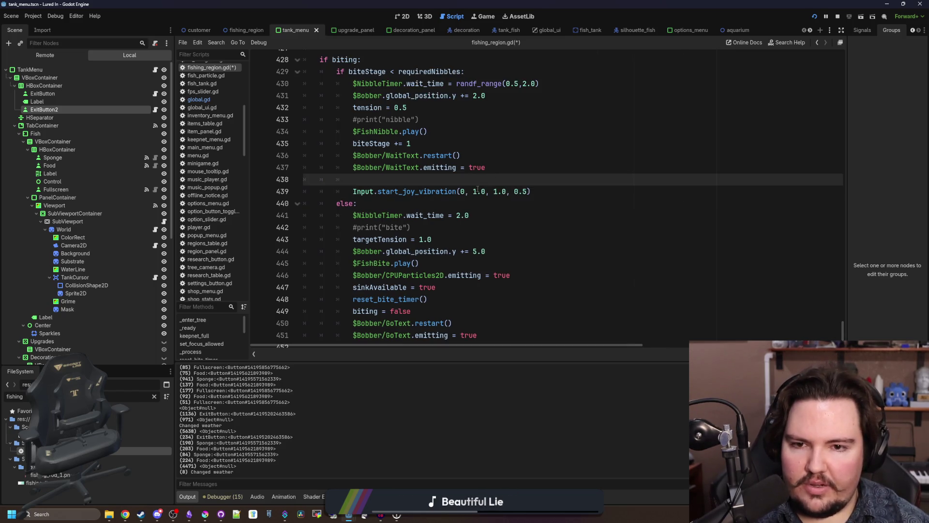
{"action": "key", "text": "ctrl+s"}
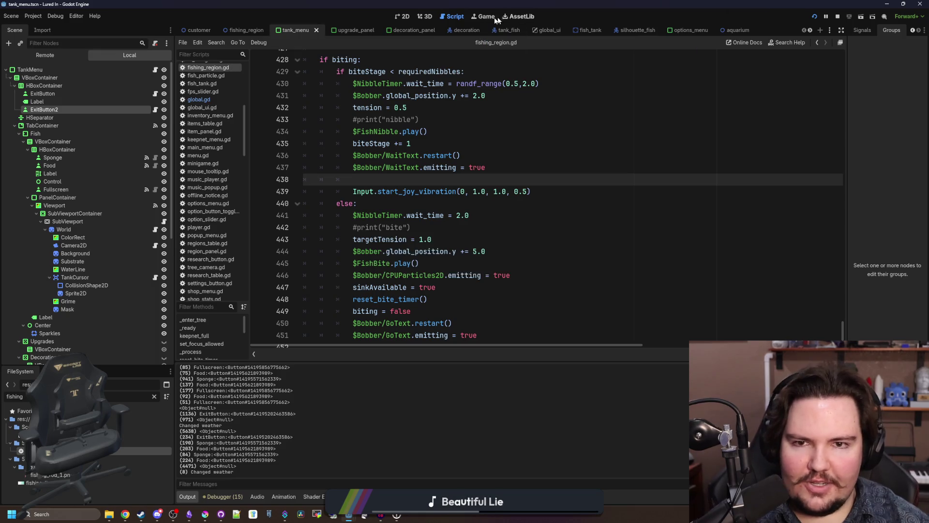
{"action": "left_click", "coordinate": [491, 19]}
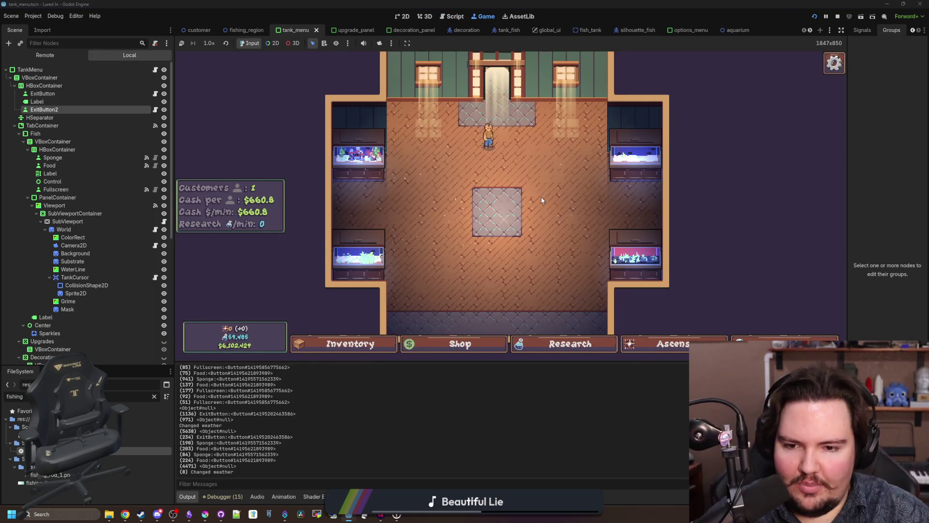
Fish at the pond until the minigame fails, then stop and select the second 1.0 on line 439.
{"action": "key", "text": "Right"}
{"action": "key", "text": "Right"}
{"action": "key", "text": "Right"}
{"action": "key", "text": "Return"}
{"action": "key", "text": "Return"}
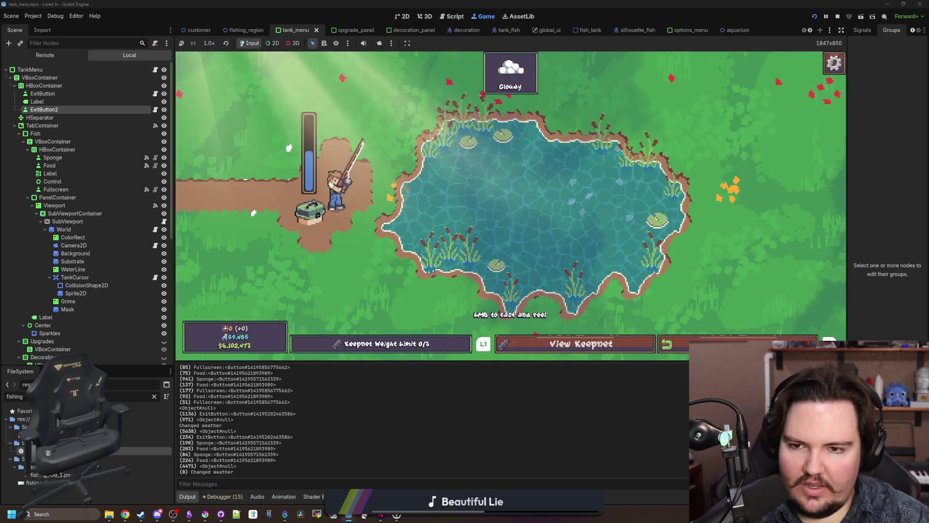
{"action": "key", "text": "space"}
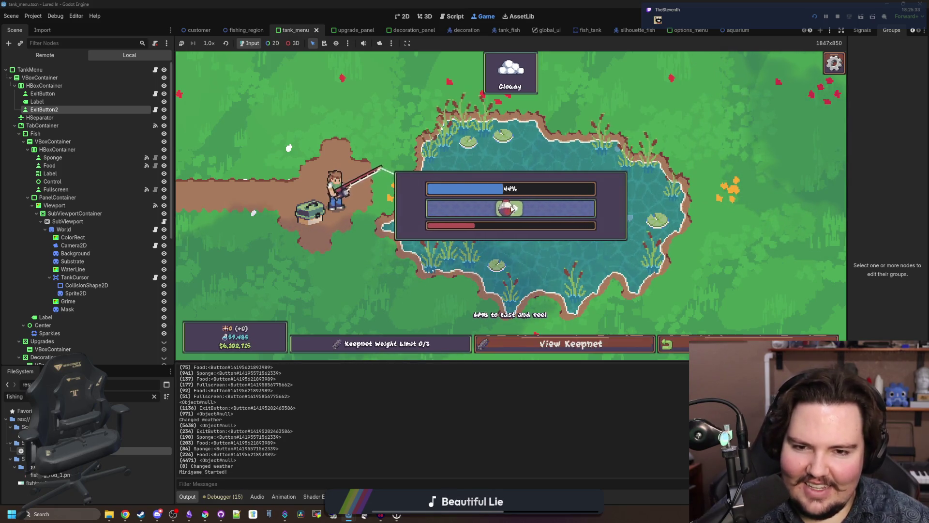
{"action": "key", "text": "super"}
{"action": "key", "text": "super"}
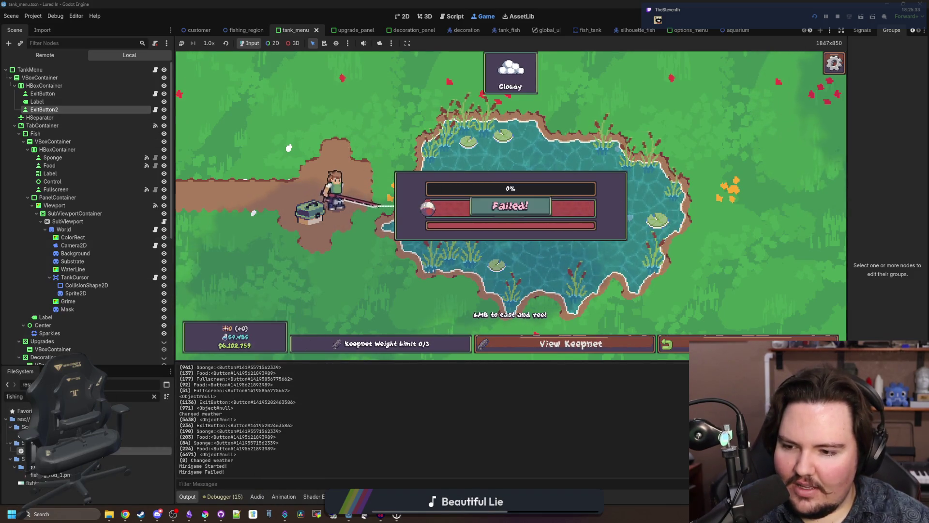
{"action": "key", "text": "F8"}
{"action": "double_click", "coordinate": [491, 202]}
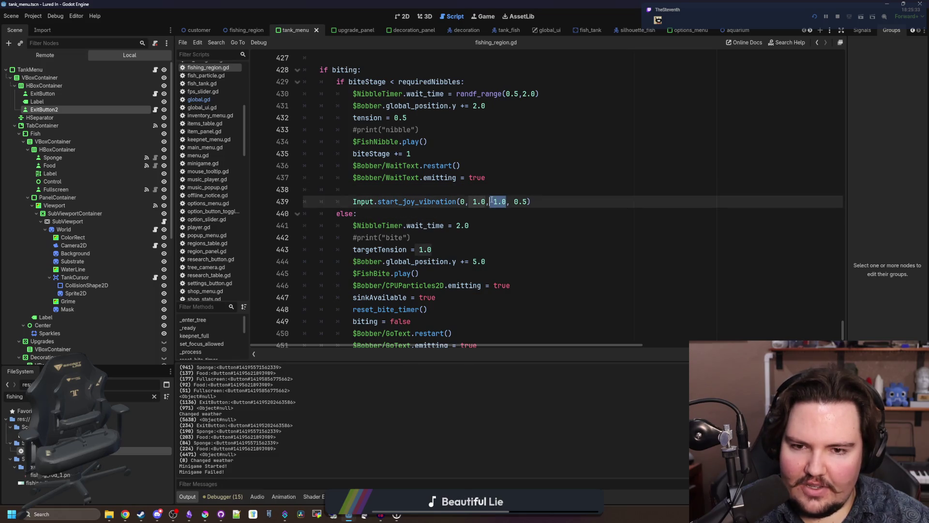
Change the nibble vibration to (0, 1.0, 0, 0.5) and copy that line.
{"action": "type", "text": "0"}
{"action": "left_click_drag", "start_coordinate": [537, 202], "coordinate": [352, 202]}
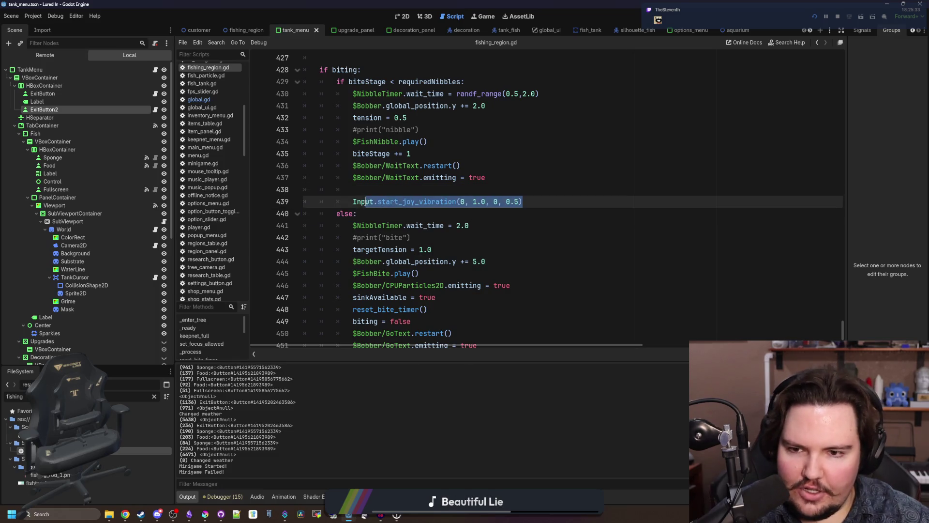
{"action": "scroll", "coordinate": [352, 202], "scroll_direction": "down", "scroll_amount": 2}
{"action": "left_click", "coordinate": [477, 274]}
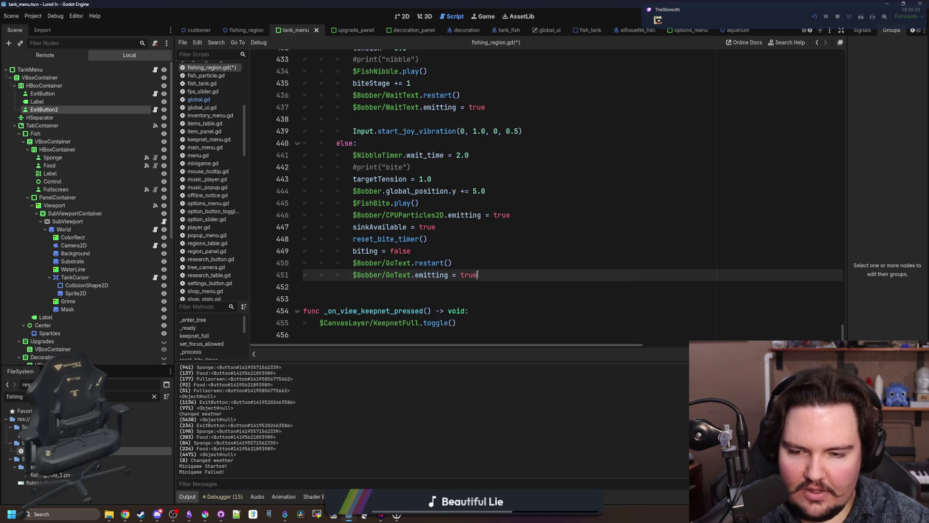
Add a (0, 1.0, 1.0, 1.0) vibration below the bite block, save, and rerun the game.
{"action": "key", "text": "Return"}
{"action": "key", "text": "Return"}
{"action": "key", "text": "ctrl+v"}
{"action": "key", "text": "Left"}
{"action": "key", "text": "Left"}
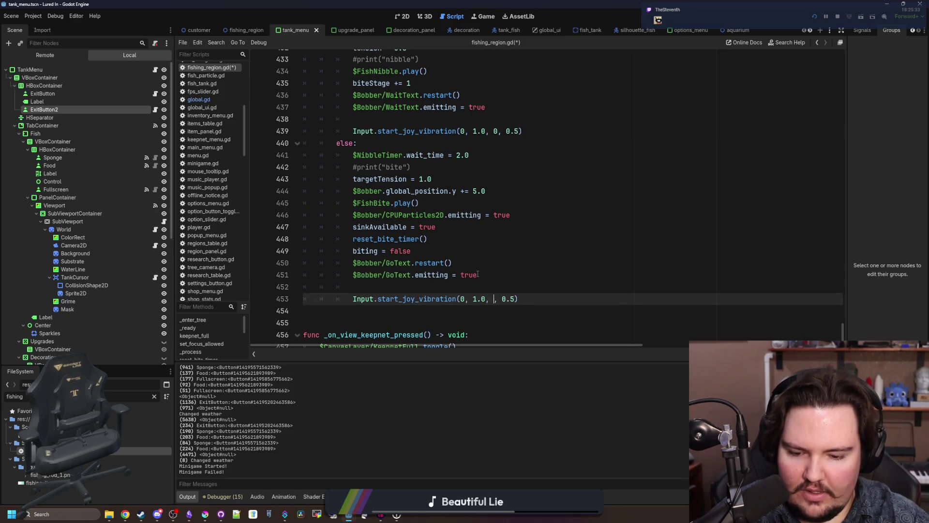
{"action": "key", "text": "Right"}
{"action": "key", "text": "Right"}
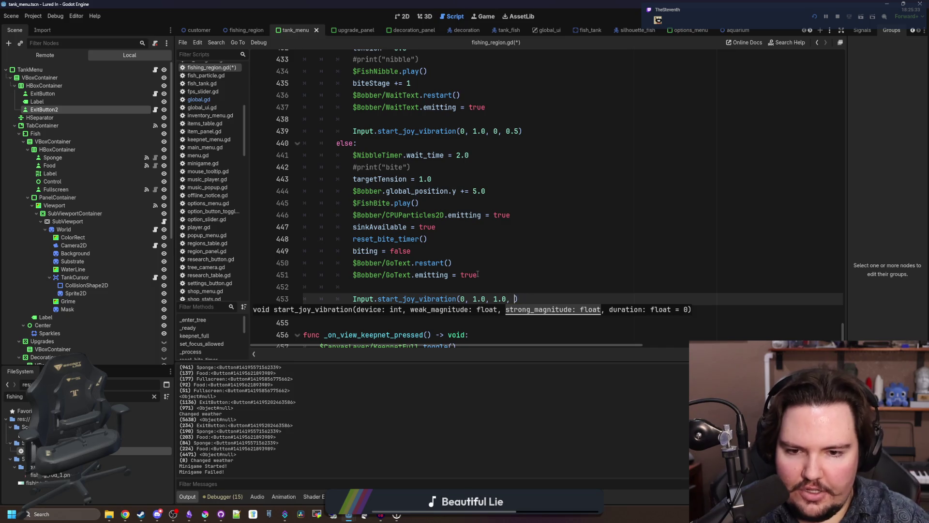
{"action": "left_click", "coordinate": [478, 274]}
{"action": "key", "text": "ctrl+s"}
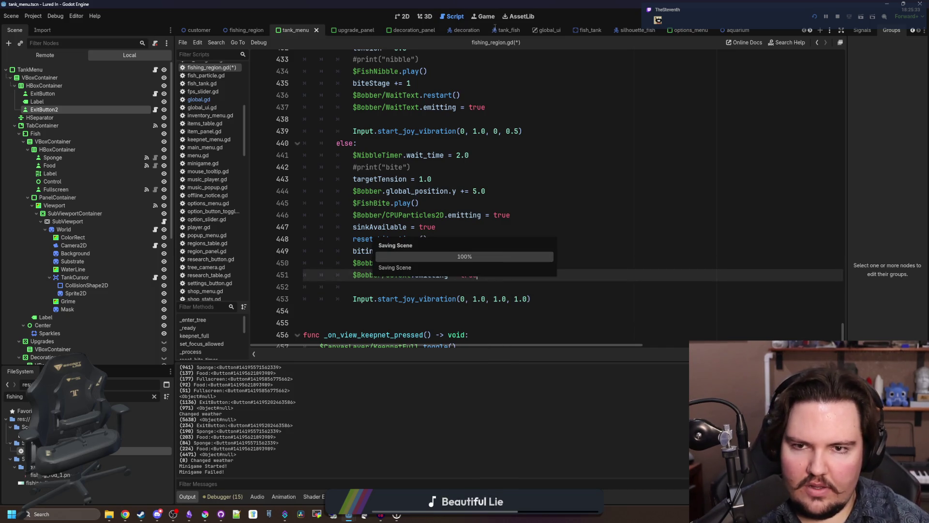
{"action": "left_click", "coordinate": [486, 16]}
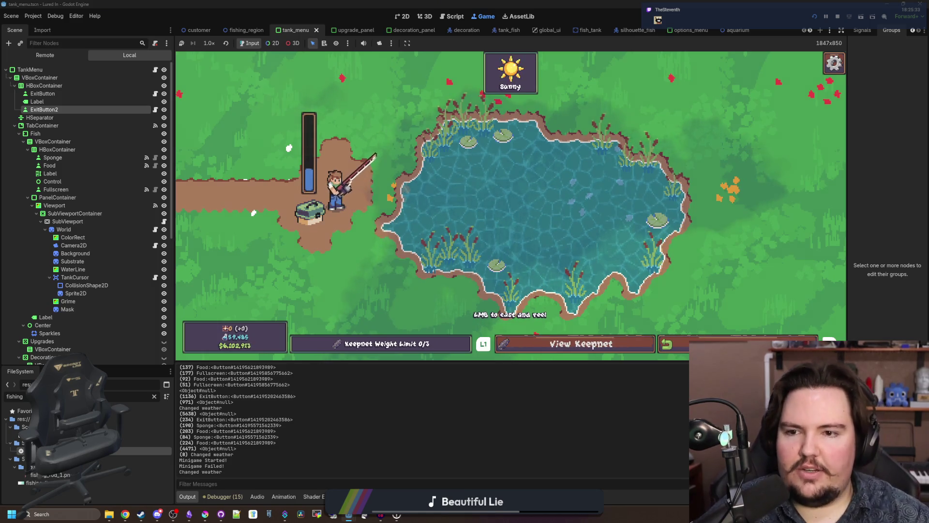
Cast, hit the reel target three times to catch a Minnow, then return to fishing_region.gd.
{"action": "left_click", "coordinate": [486, 205]}
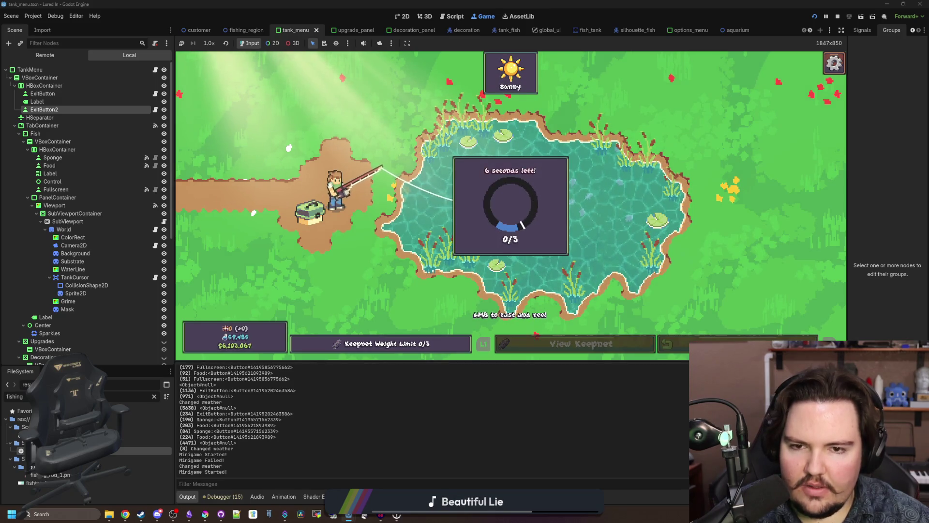
{"action": "left_click", "coordinate": [536, 334]}
{"action": "left_click", "coordinate": [536, 334]}
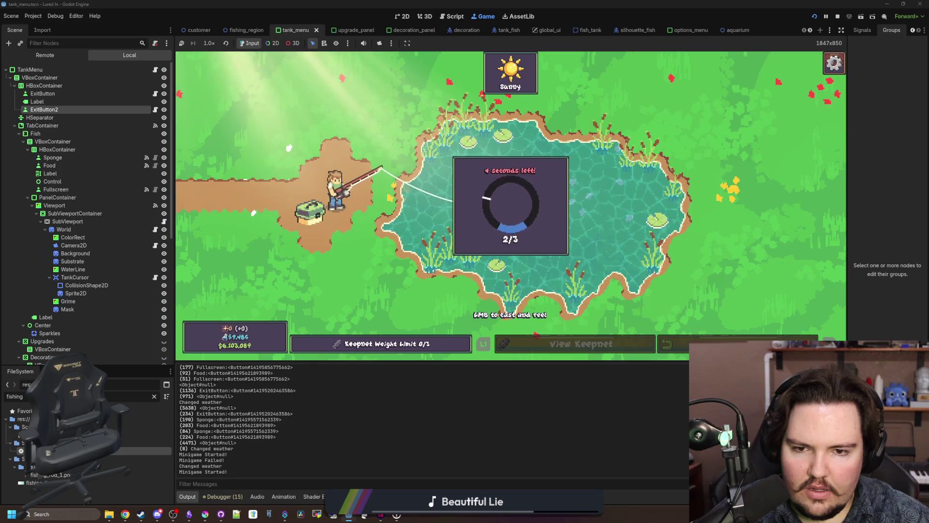
{"action": "left_click", "coordinate": [536, 334]}
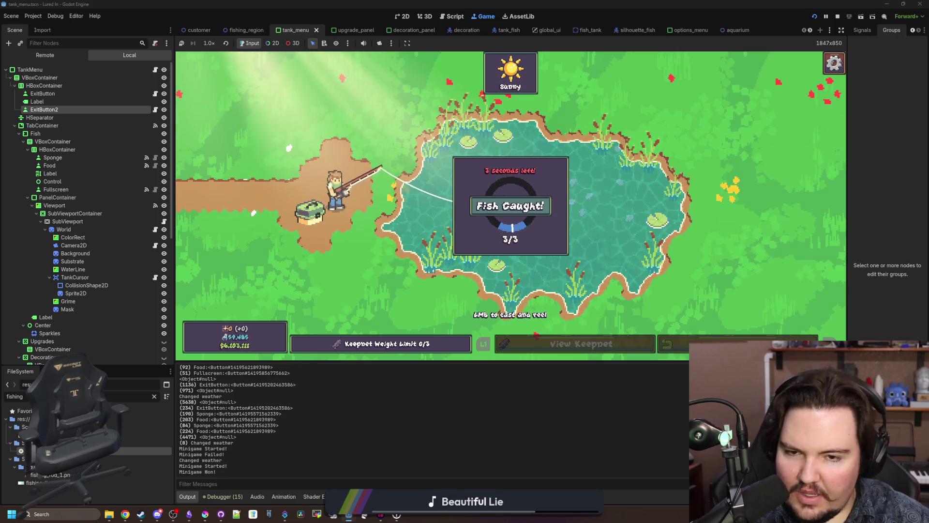
{"action": "key", "text": "super"}
{"action": "key", "text": "super"}
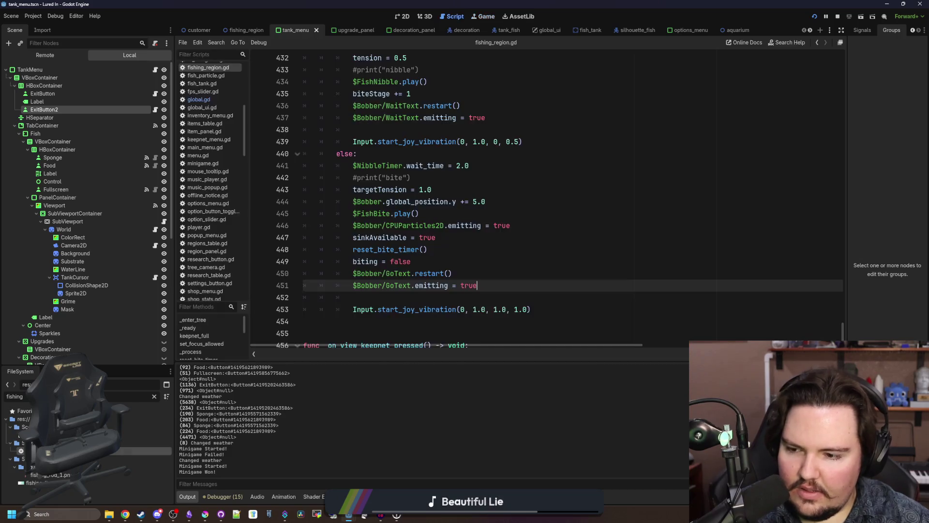
{"action": "key", "text": "ctrl+F3"}
{"action": "left_click", "coordinate": [471, 274]}
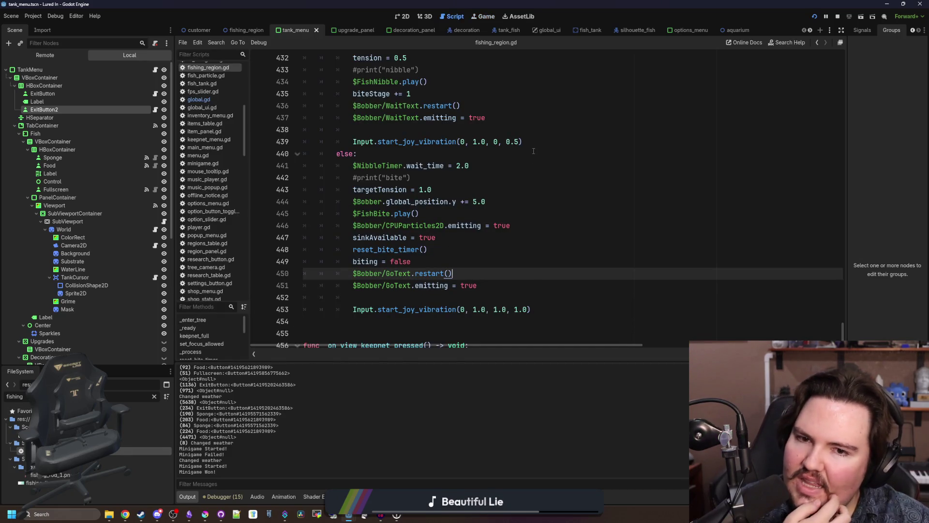
Set the bite vibration duration to 0.5 and the nibble duration to 0.2, then save.
{"action": "left_click", "coordinate": [526, 300]}
{"action": "left_click", "coordinate": [527, 309]}
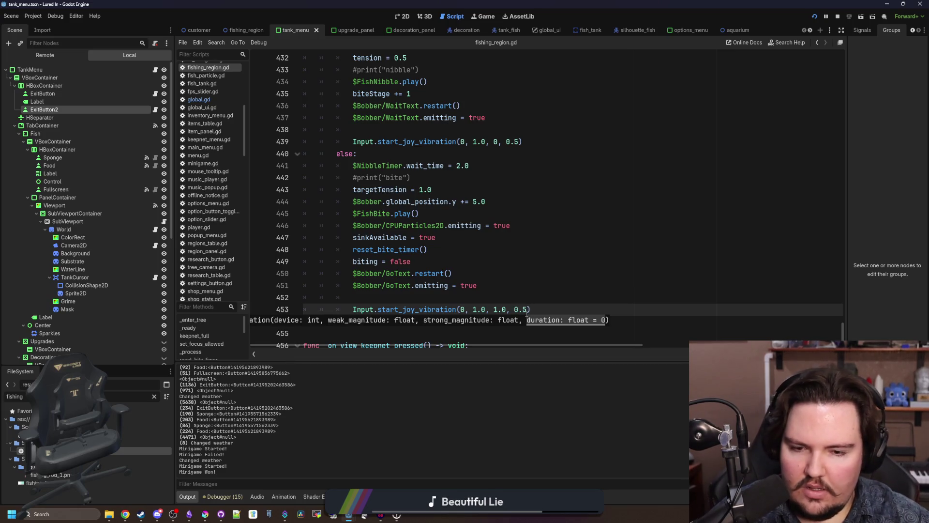
{"action": "left_click", "coordinate": [520, 142]}
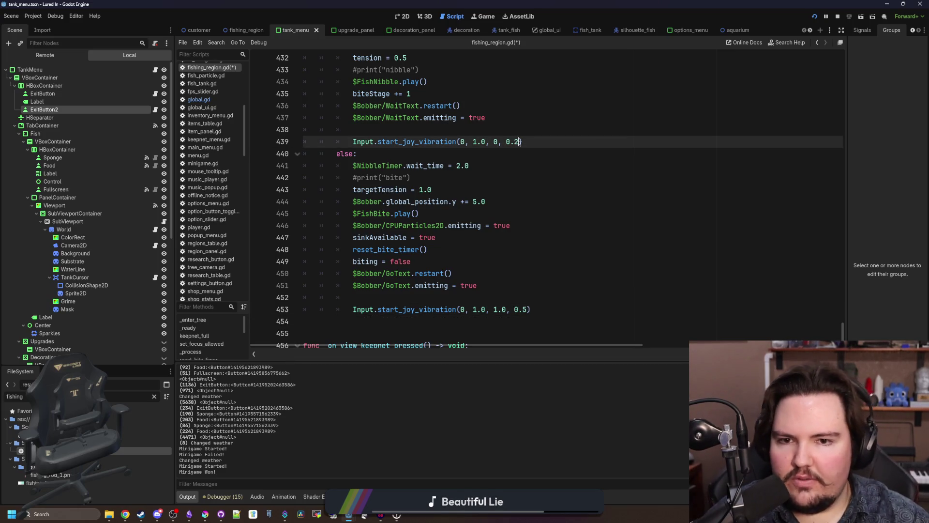
{"action": "left_click", "coordinate": [537, 132]}
{"action": "key", "text": "ctrl+s"}
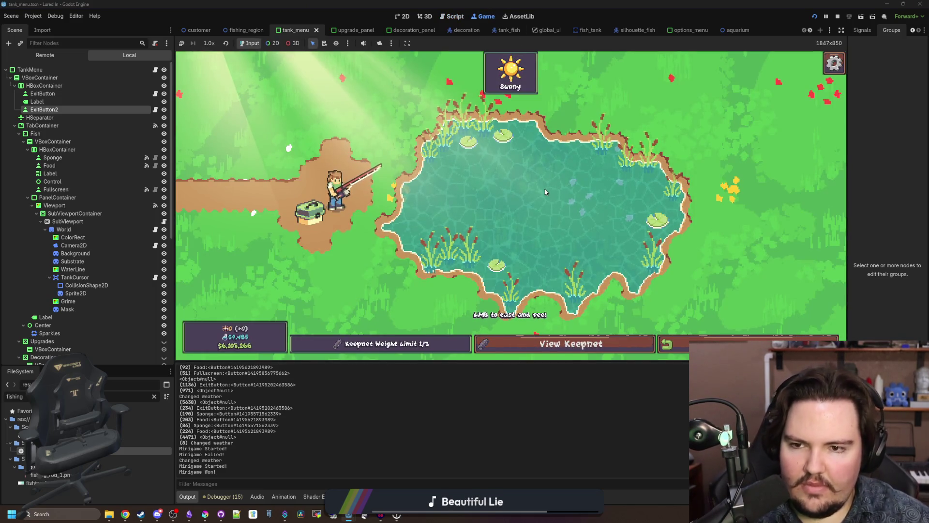
Check the fish in the keepnet, then cast a new line into the pond.
{"action": "left_click", "coordinate": [545, 192]}
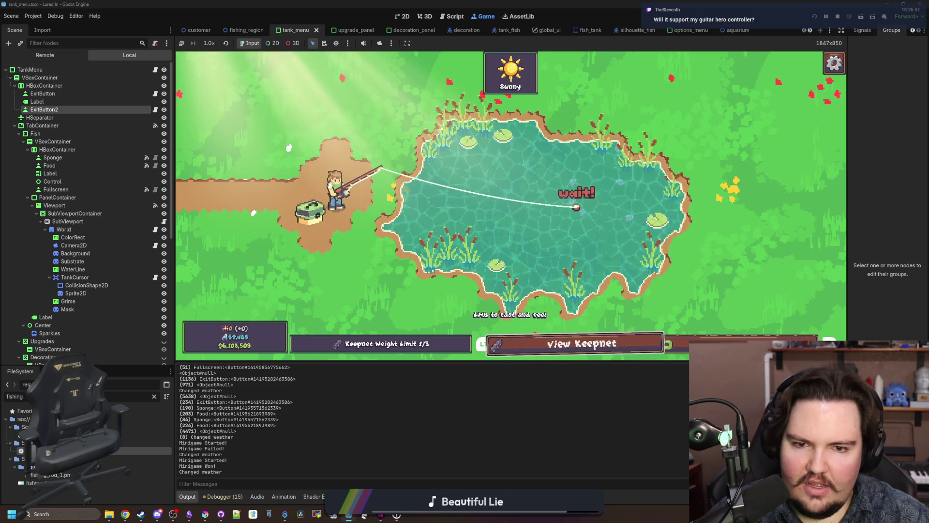
{"action": "left_click", "coordinate": [537, 343]}
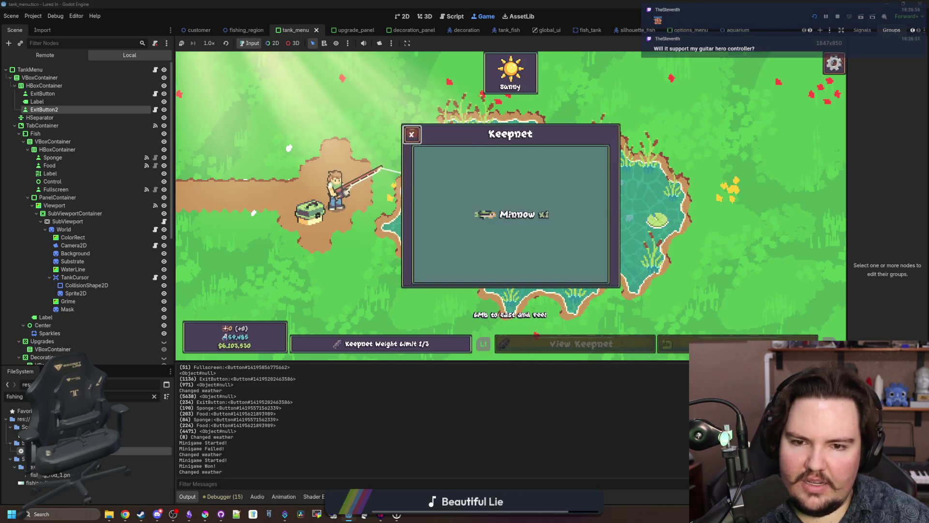
{"action": "left_click", "coordinate": [537, 334]}
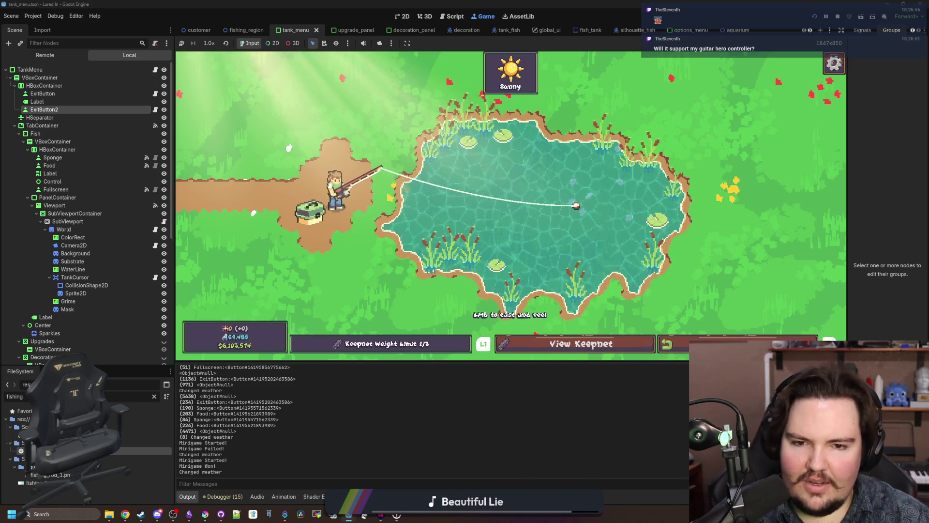
{"action": "left_click", "coordinate": [536, 334]}
{"action": "left_click", "coordinate": [536, 334]}
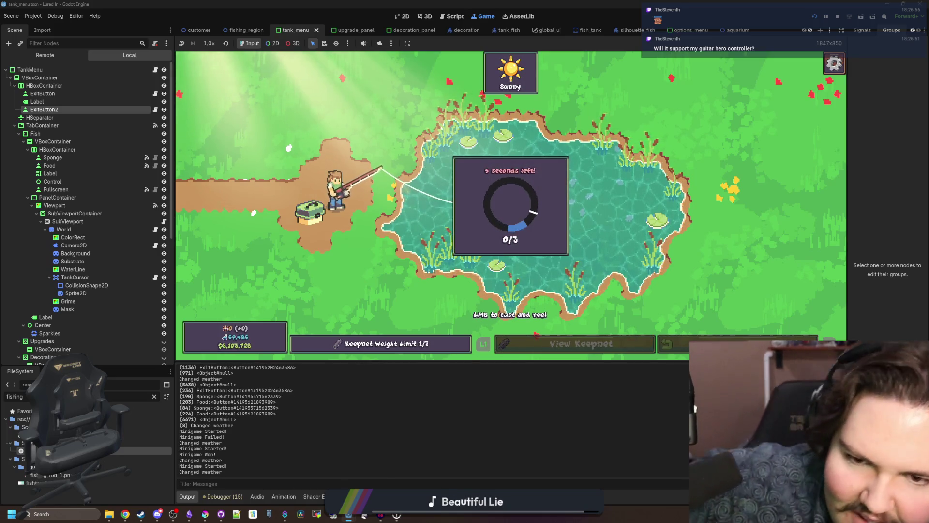
Hit the reel target three times to win the minigame and catch a second fish.
{"action": "left_click", "coordinate": [511, 206]}
{"action": "left_click", "coordinate": [511, 206]}
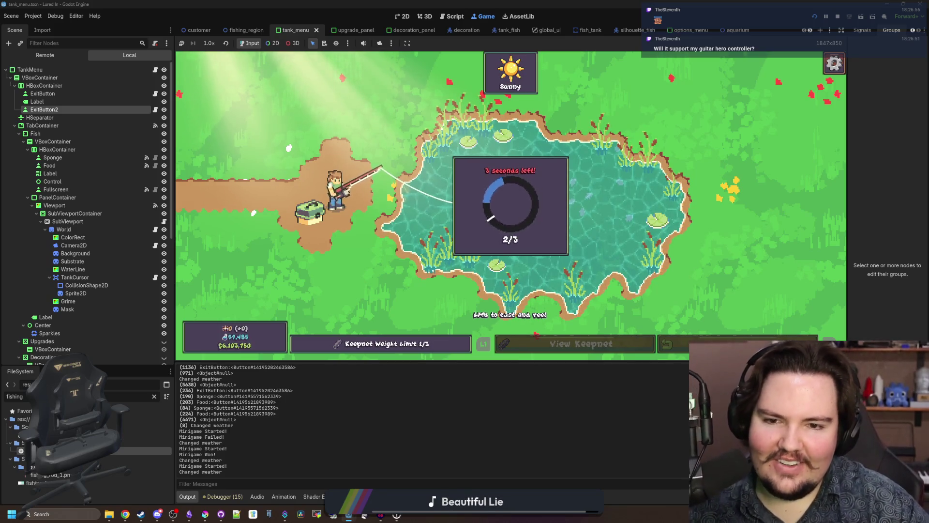
{"action": "left_click", "coordinate": [510, 205]}
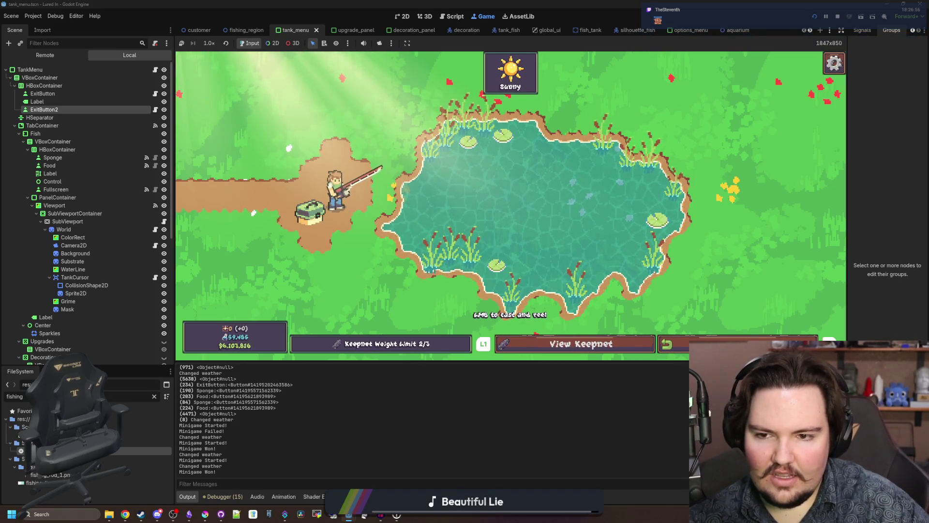
Travel back to the aquarium room and stop the running game with Ctrl+F3.
{"action": "left_click", "coordinate": [670, 345]}
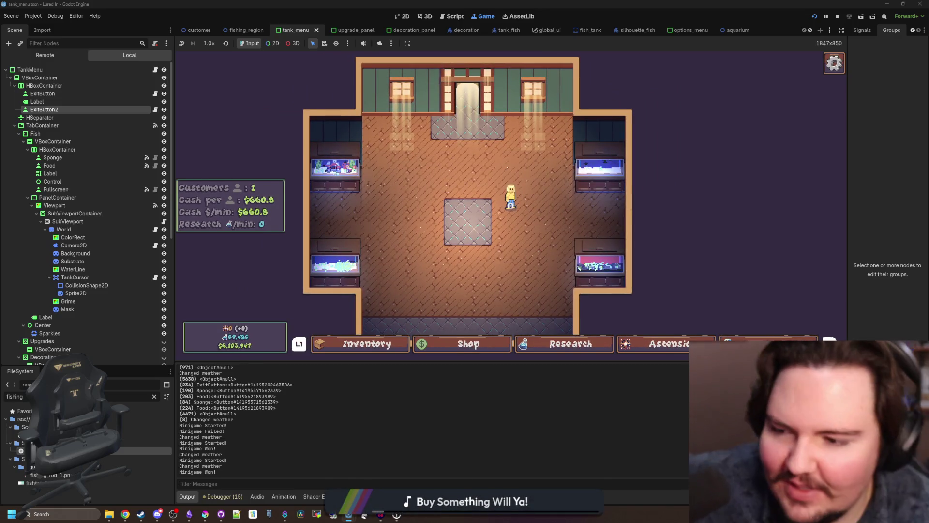
{"action": "key", "text": "super"}
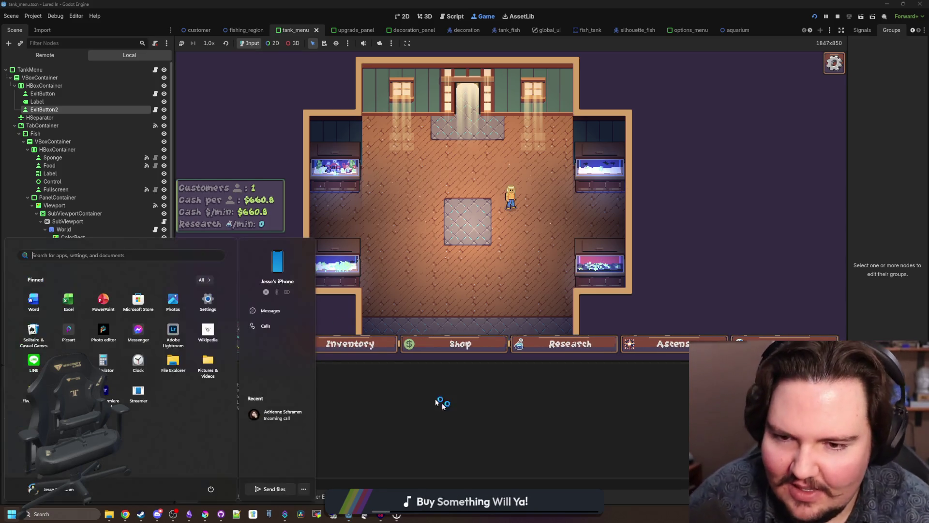
{"action": "key", "text": "super"}
{"action": "key", "text": "ctrl+F3"}
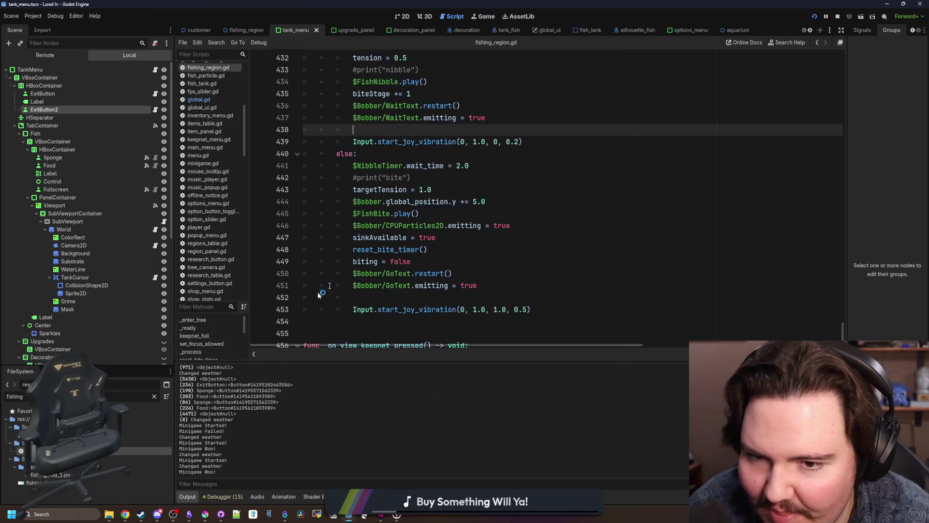
Back in fishing_region.gd, open the documentation for start_joy_vibration.
{"action": "left_click", "coordinate": [499, 196]}
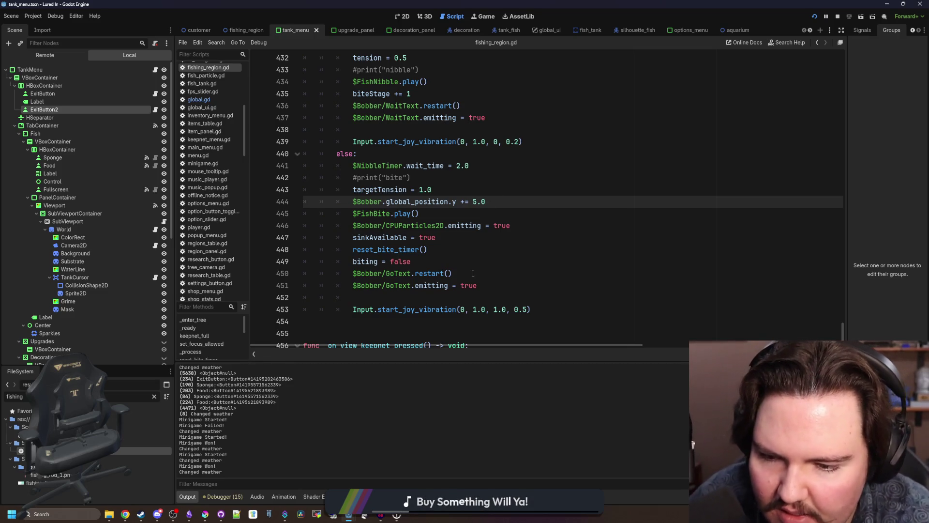
{"action": "scroll", "coordinate": [463, 229], "scroll_direction": "up", "scroll_amount": 3}
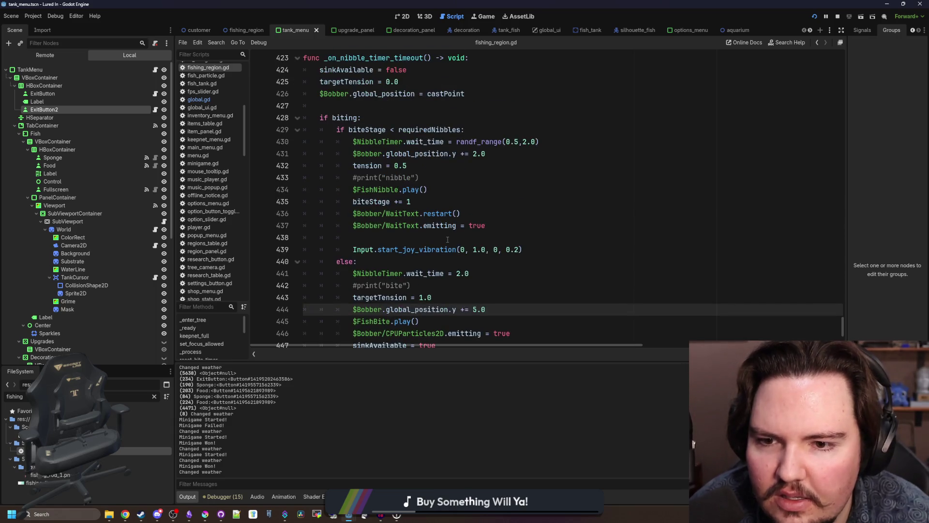
{"action": "left_click", "coordinate": [448, 239]}
{"action": "left_click", "coordinate": [420, 253], "text": "ctrl"}
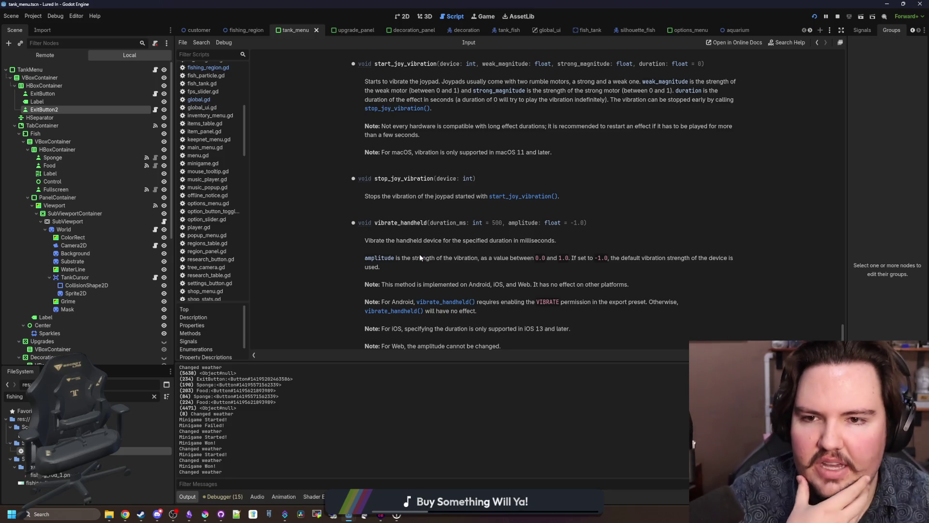
Scroll the Input class docs to the Methods list and glance at should_ignore_device.
{"action": "scroll", "coordinate": [419, 254], "scroll_direction": "up", "scroll_amount": 2}
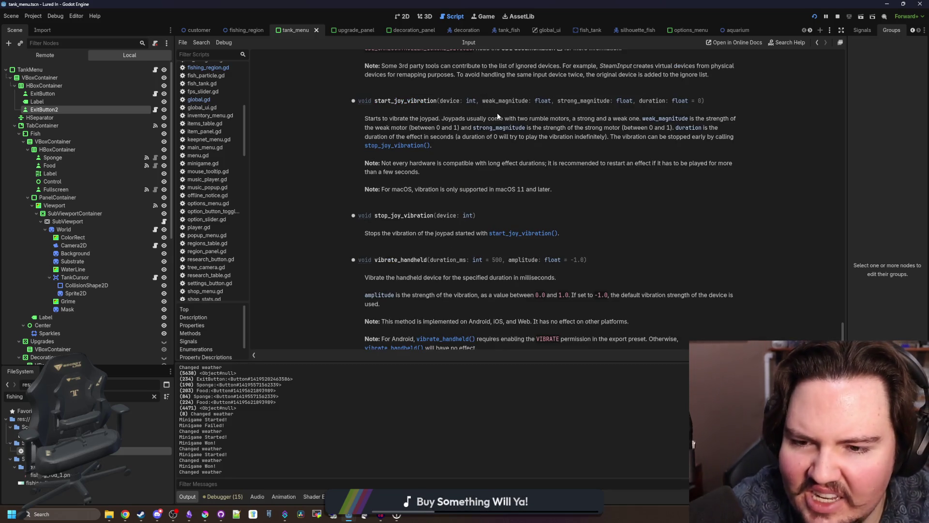
{"action": "scroll", "coordinate": [497, 115], "scroll_direction": "down", "scroll_amount": 8}
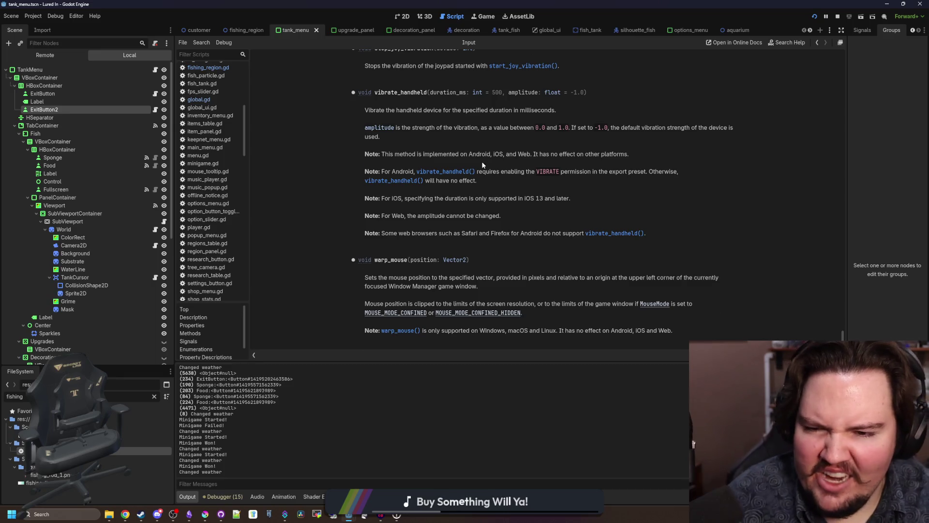
{"action": "scroll", "coordinate": [501, 250], "scroll_direction": "up", "scroll_amount": 15}
{"action": "scroll", "coordinate": [501, 250], "scroll_direction": "down", "scroll_amount": 4}
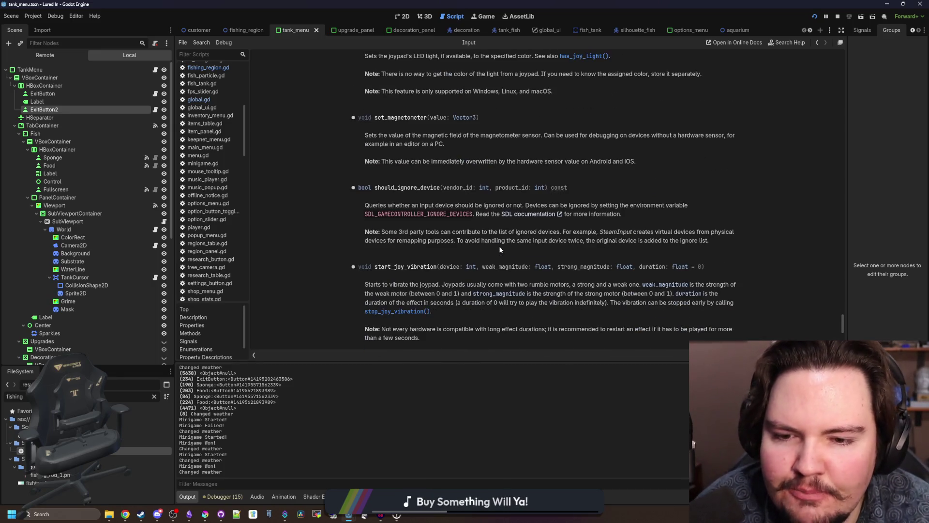
{"action": "scroll", "coordinate": [484, 230], "scroll_direction": "down", "scroll_amount": 4}
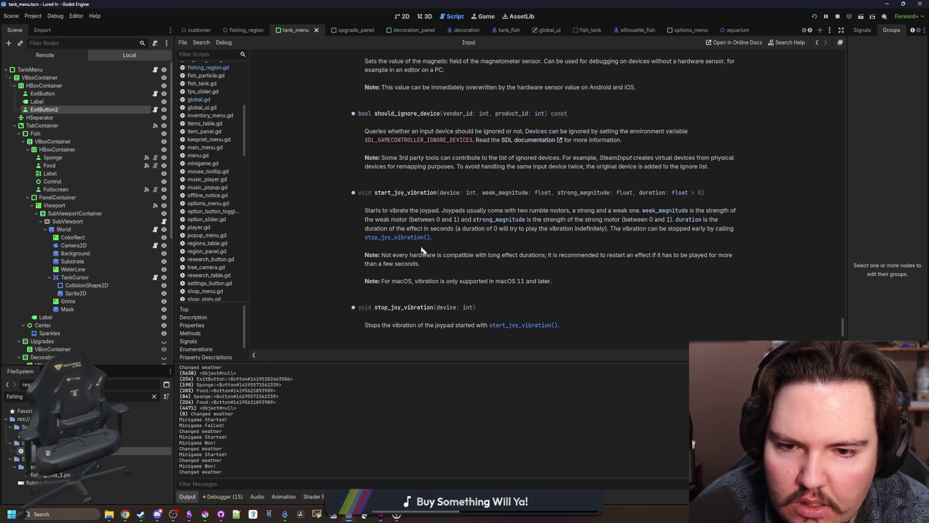
{"action": "scroll", "coordinate": [443, 249], "scroll_direction": "up", "scroll_amount": 20}
{"action": "scroll", "coordinate": [444, 246], "scroll_direction": "down", "scroll_amount": 8}
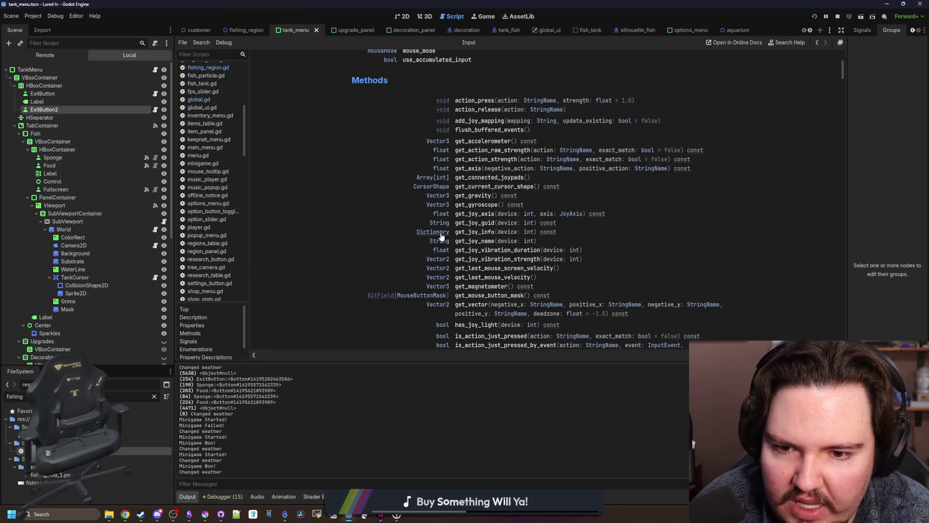
{"action": "scroll", "coordinate": [435, 258], "scroll_direction": "down", "scroll_amount": 15}
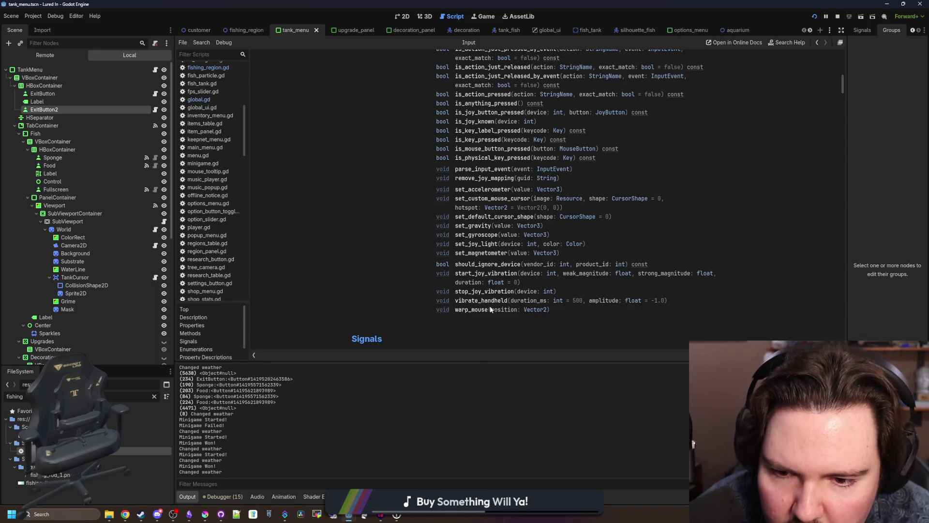
{"action": "left_click", "coordinate": [509, 266]}
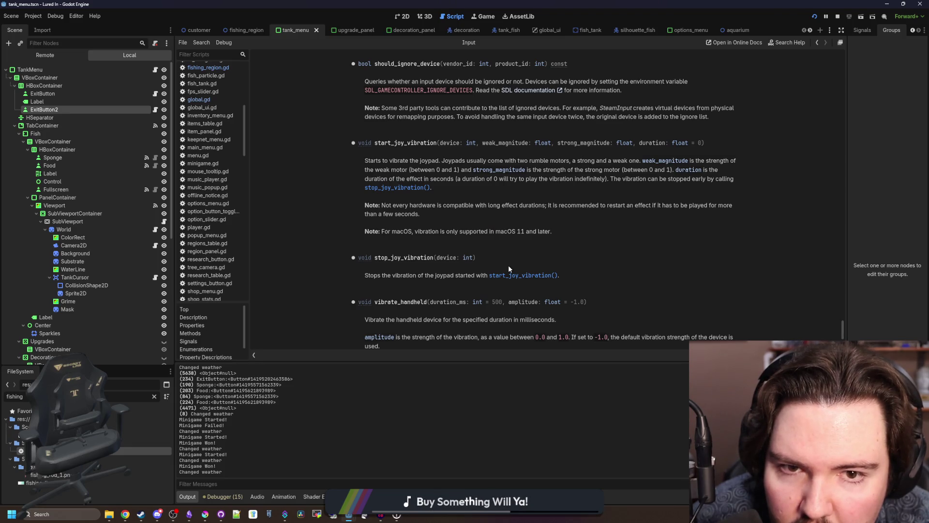
{"action": "key", "text": "alt+Left"}
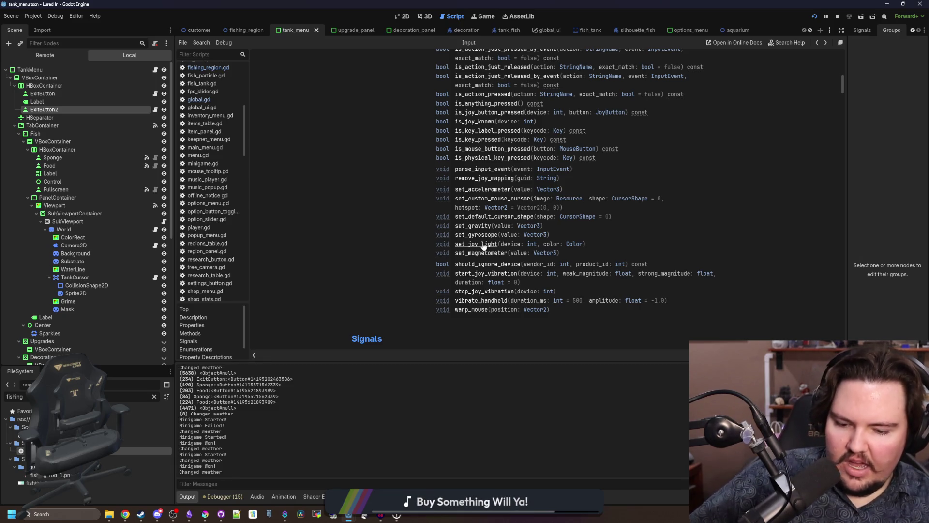
Read the set_joy_light, remove_joy_mapping and set_accelerometer method descriptions.
{"action": "left_click", "coordinate": [483, 245]}
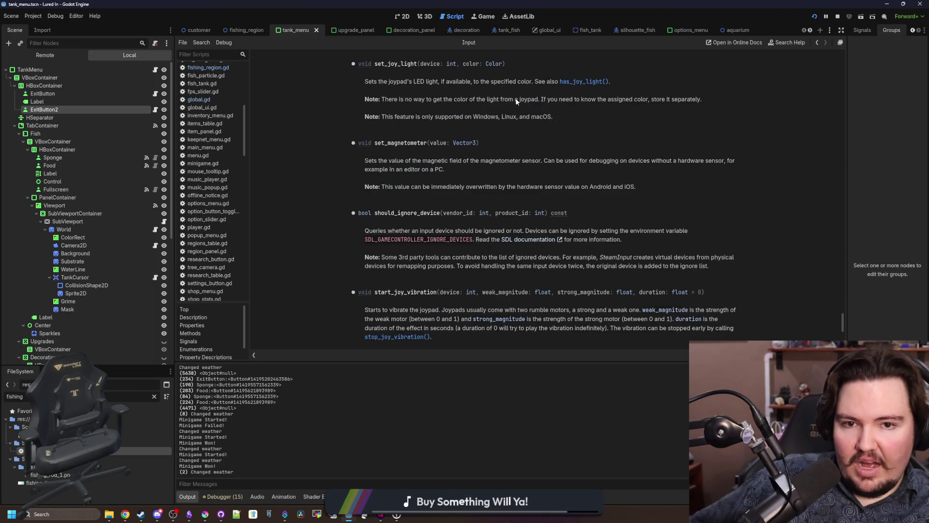
{"action": "key", "text": "alt+Left"}
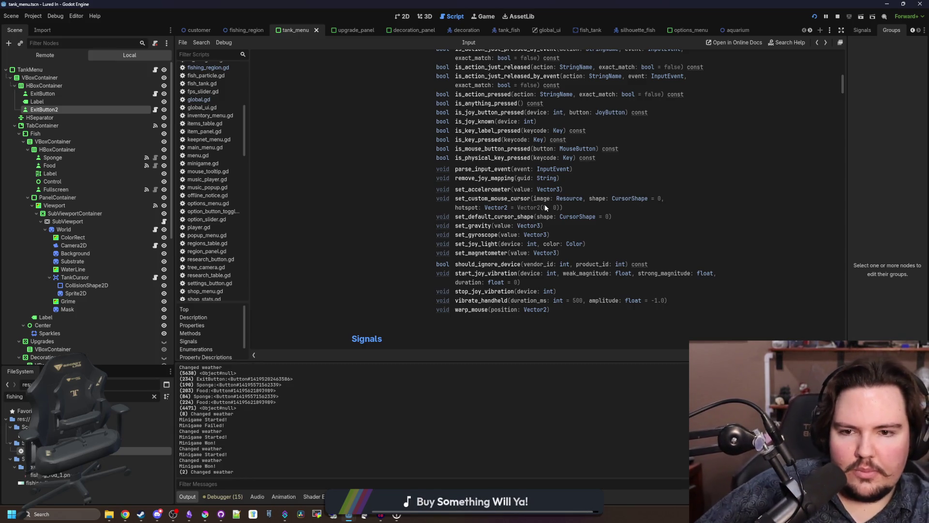
{"action": "left_click", "coordinate": [496, 178]}
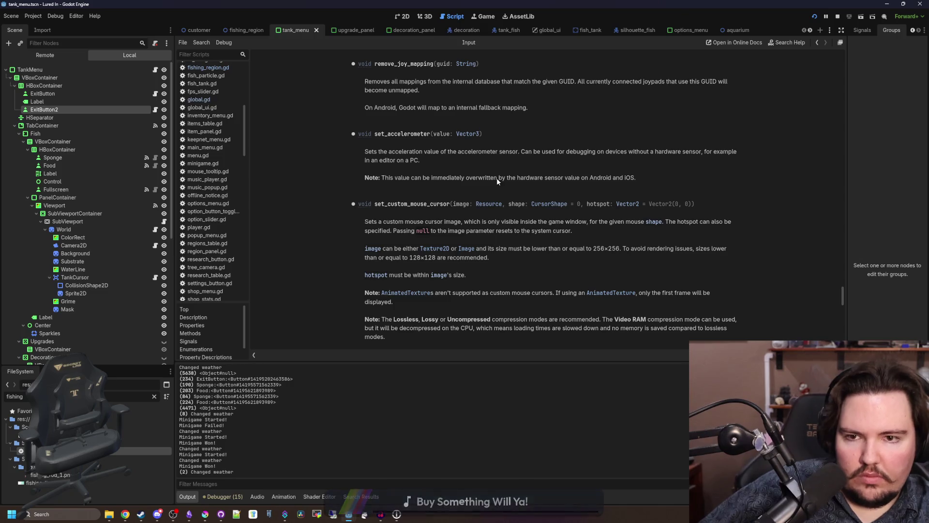
{"action": "key", "text": "alt+Left"}
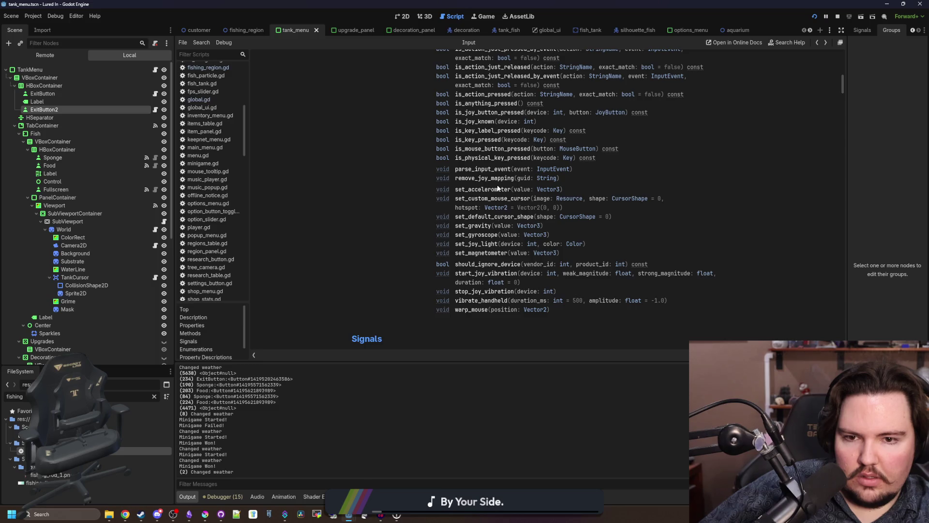
{"action": "left_click", "coordinate": [496, 191]}
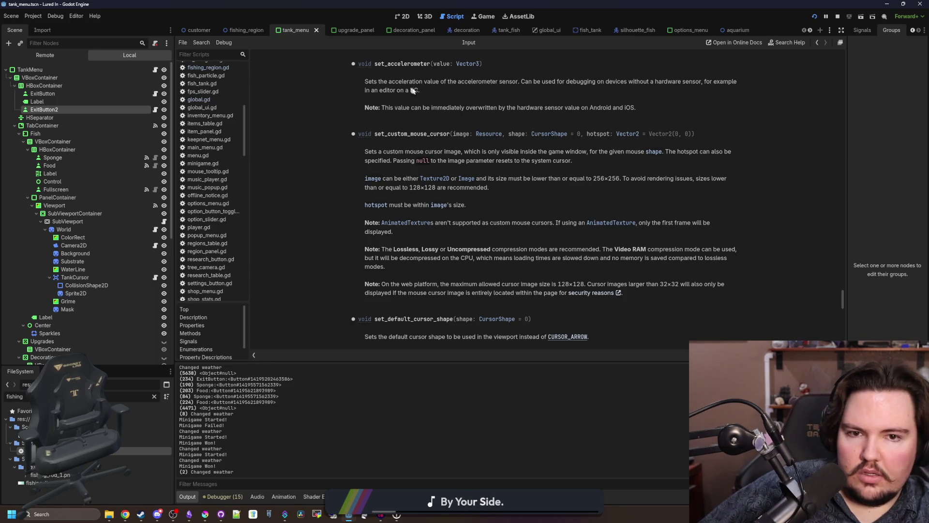
{"action": "key", "text": "alt+Left"}
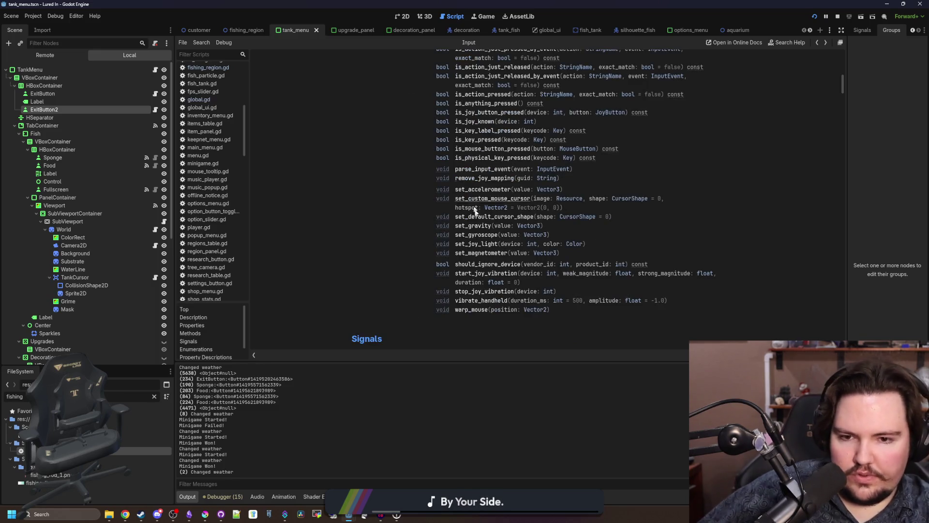
Read the set_magnetometer description, then return to the running game view.
{"action": "left_click", "coordinate": [495, 256]}
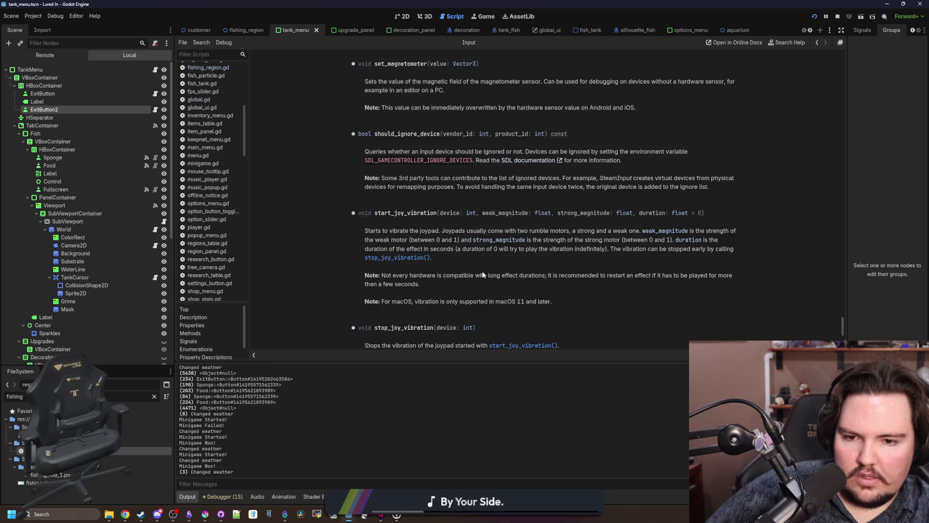
{"action": "scroll", "coordinate": [442, 215], "scroll_direction": "up", "scroll_amount": 15}
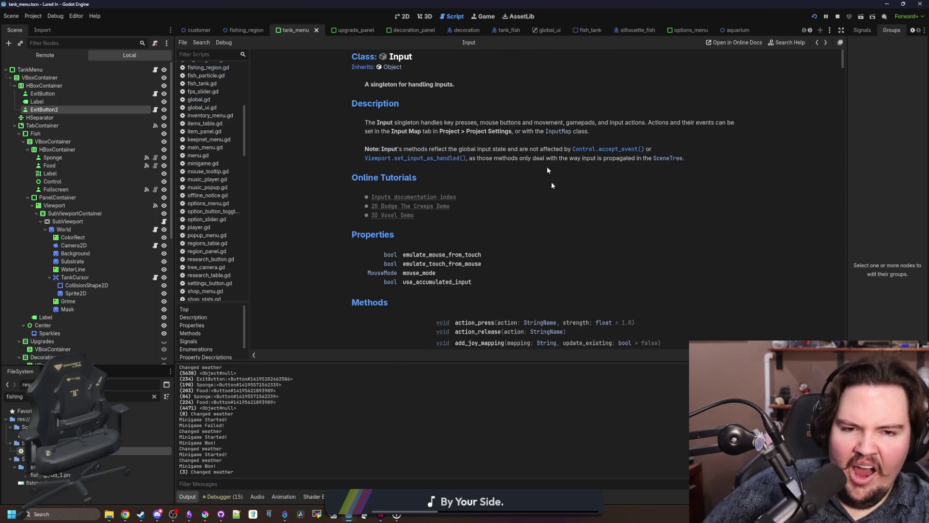
{"action": "left_click", "coordinate": [486, 16]}
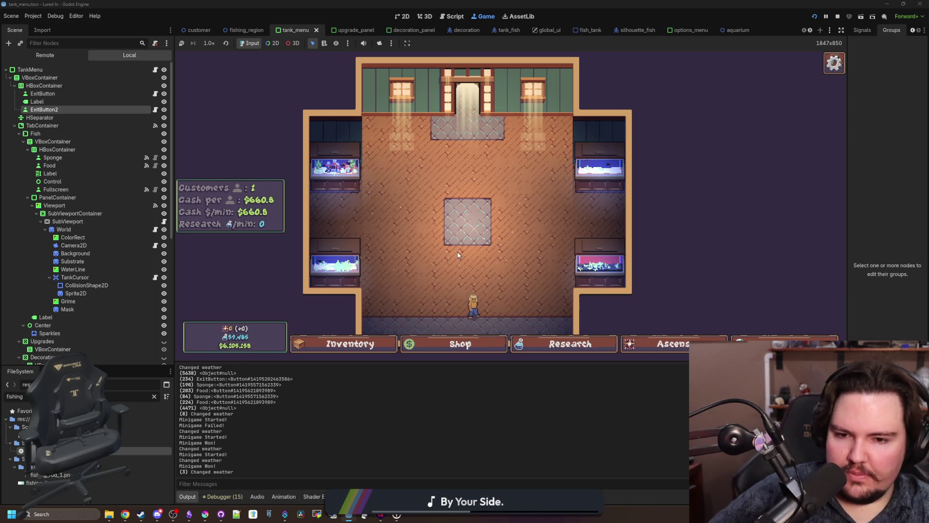
Drop the customer by the aquariums and inspect the Fish Tank 4 and Fish Tank 2 panels.
{"action": "mouse_move", "coordinate": [476, 278]}
{"action": "left_mouse_down"}
{"action": "mouse_move", "coordinate": [706, 162]}
{"action": "mouse_move", "coordinate": [538, 185]}
{"action": "left_mouse_up"}
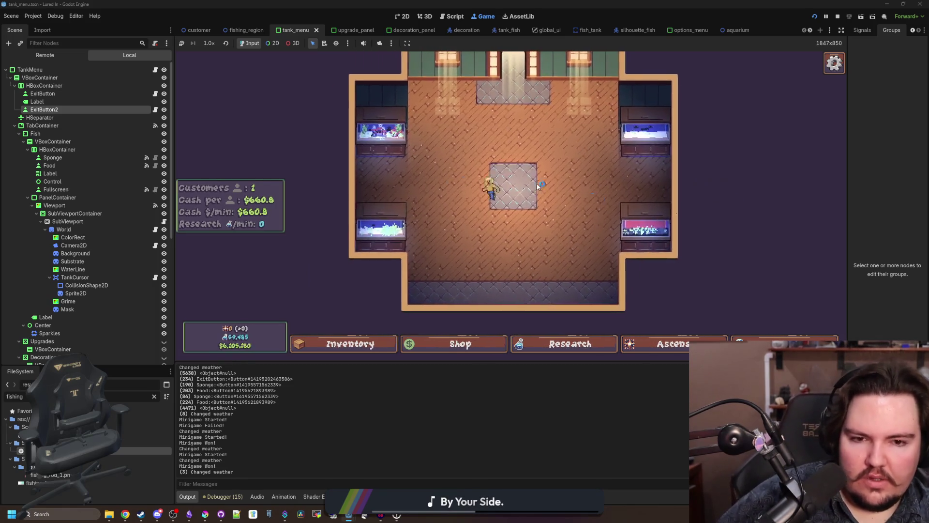
{"action": "left_click", "coordinate": [498, 245]}
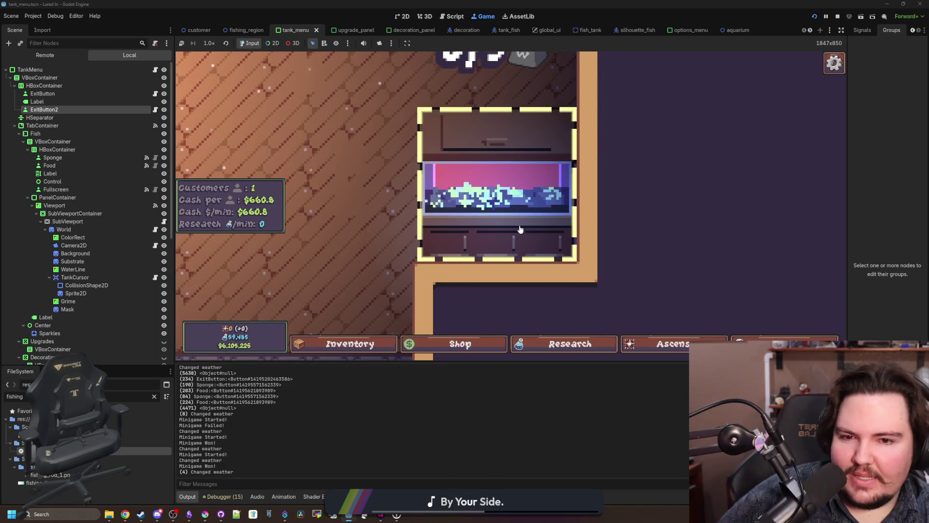
{"action": "left_click", "coordinate": [520, 229]}
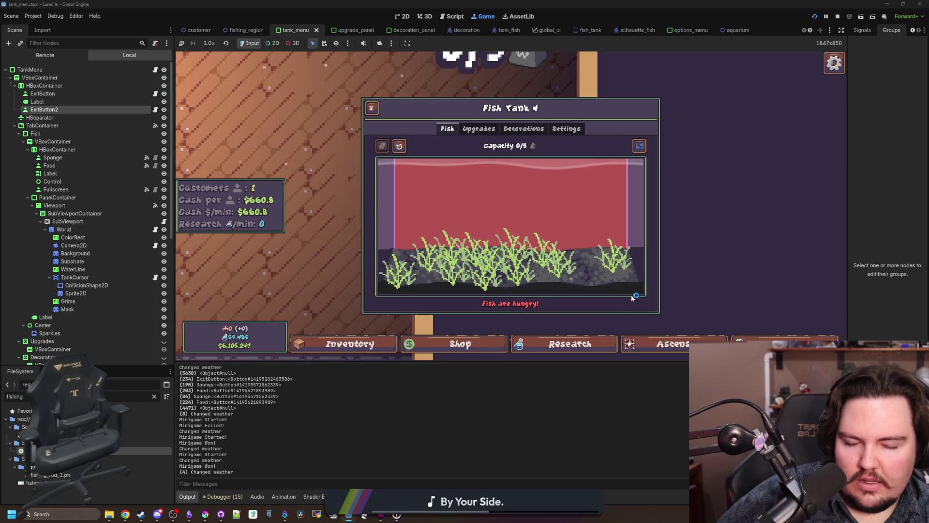
{"action": "key", "text": "Escape"}
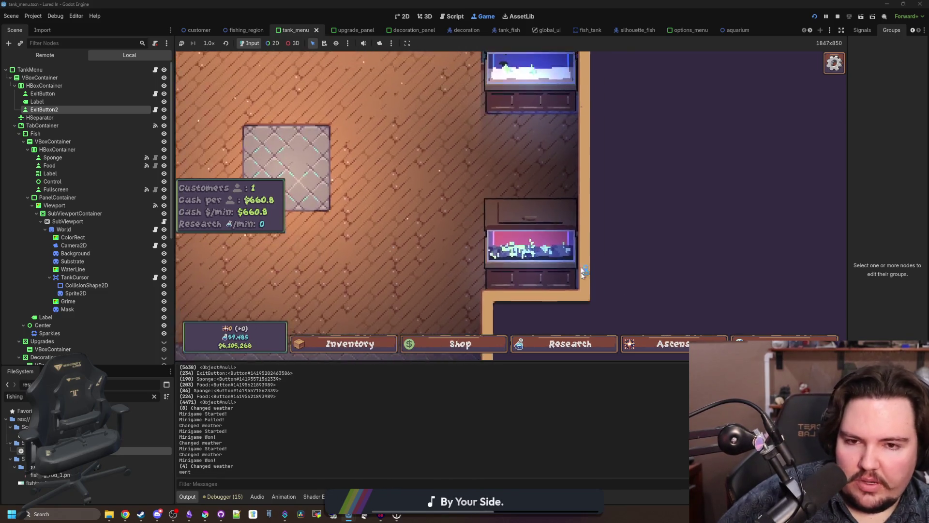
{"action": "left_click", "coordinate": [581, 131]}
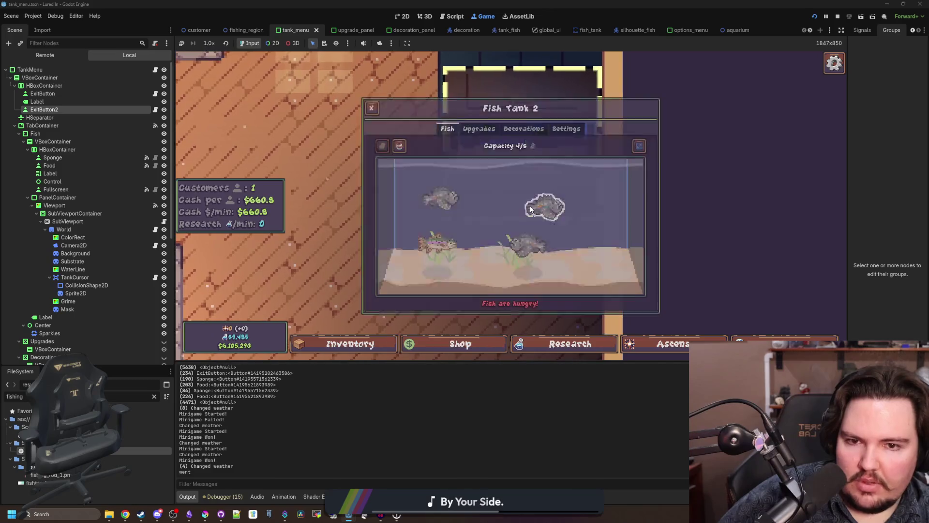
{"action": "key", "text": "Escape"}
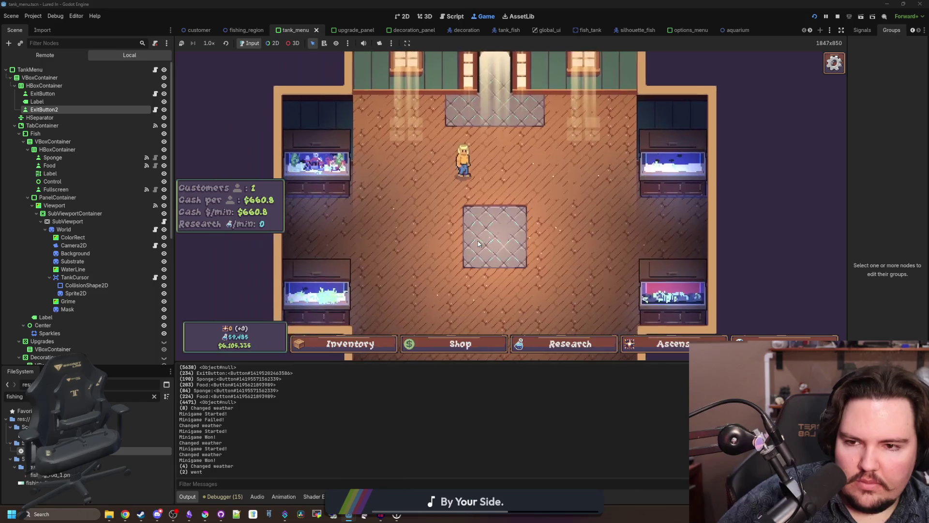
Carry the customer up the shop, then return to the script editor on line 438.
{"action": "mouse_move", "coordinate": [465, 156]}
{"action": "left_mouse_down"}
{"action": "mouse_move", "coordinate": [475, 154]}
{"action": "mouse_move", "coordinate": [476, 132]}
{"action": "mouse_move", "coordinate": [457, 194]}
{"action": "left_mouse_up"}
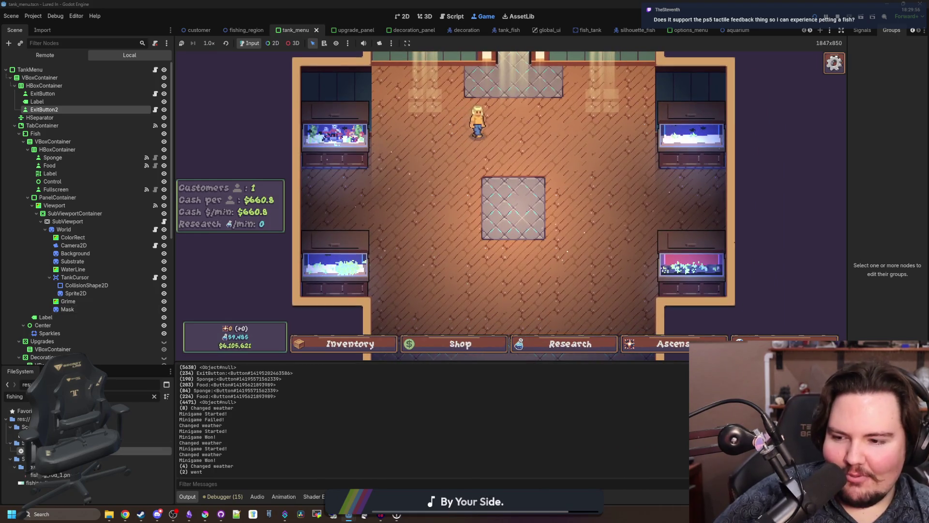
{"action": "key", "text": "ctrl+F3"}
{"action": "left_click", "coordinate": [483, 226]}
Place the caret at the end of line 438 and bring a new Chrome window over the editor.
{"action": "left_click", "coordinate": [483, 237]}
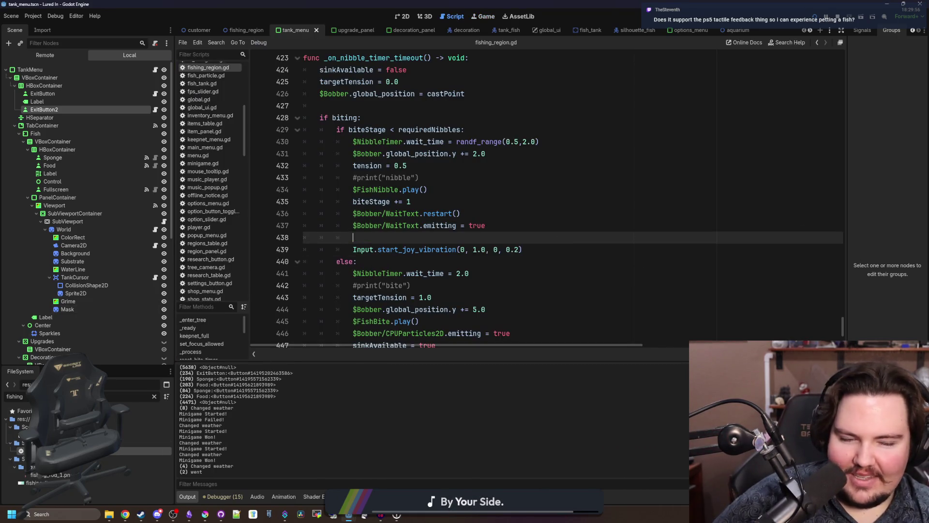
{"action": "left_click", "coordinate": [125, 514]}
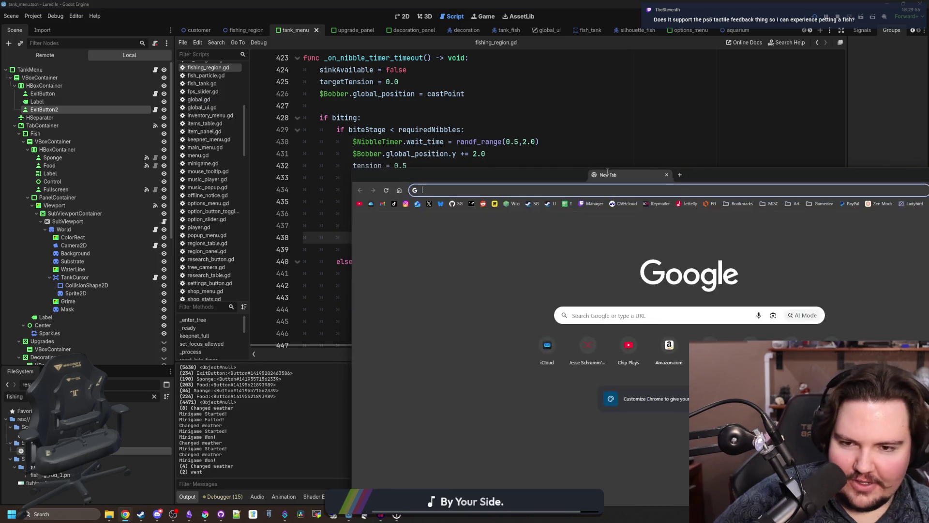
{"action": "left_click_drag", "start_coordinate": [600, 170], "coordinate": [425, 87]}
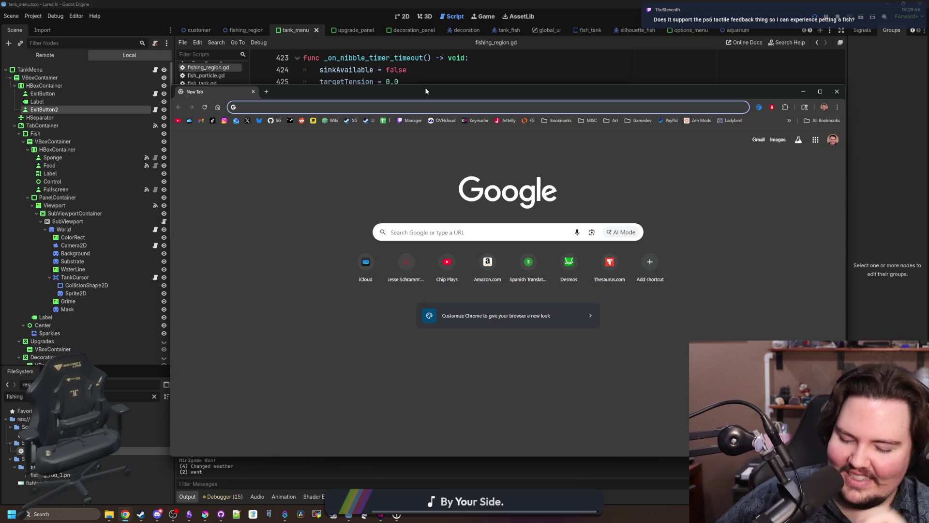
Search 'godot ps5 haptics' and open the DualSense haptics video and GitHub proposal in background tabs.
{"action": "type", "text": "godot ps5 "}
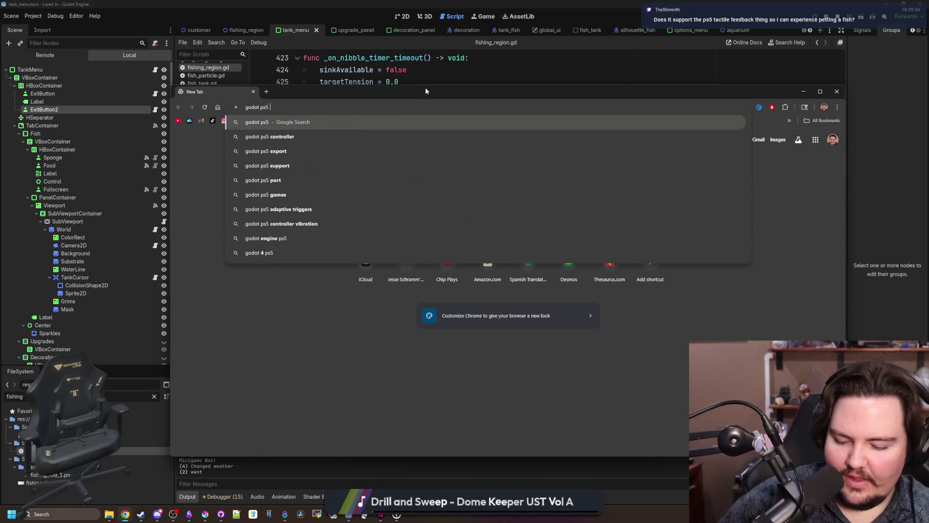
{"action": "type", "text": "haptics"}
{"action": "key", "text": "Return"}
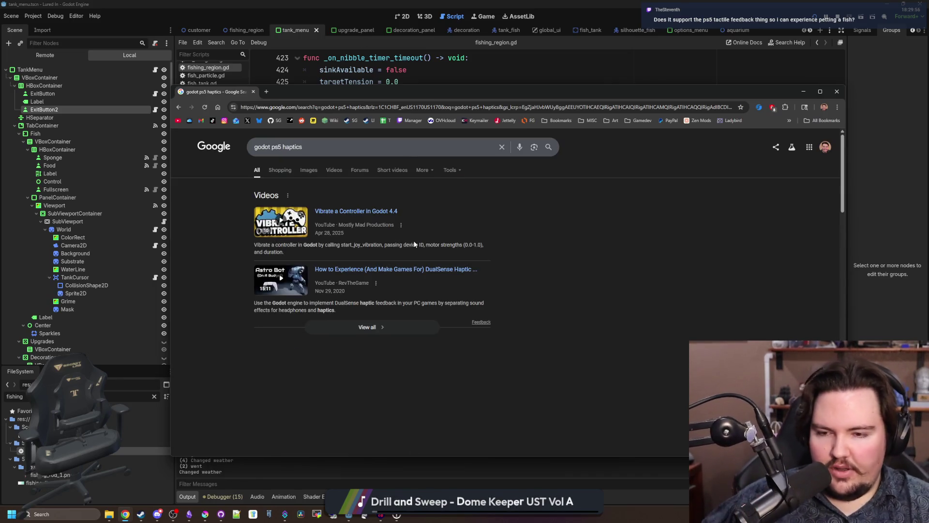
{"action": "scroll", "coordinate": [414, 240], "scroll_direction": "down", "scroll_amount": 2}
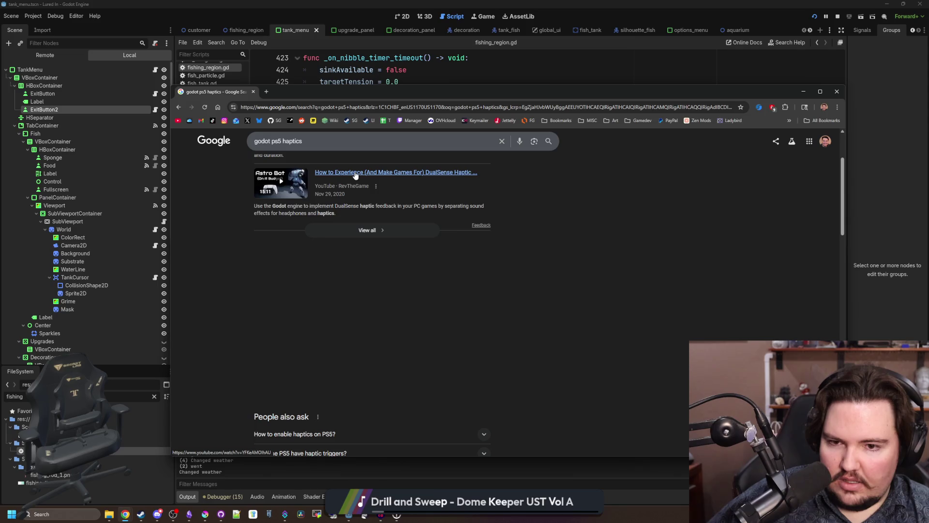
{"action": "scroll", "coordinate": [319, 223], "scroll_direction": "down", "scroll_amount": 1}
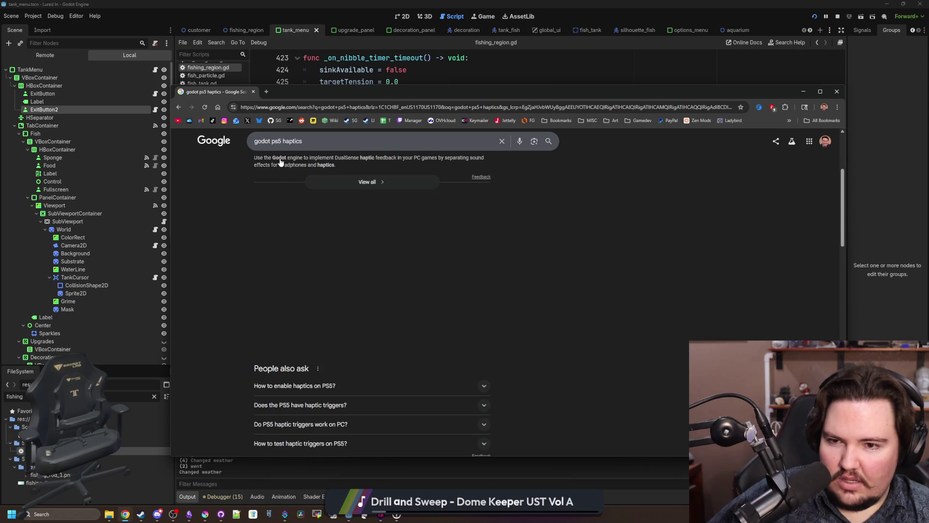
{"action": "scroll", "coordinate": [280, 162], "scroll_direction": "up", "scroll_amount": 1}
{"action": "middle_click", "coordinate": [382, 178]}
{"action": "scroll", "coordinate": [381, 221], "scroll_direction": "down", "scroll_amount": 4}
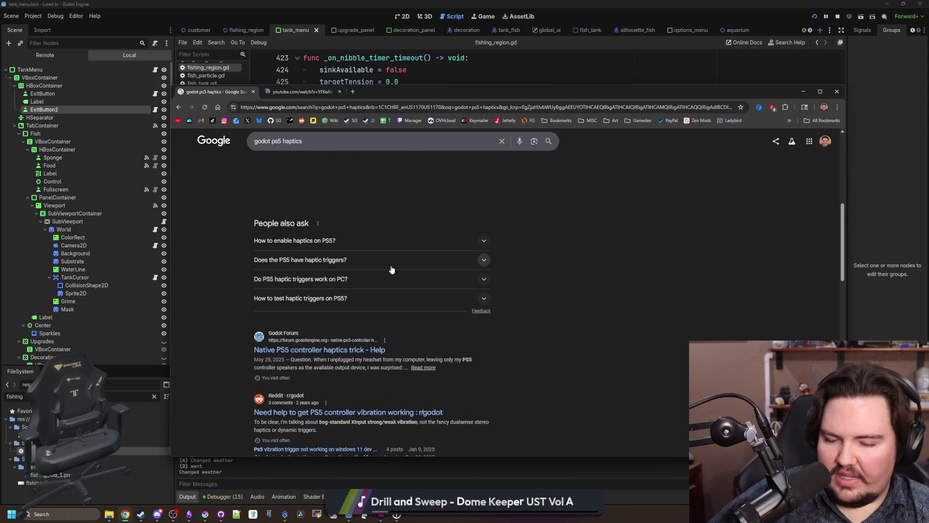
{"action": "scroll", "coordinate": [353, 357], "scroll_direction": "down", "scroll_amount": 2}
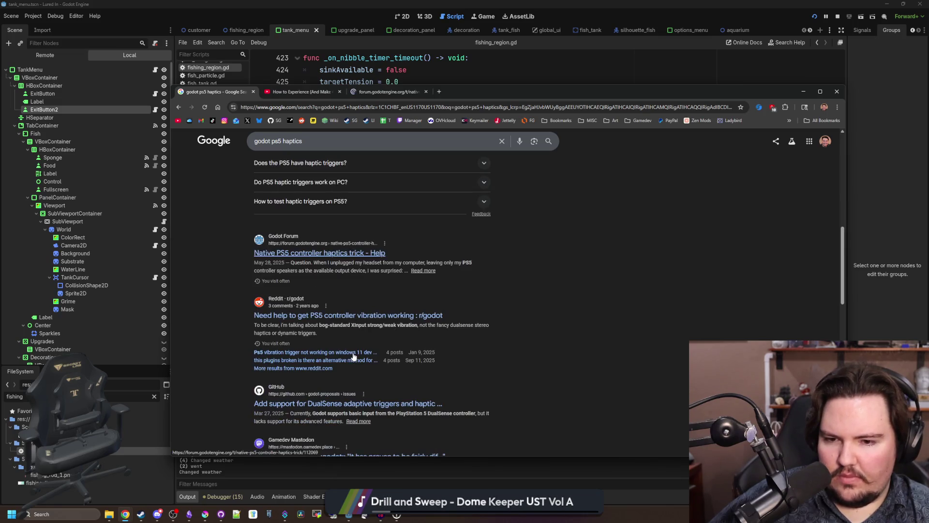
{"action": "scroll", "coordinate": [397, 320], "scroll_direction": "down", "scroll_amount": 1}
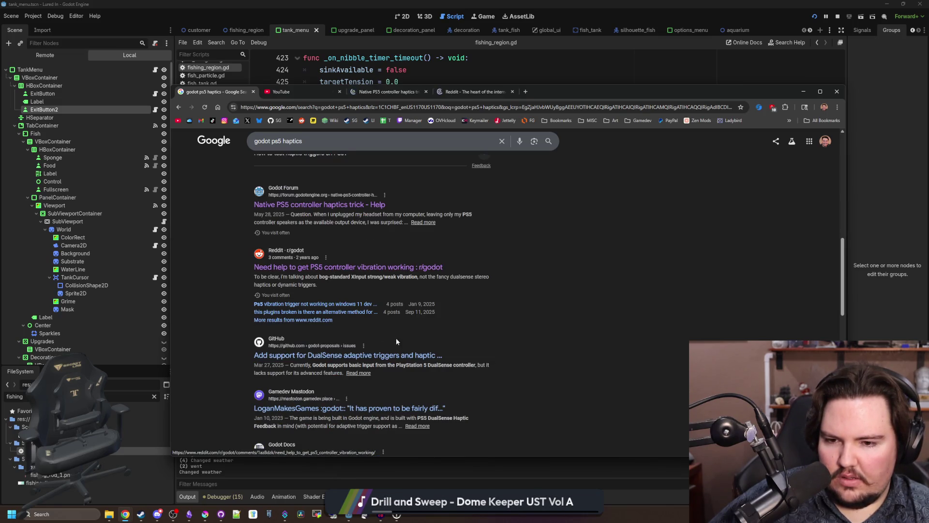
{"action": "middle_click", "coordinate": [375, 357]}
Maximize the browser and read through the GitHub DualSense proposal, including the L2/R2 resistance note.
{"action": "left_click", "coordinate": [545, 91]}
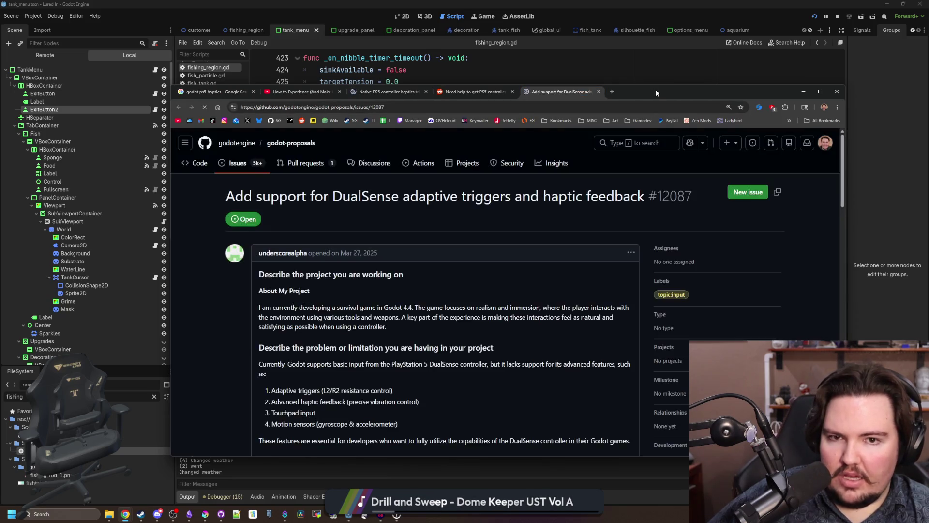
{"action": "left_click_drag", "start_coordinate": [656, 89], "coordinate": [643, 5]}
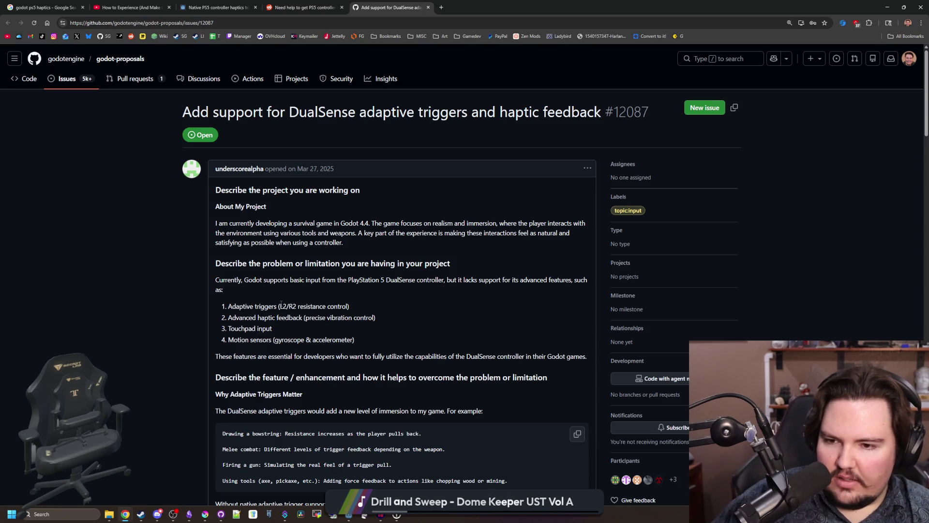
{"action": "left_click_drag", "start_coordinate": [273, 306], "coordinate": [360, 307]}
{"action": "left_click", "coordinate": [379, 310]}
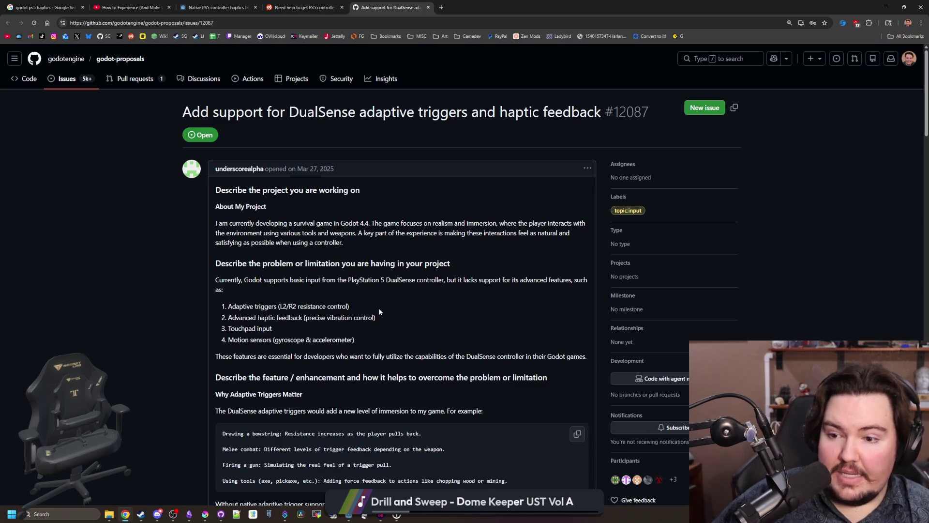
{"action": "scroll", "coordinate": [379, 312], "scroll_direction": "down", "scroll_amount": 2}
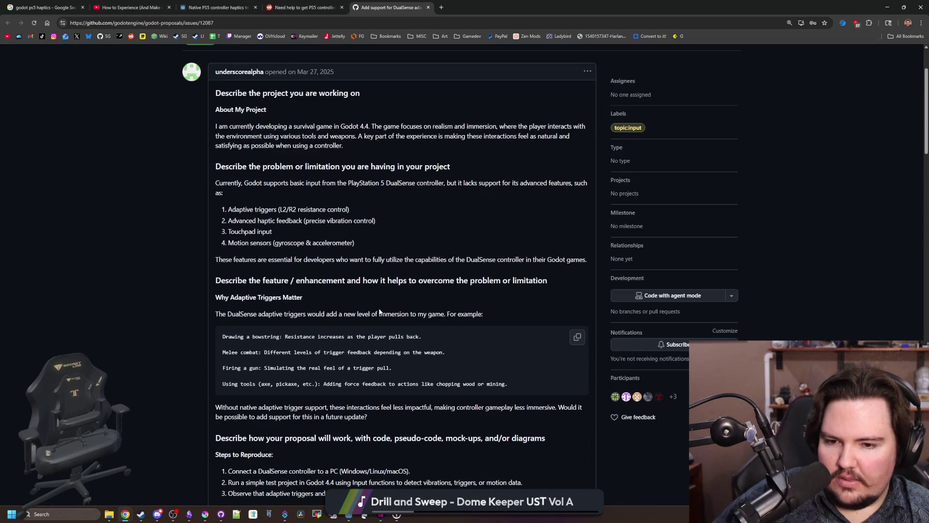
{"action": "scroll", "coordinate": [380, 311], "scroll_direction": "down", "scroll_amount": 1}
{"action": "mouse_move", "coordinate": [395, 320]}
{"action": "left_mouse_down"}
{"action": "mouse_move", "coordinate": [316, 319]}
{"action": "mouse_move", "coordinate": [369, 320]}
{"action": "left_mouse_up"}
{"action": "left_click", "coordinate": [278, 328]}
{"action": "scroll", "coordinate": [278, 327], "scroll_direction": "down", "scroll_amount": 2}
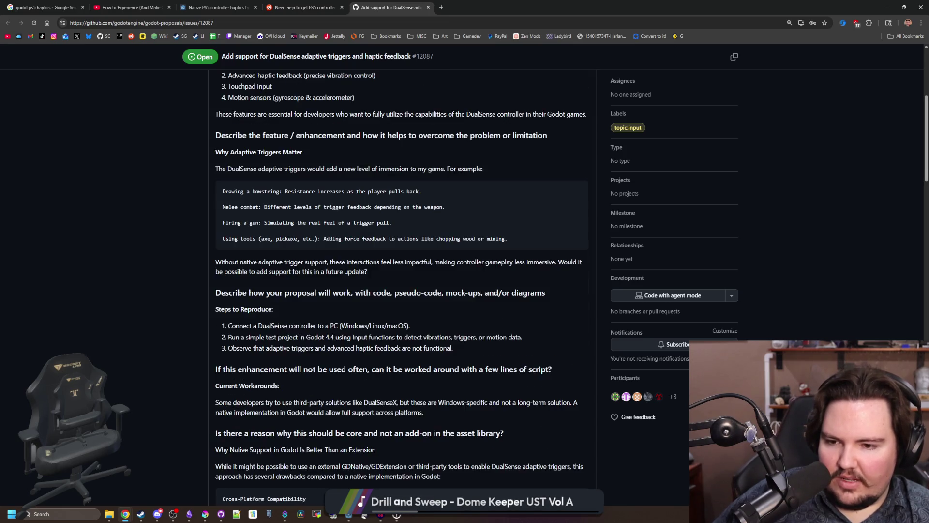
{"action": "scroll", "coordinate": [278, 328], "scroll_direction": "down", "scroll_amount": 10}
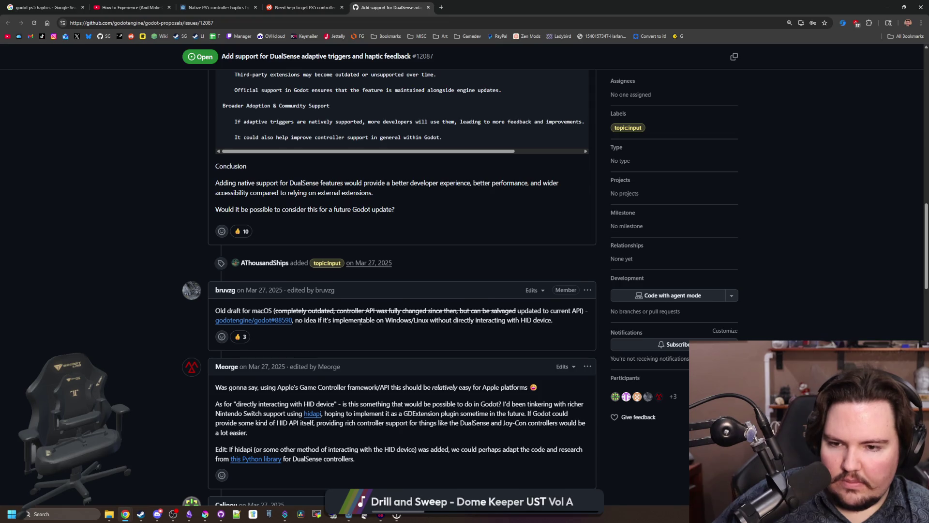
{"action": "scroll", "coordinate": [360, 321], "scroll_direction": "down", "scroll_amount": 2}
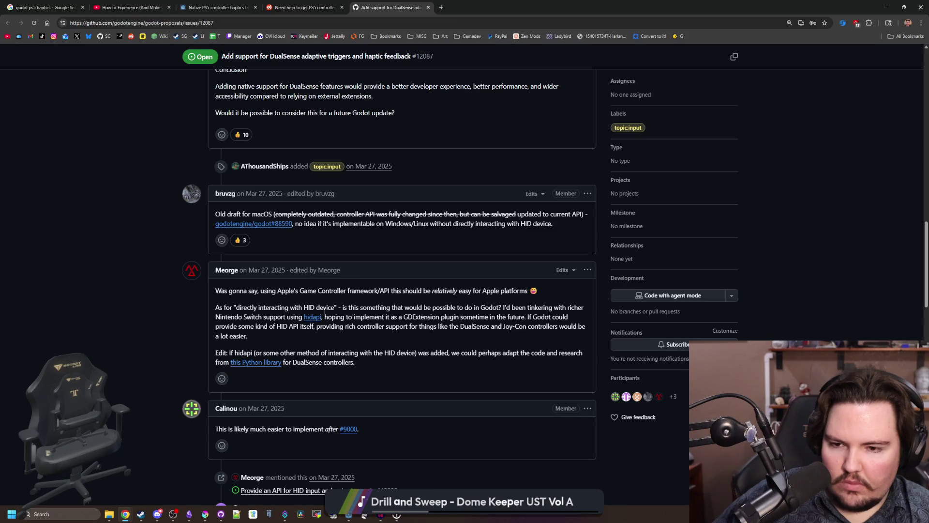
{"action": "scroll", "coordinate": [343, 313], "scroll_direction": "down", "scroll_amount": 4}
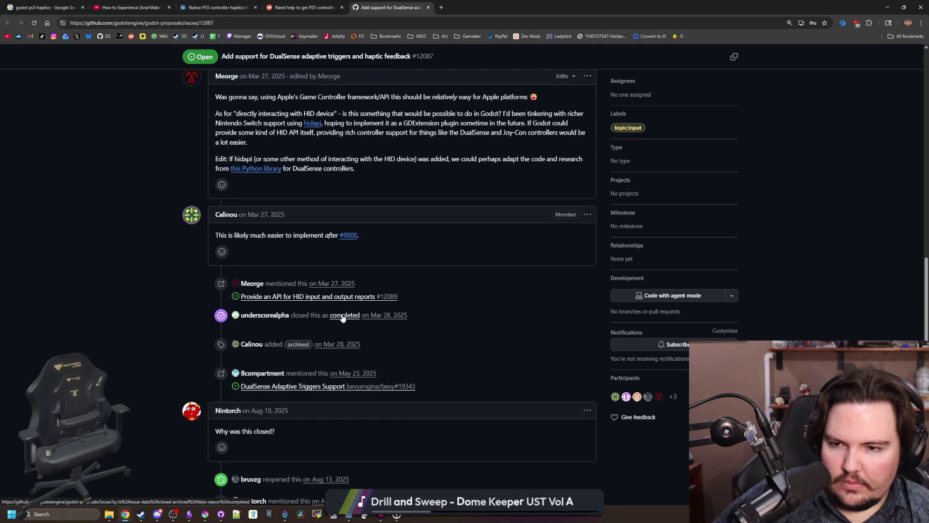
Follow the link to SDL proposal #9000, then move to the Reddit PS5 vibration thread.
{"action": "left_click", "coordinate": [347, 236]}
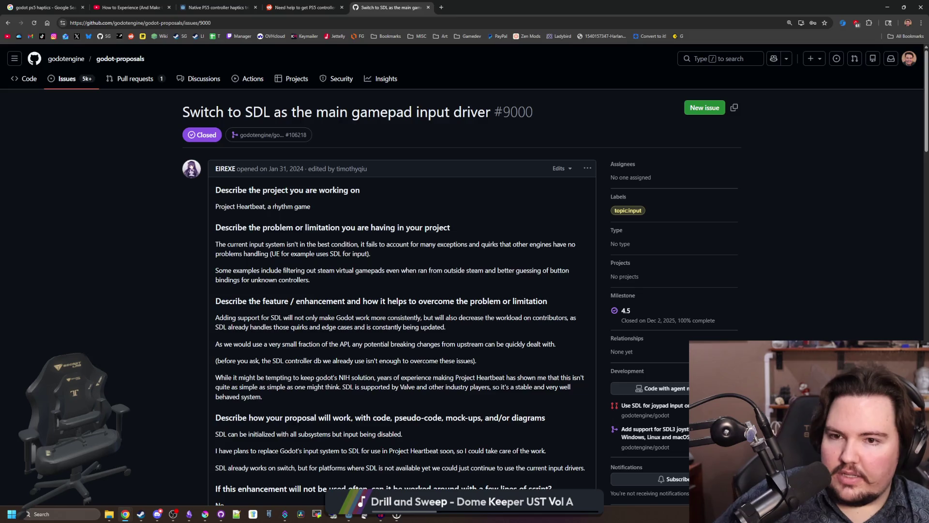
{"action": "scroll", "coordinate": [356, 136], "scroll_direction": "down", "scroll_amount": 4}
{"action": "scroll", "coordinate": [357, 134], "scroll_direction": "down", "scroll_amount": 3}
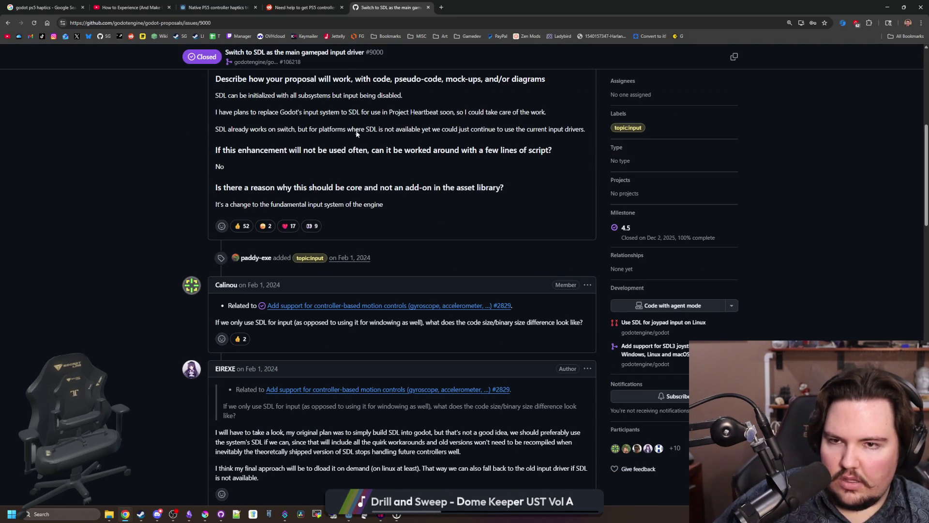
{"action": "key", "text": "ctrl+shift+Tab"}
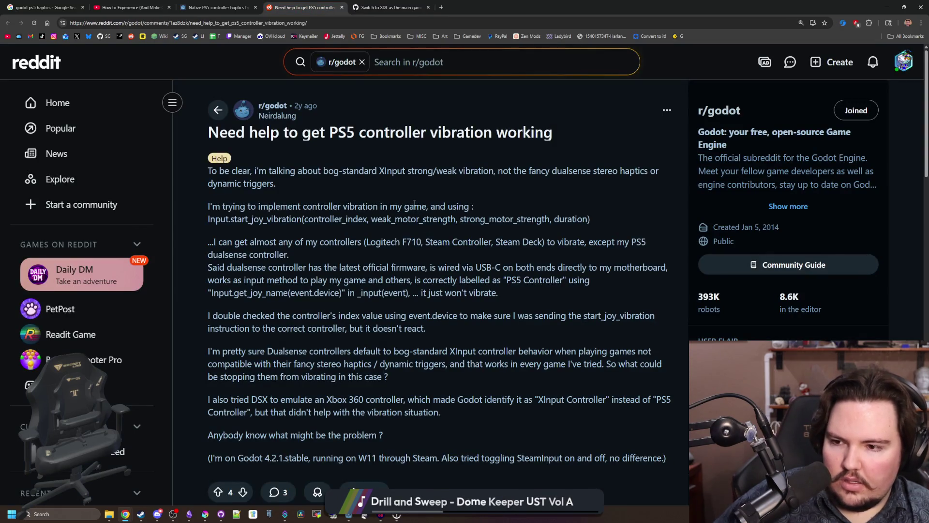
Scroll the Reddit comments and open the dualsensex.com/download driver link in its own tab.
{"action": "scroll", "coordinate": [414, 203], "scroll_direction": "down", "scroll_amount": 5}
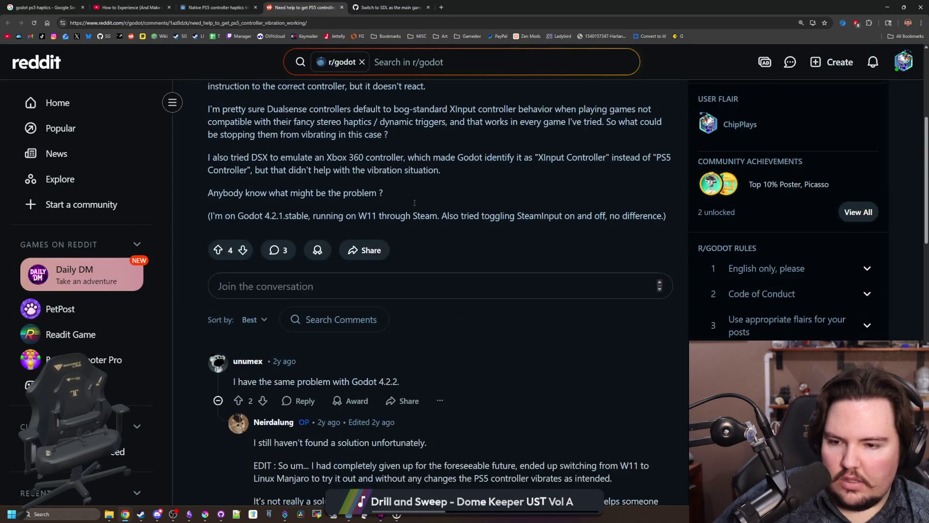
{"action": "scroll", "coordinate": [414, 205], "scroll_direction": "down", "scroll_amount": 3}
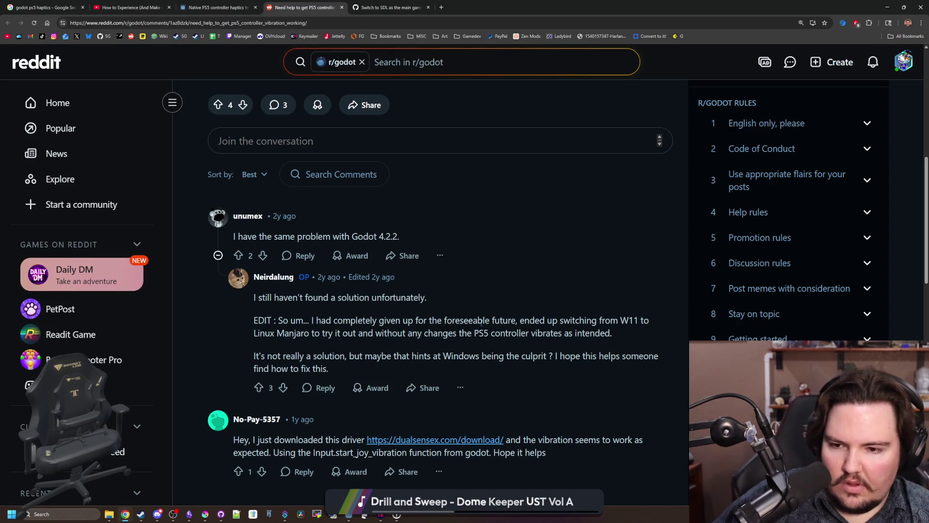
{"action": "scroll", "coordinate": [409, 344], "scroll_direction": "down", "scroll_amount": 3}
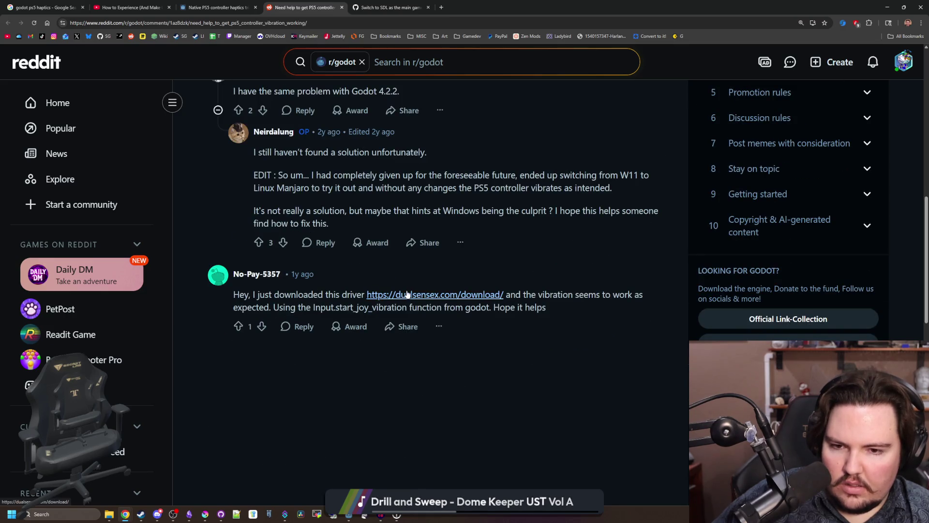
{"action": "middle_click", "coordinate": [433, 299]}
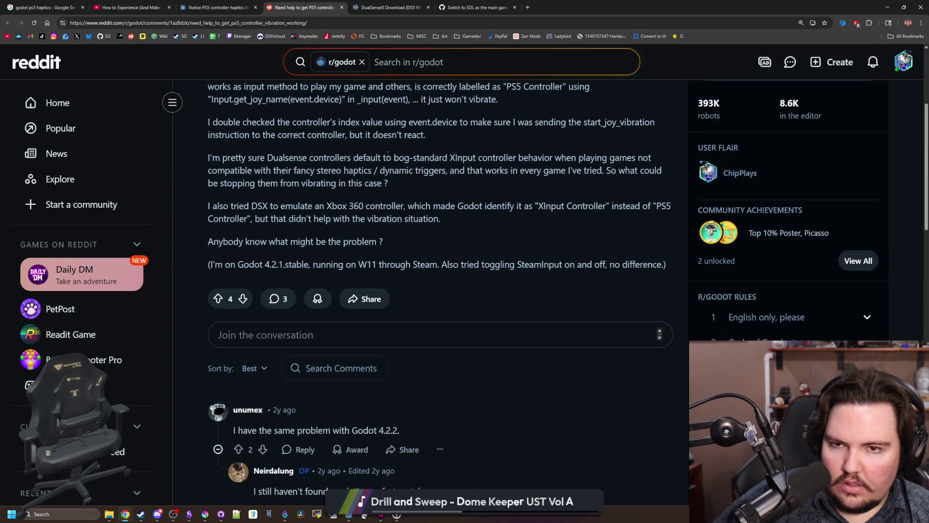
{"action": "left_click", "coordinate": [387, 7]}
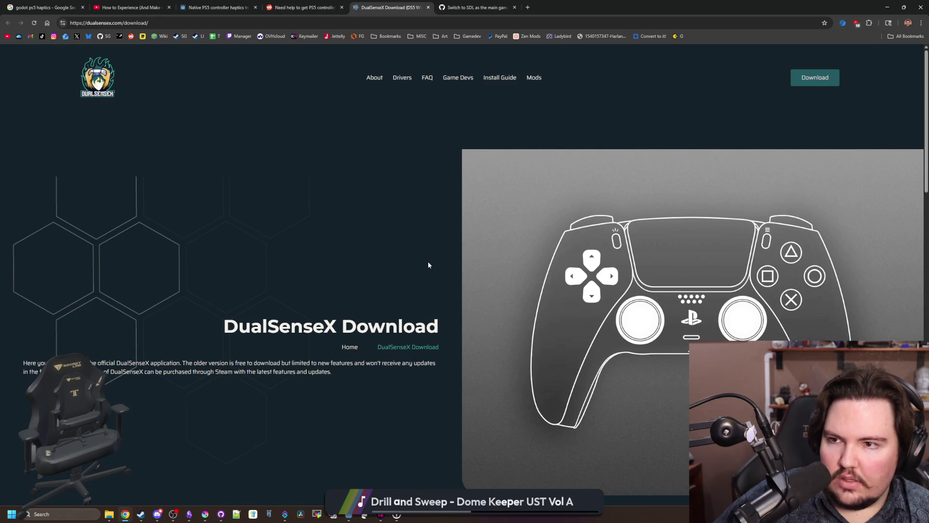
Review the DualSenseX free and paid downloads, then close the SDL proposal and DualSenseX tabs.
{"action": "scroll", "coordinate": [428, 265], "scroll_direction": "down", "scroll_amount": 5}
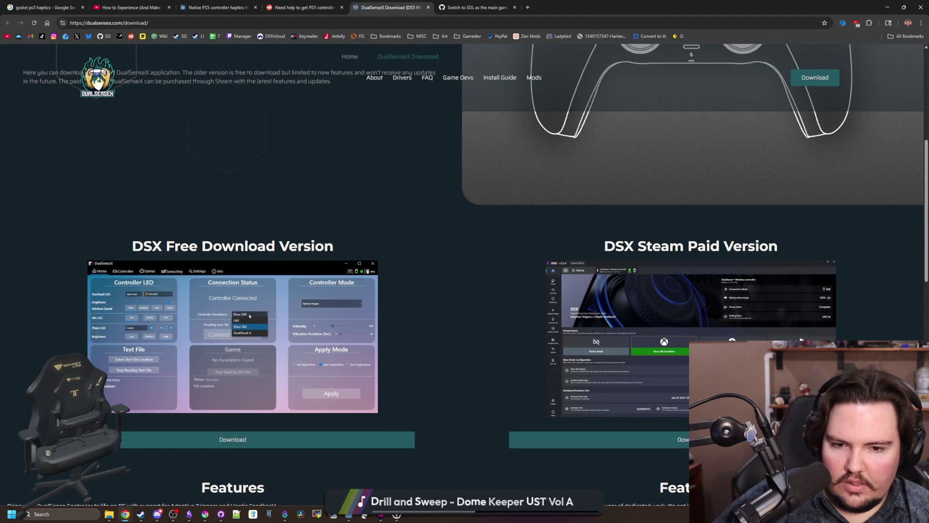
{"action": "scroll", "coordinate": [333, 248], "scroll_direction": "down", "scroll_amount": 15}
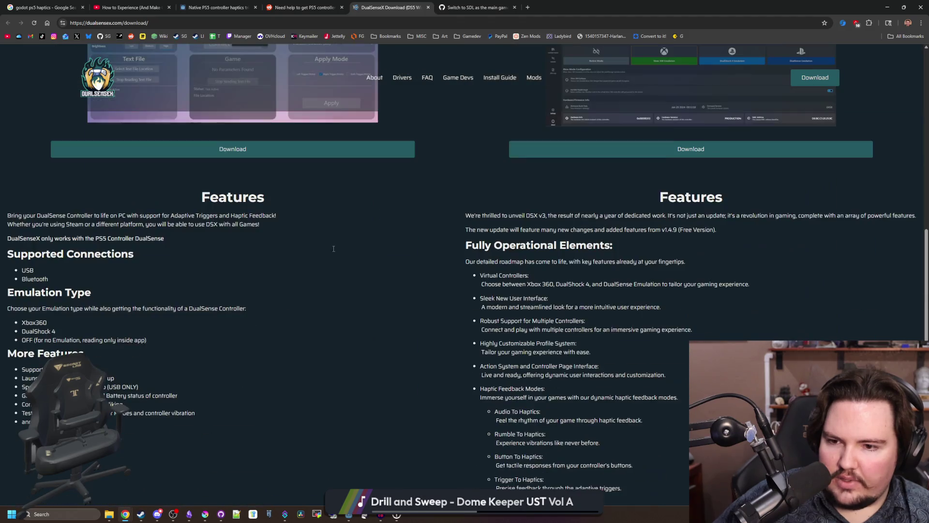
{"action": "key", "text": "Home"}
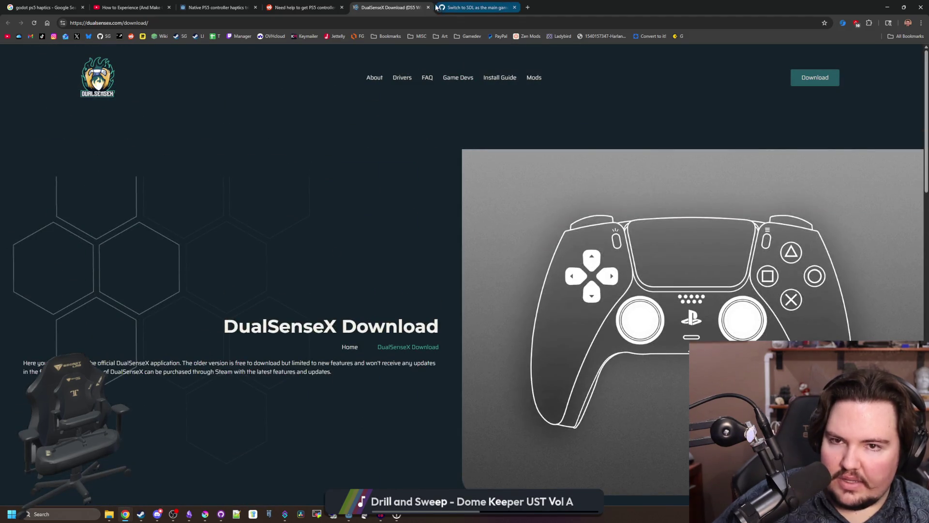
{"action": "left_click", "coordinate": [514, 7]}
{"action": "left_click", "coordinate": [429, 7]}
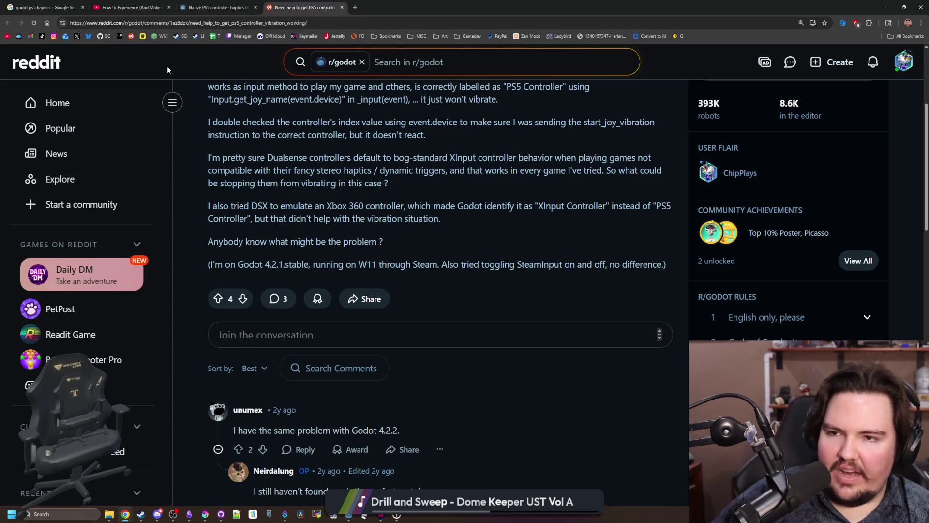
Close the Reddit vibration thread and Godot forum haptics tabs to reach the YouTube video.
{"action": "scroll", "coordinate": [314, 194], "scroll_direction": "down", "scroll_amount": 8}
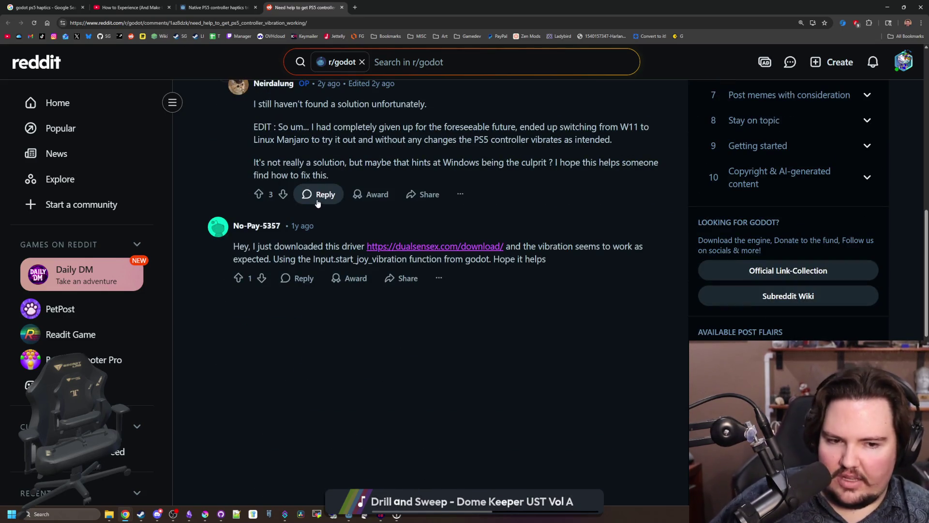
{"action": "scroll", "coordinate": [550, 329], "scroll_direction": "up", "scroll_amount": 10}
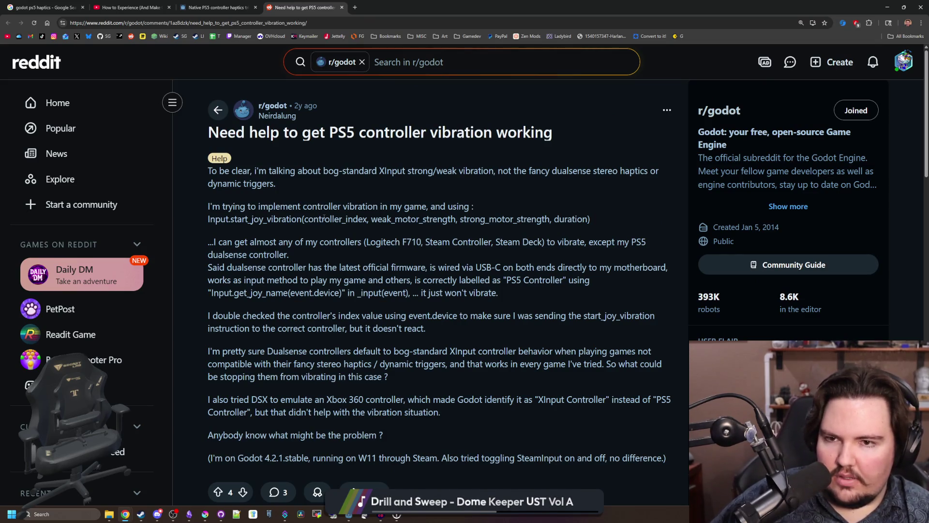
{"action": "left_click", "coordinate": [342, 8]}
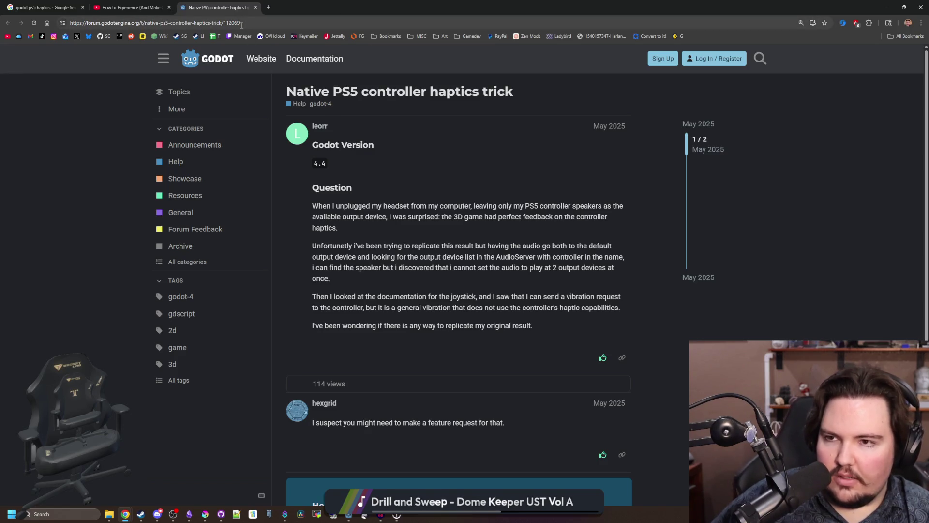
{"action": "left_click", "coordinate": [255, 7]}
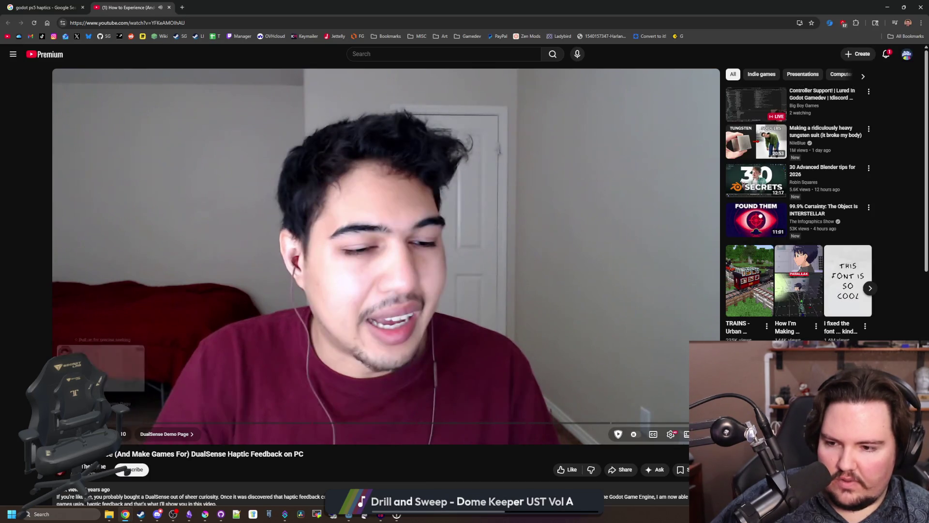
Jump through the Demo Page and Demo Playthrough chapters into the robot-shooter gameplay footage.
{"action": "left_click", "coordinate": [114, 423]}
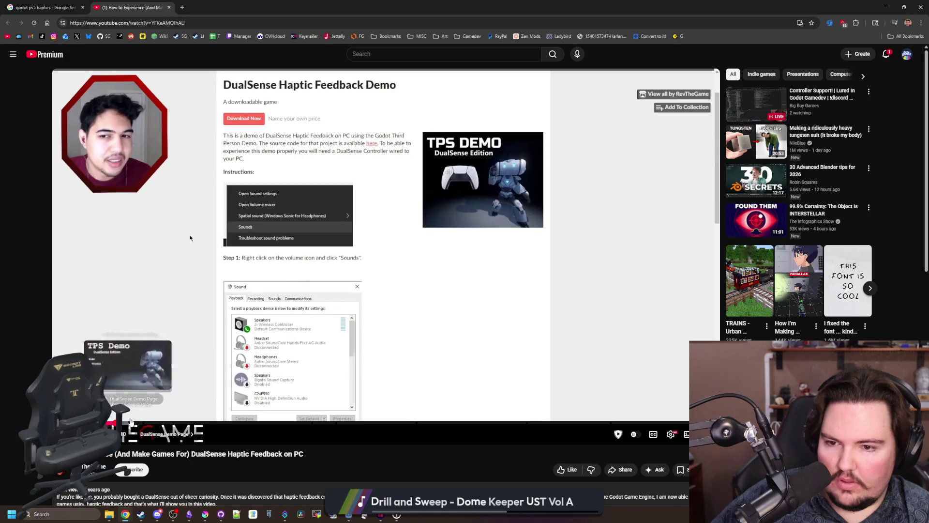
{"action": "left_click", "coordinate": [136, 423]}
{"action": "left_click", "coordinate": [157, 424]}
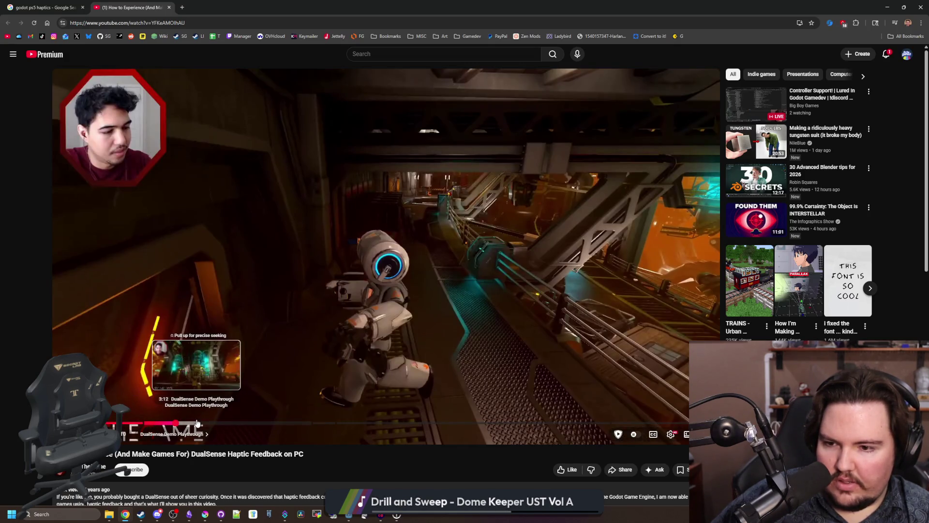
{"action": "left_click", "coordinate": [197, 424]}
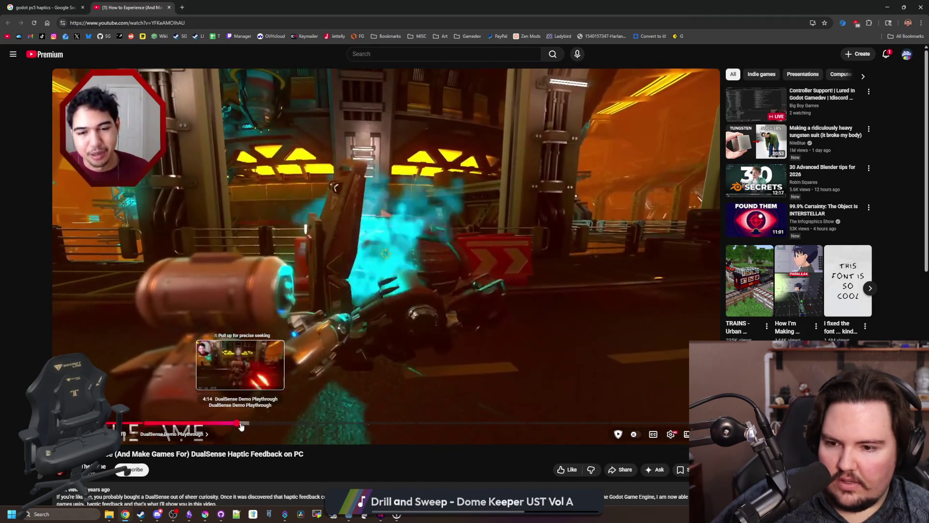
{"action": "left_click", "coordinate": [248, 424]}
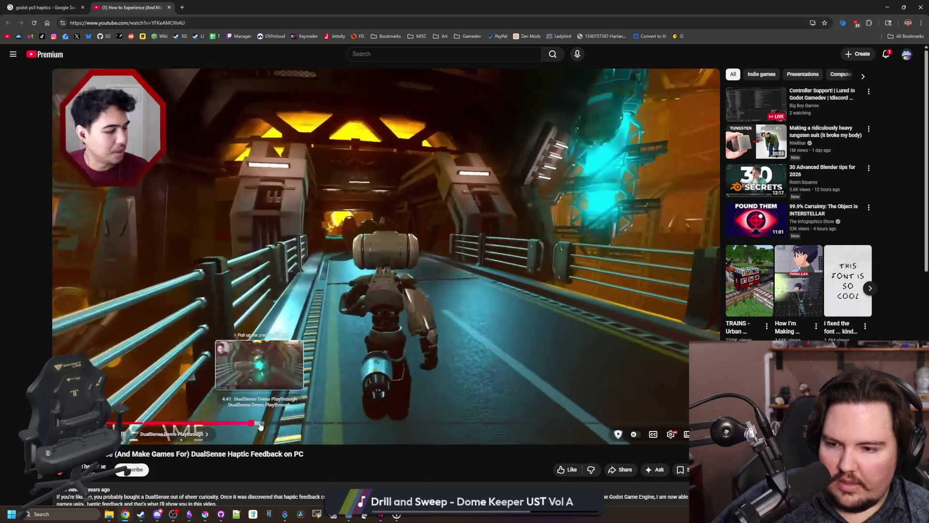
{"action": "left_click", "coordinate": [260, 424]}
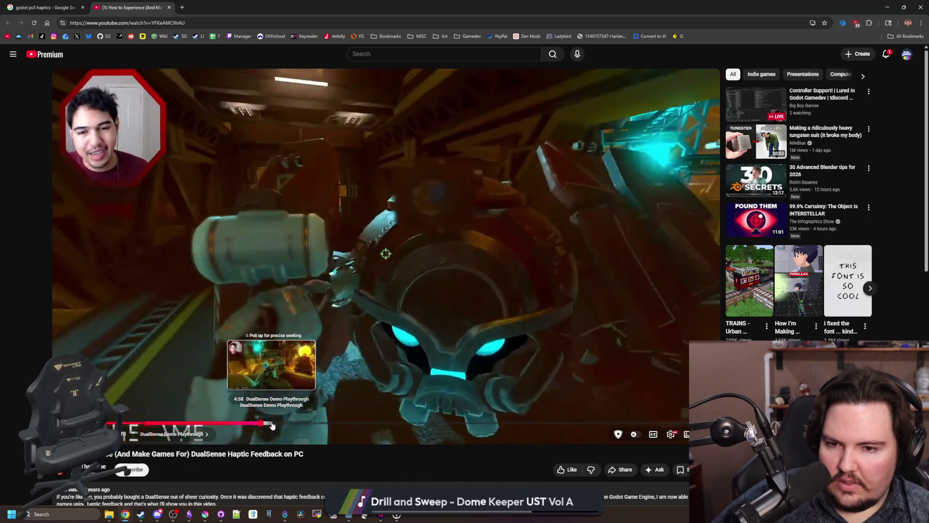
{"action": "left_click", "coordinate": [271, 424]}
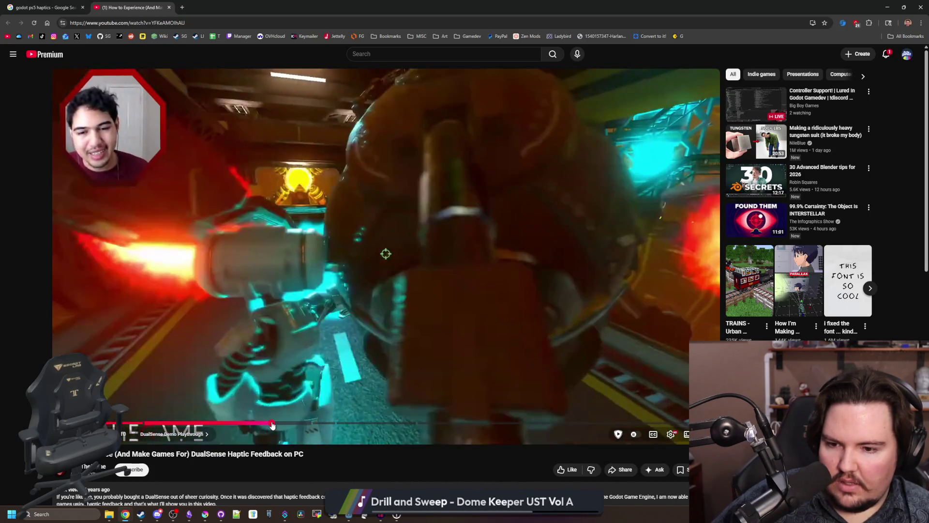
{"action": "left_click", "coordinate": [305, 424]}
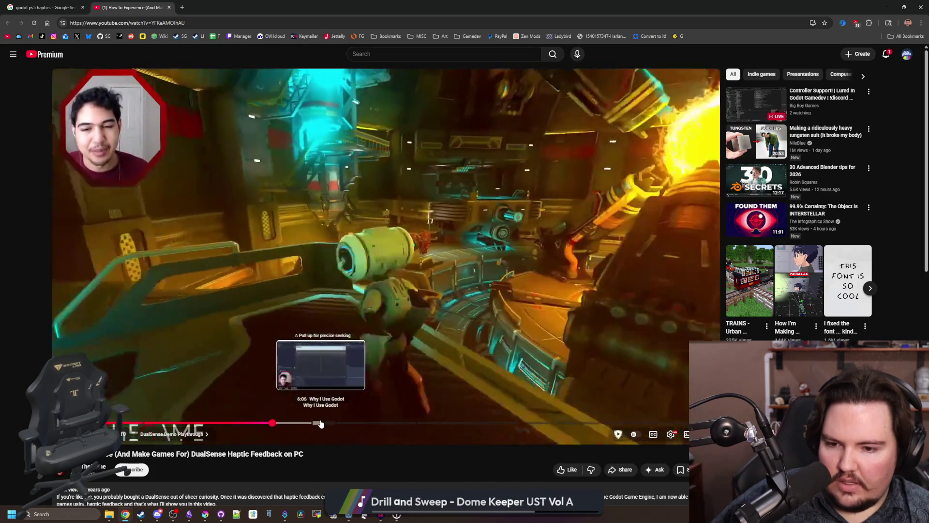
{"action": "left_click", "coordinate": [318, 424]}
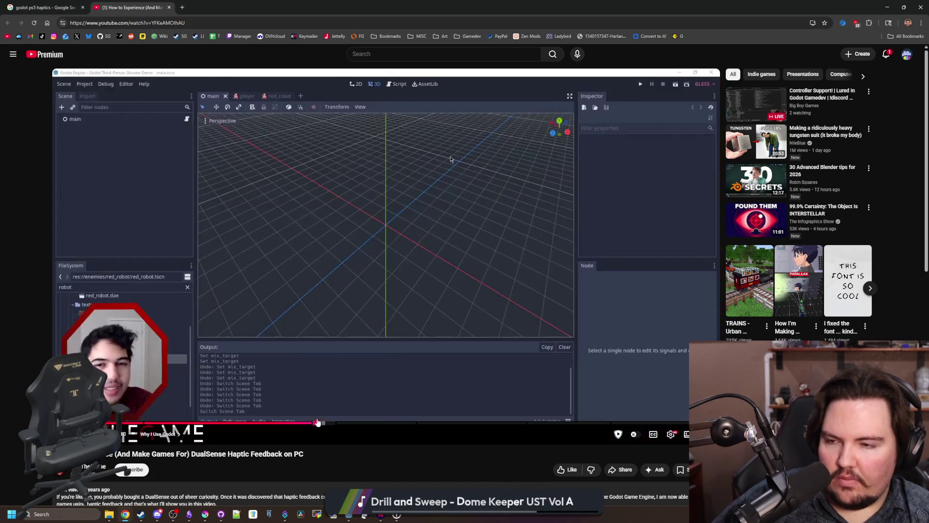
Skim from the DualSense Controller Inputs chapter through the script and sound effect settings.
{"action": "left_click", "coordinate": [342, 424]}
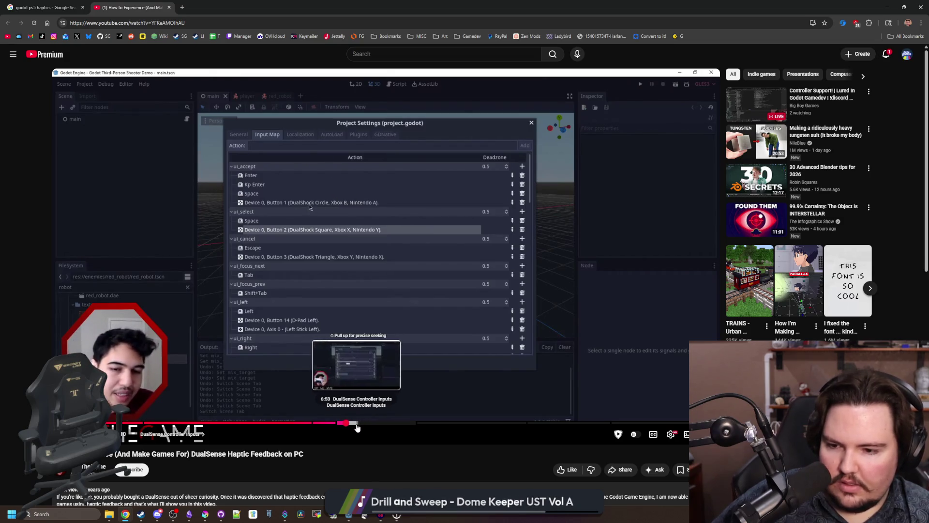
{"action": "left_click_drag", "start_coordinate": [357, 427], "coordinate": [384, 426]}
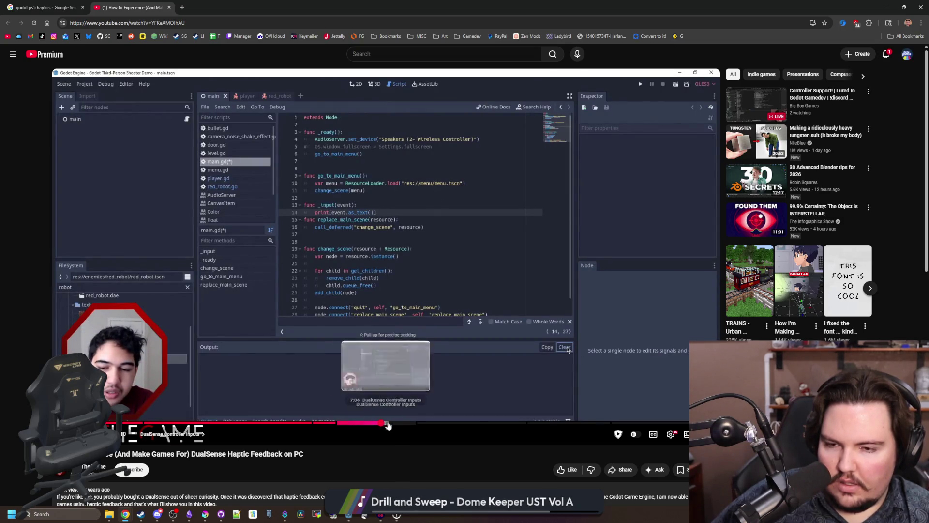
{"action": "left_click", "coordinate": [390, 425]}
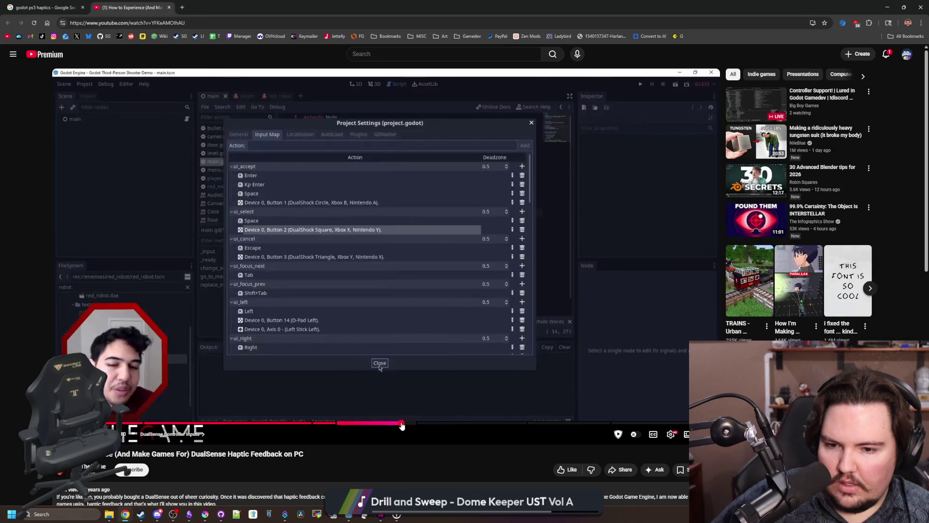
{"action": "left_click", "coordinate": [411, 425]}
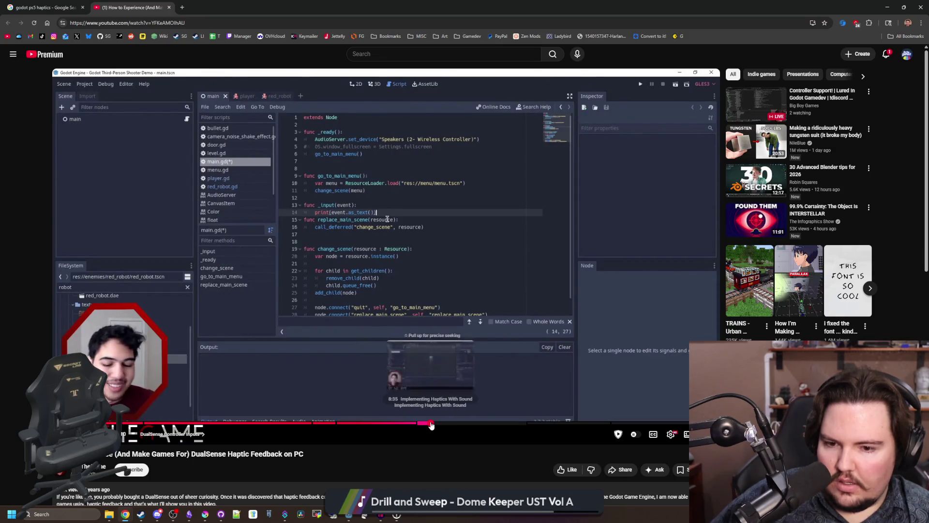
{"action": "left_click", "coordinate": [432, 425]}
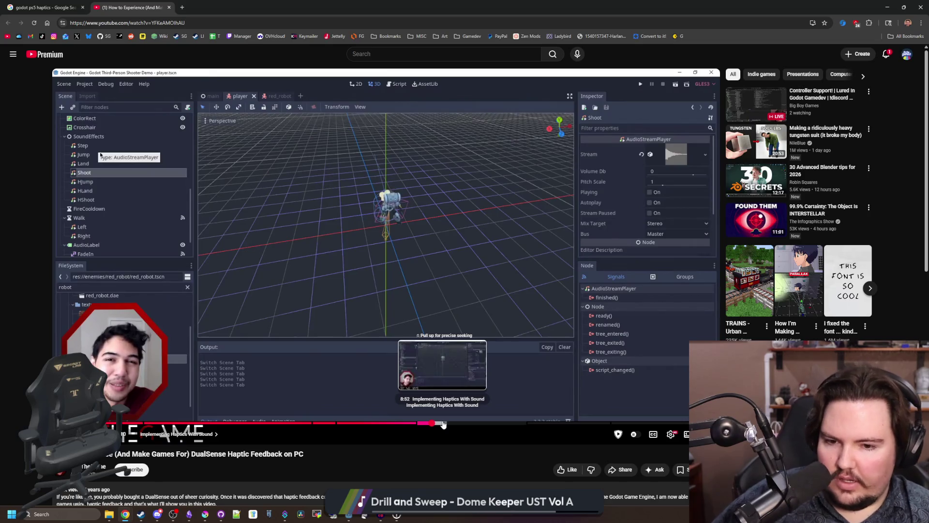
{"action": "left_click", "coordinate": [452, 425]}
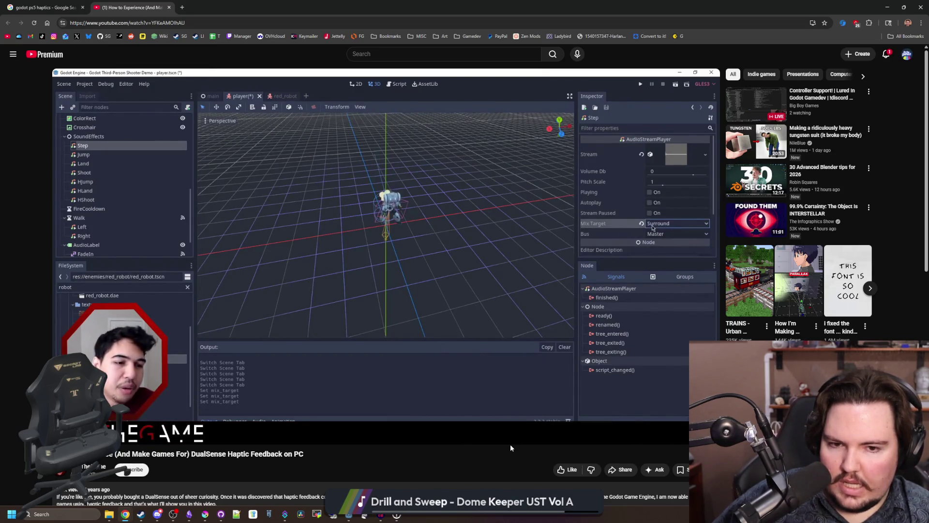
{"action": "left_click", "coordinate": [508, 424]}
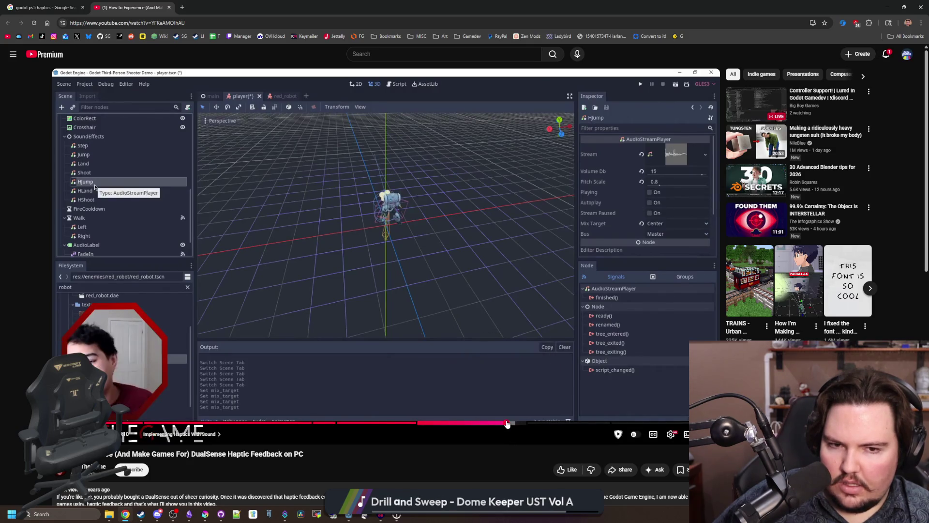
Skip through the Pitter Patter Implementation chapter into 'The AudioStreamPlayer Node For You'.
{"action": "left_click", "coordinate": [515, 424]}
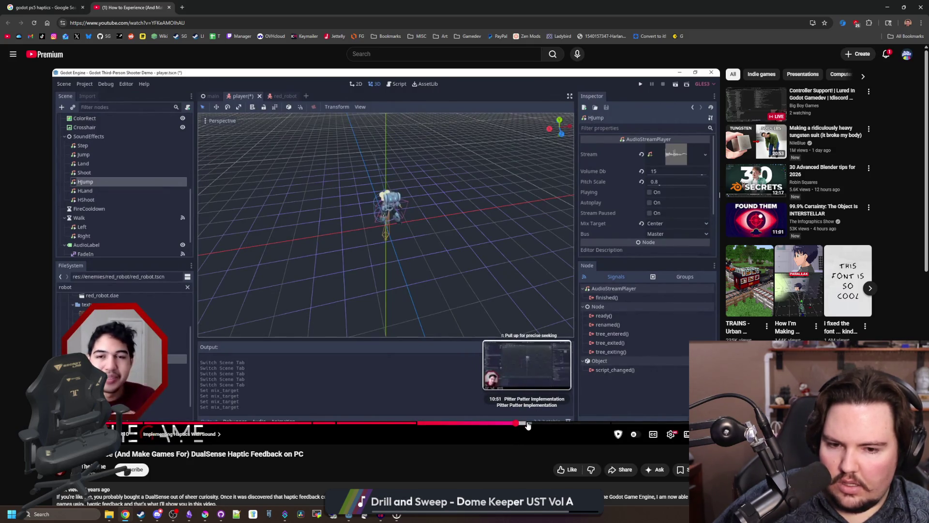
{"action": "left_click", "coordinate": [538, 424]}
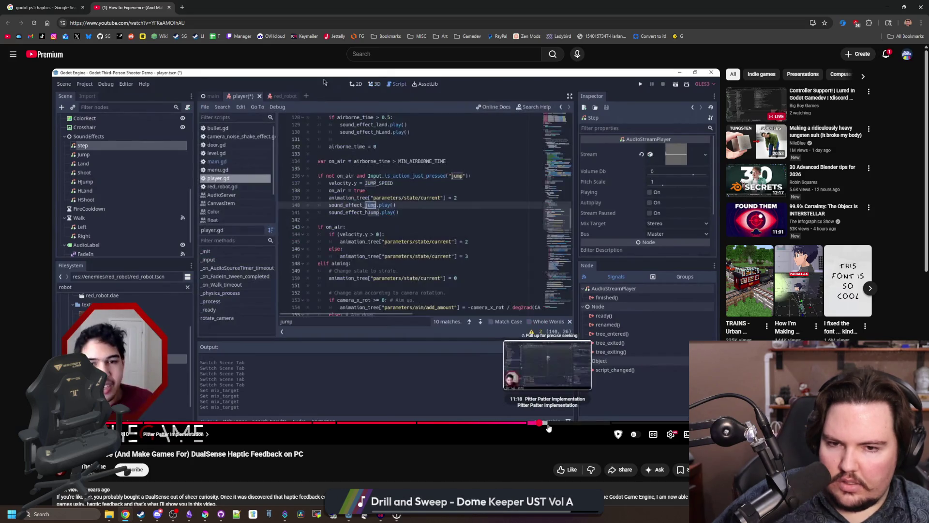
{"action": "left_click", "coordinate": [557, 425]}
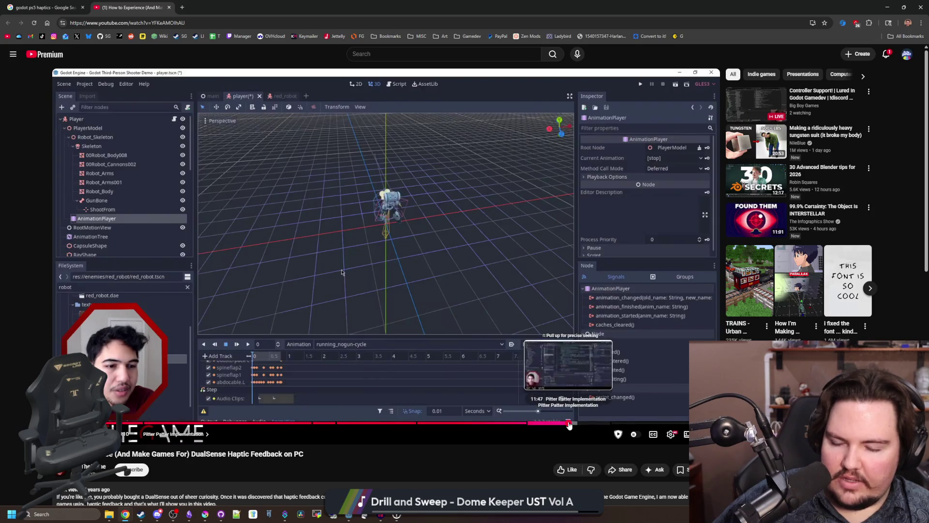
{"action": "left_click", "coordinate": [568, 424]}
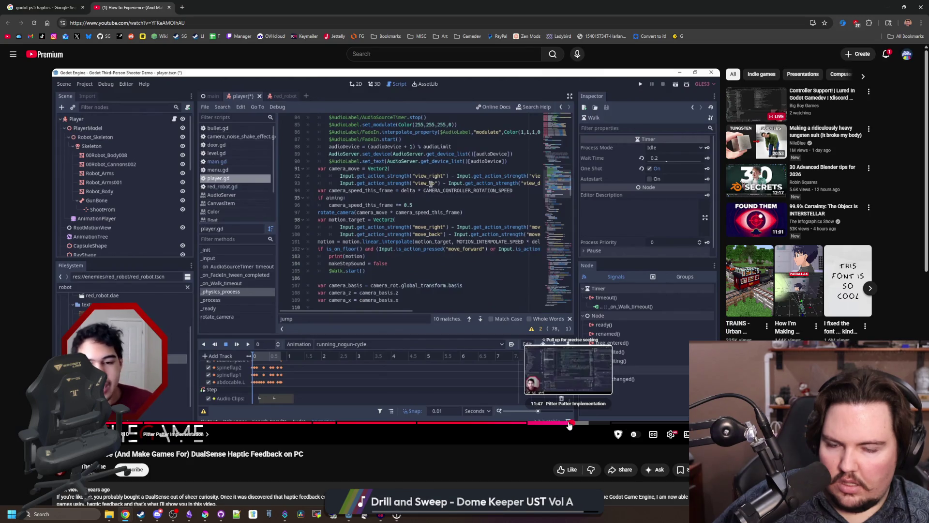
{"action": "left_click", "coordinate": [601, 424]}
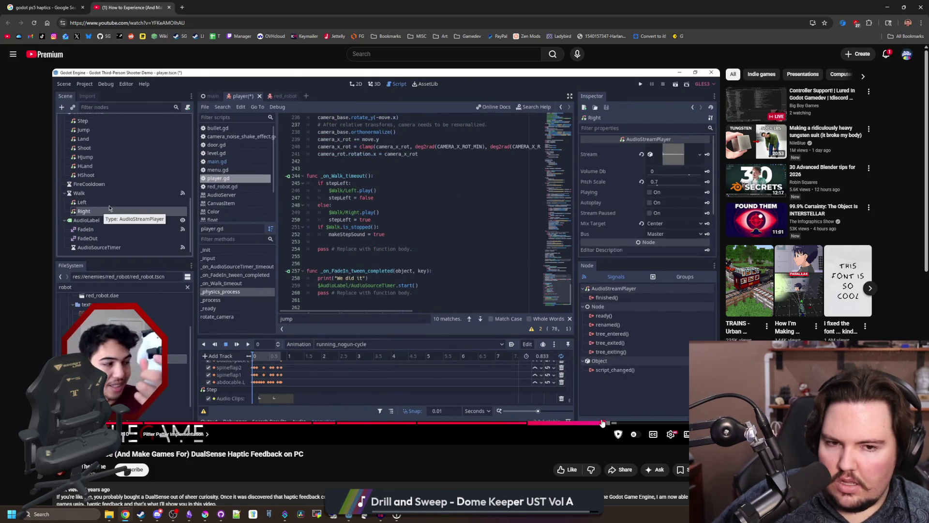
{"action": "left_click", "coordinate": [615, 424]}
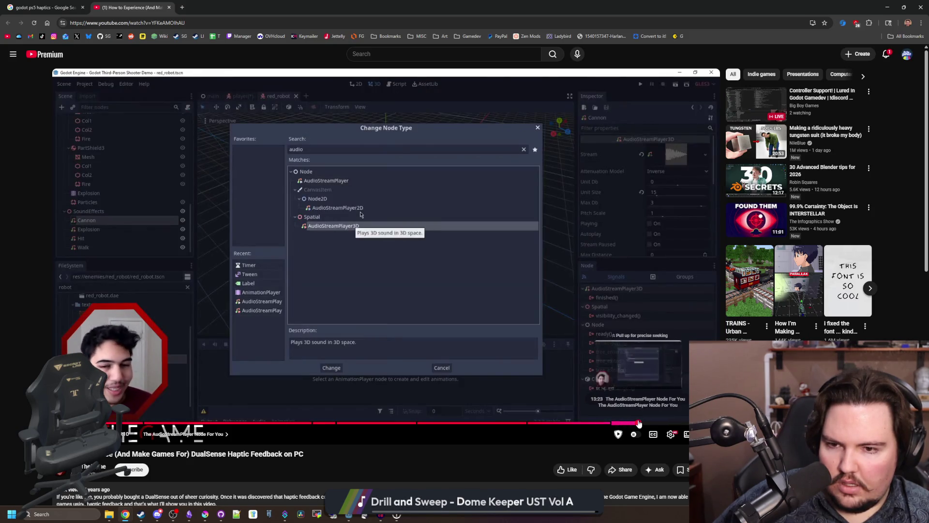
{"action": "left_click_drag", "start_coordinate": [634, 424], "coordinate": [671, 424]}
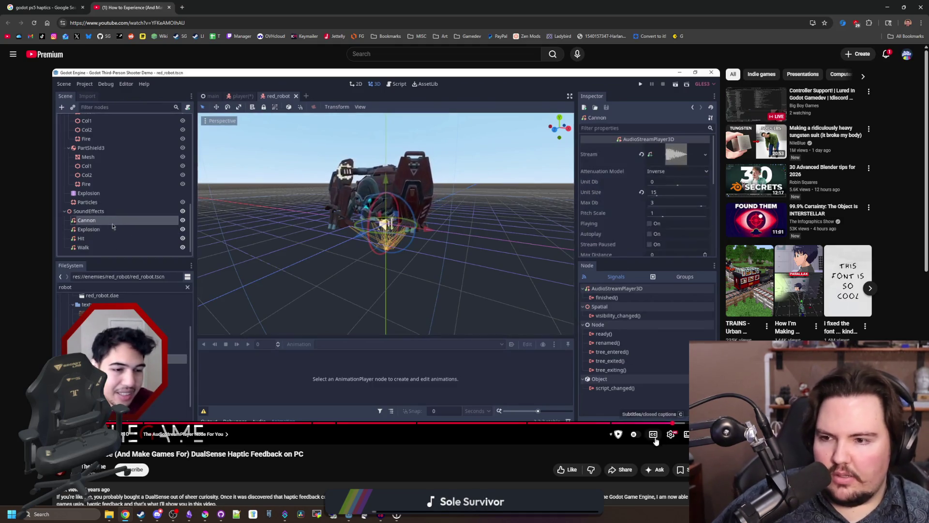
Pause the video and expand its description to show the full chapter list.
{"action": "left_click", "coordinate": [501, 306]}
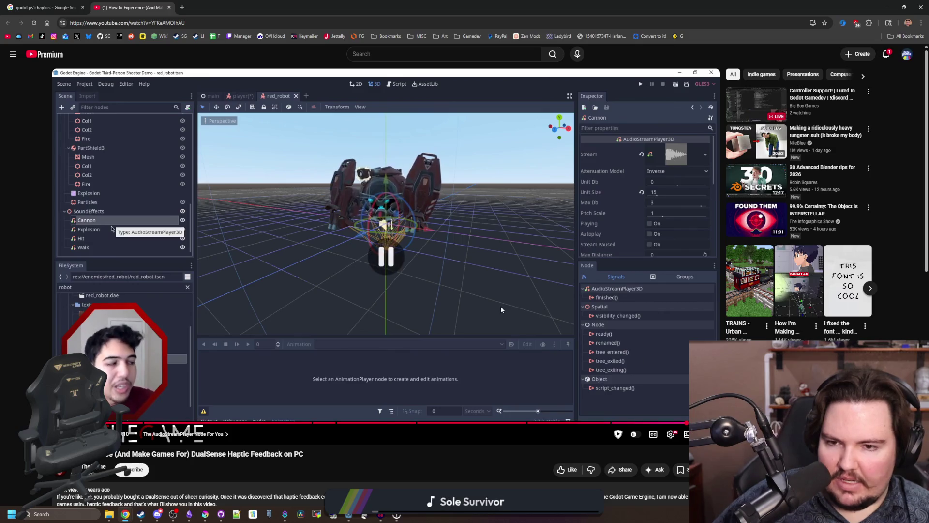
{"action": "scroll", "coordinate": [502, 310], "scroll_direction": "down", "scroll_amount": 4}
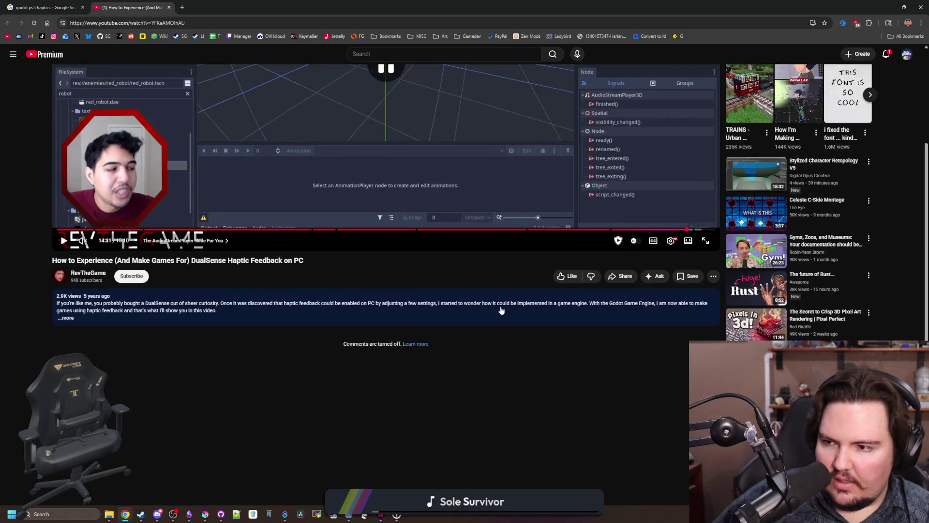
{"action": "left_click", "coordinate": [87, 325]}
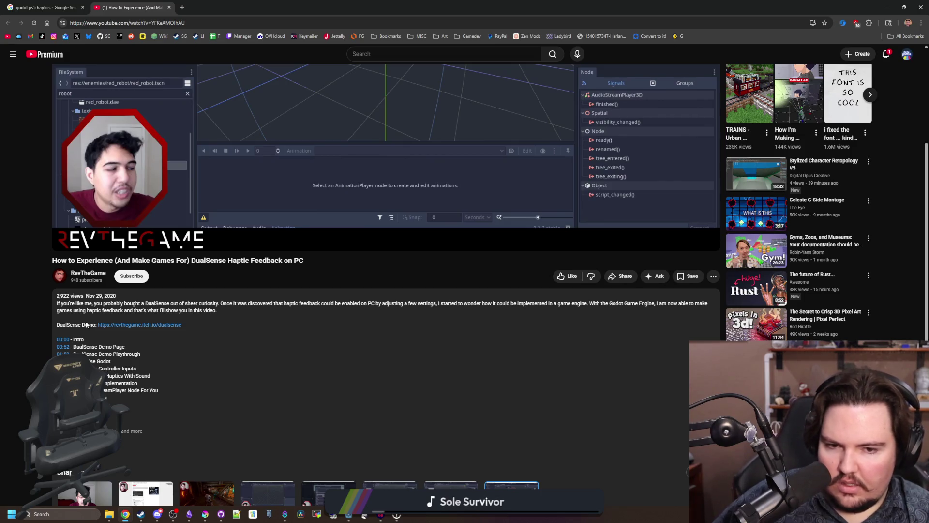
{"action": "scroll", "coordinate": [223, 343], "scroll_direction": "down", "scroll_amount": 4}
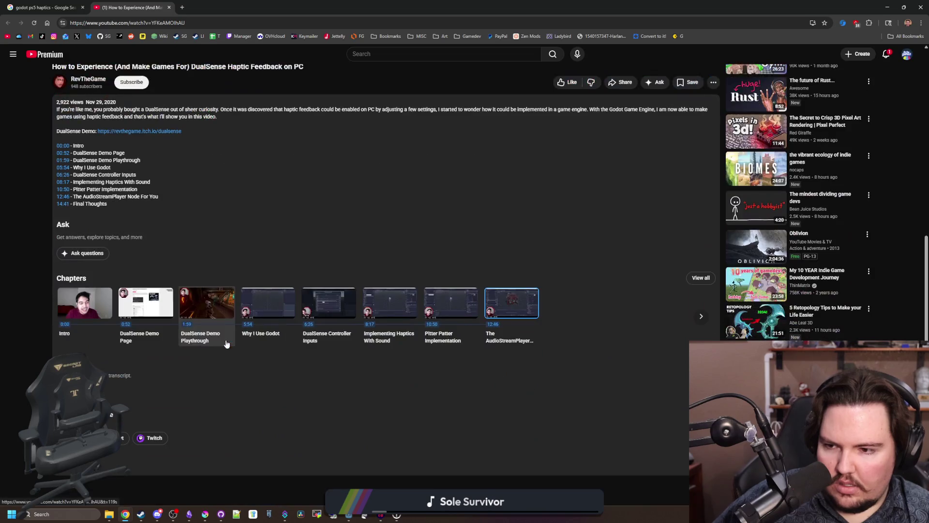
{"action": "scroll", "coordinate": [226, 344], "scroll_direction": "up", "scroll_amount": 1}
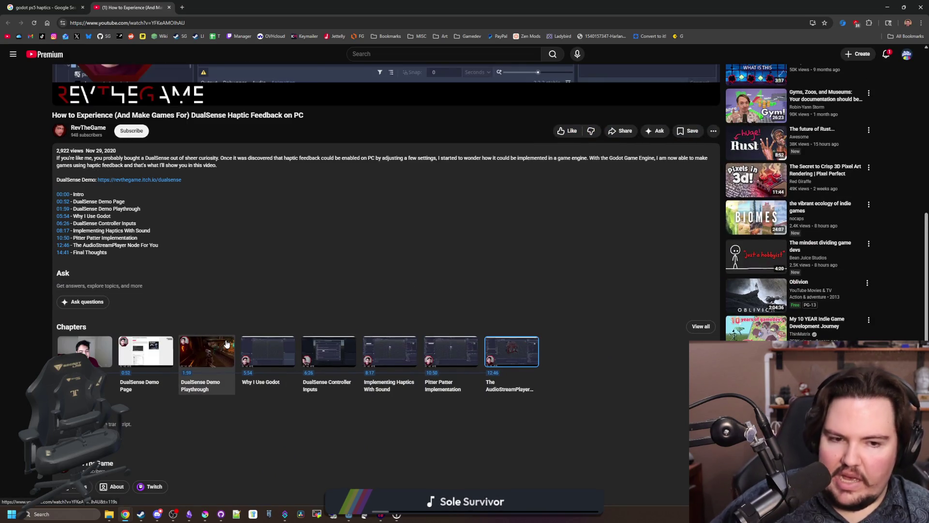
{"action": "scroll", "coordinate": [226, 343], "scroll_direction": "up", "scroll_amount": 7}
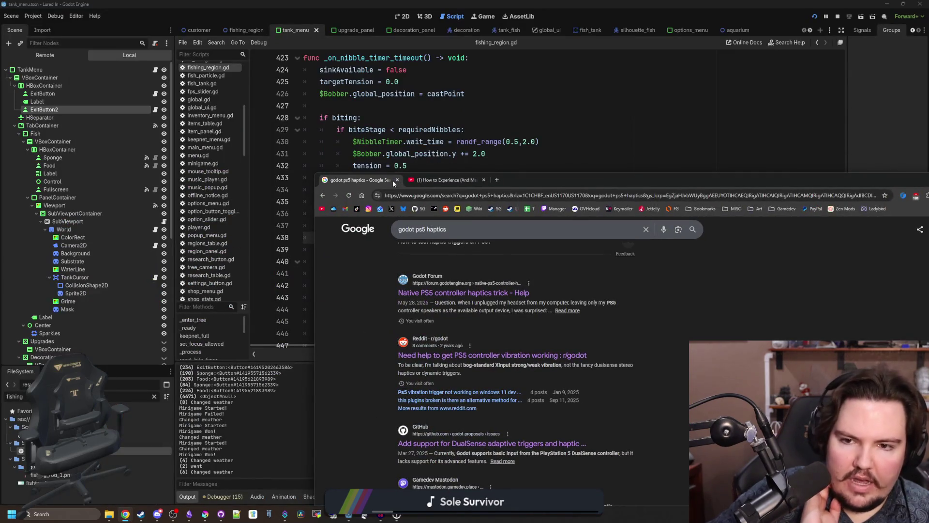
Close the Google search results in the browser and return to the Godot script.
{"action": "left_click", "coordinate": [395, 180]}
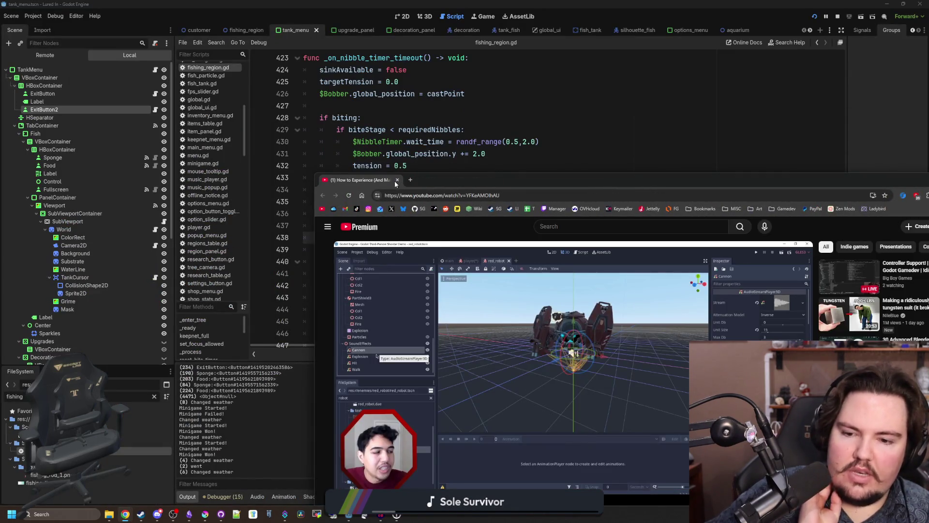
{"action": "left_click", "coordinate": [397, 180]}
{"action": "left_click", "coordinate": [457, 190]}
{"action": "left_click", "coordinate": [447, 181]}
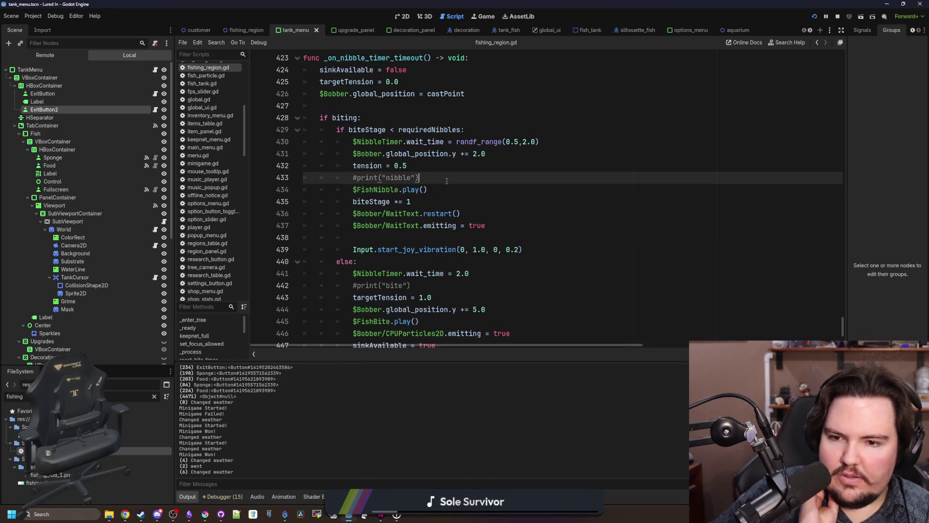
Place the cursor at lines 450 and 452 of the fishing_region script, then switch to the 2D workspace.
{"action": "left_click", "coordinate": [474, 237]}
{"action": "scroll", "coordinate": [474, 237], "scroll_direction": "down", "scroll_amount": 4}
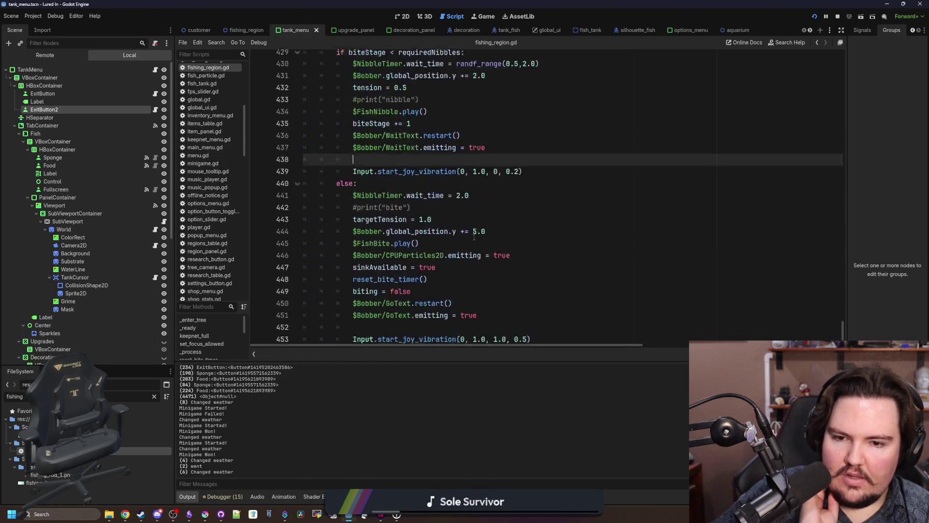
{"action": "left_click", "coordinate": [524, 239]}
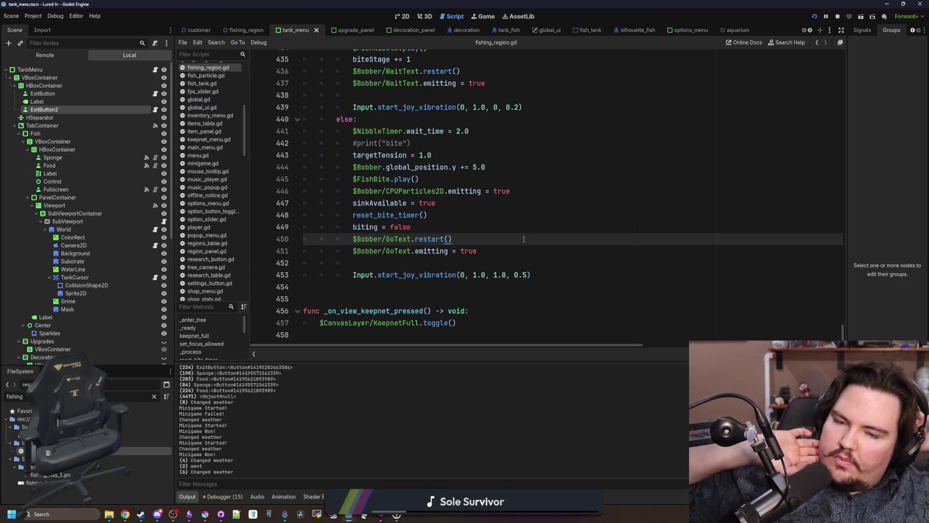
{"action": "left_click", "coordinate": [439, 264]}
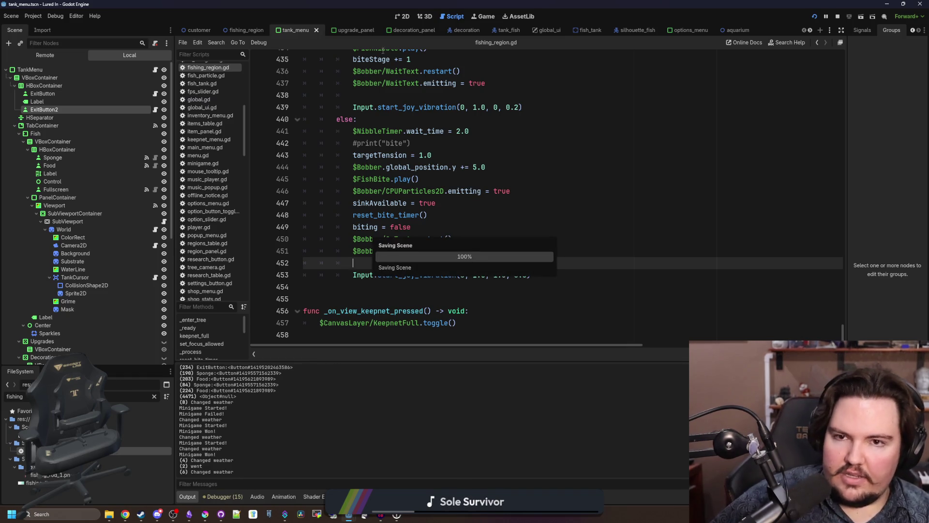
{"action": "left_click", "coordinate": [406, 15]}
{"action": "scroll", "coordinate": [350, 141], "scroll_direction": "up", "scroll_amount": 3}
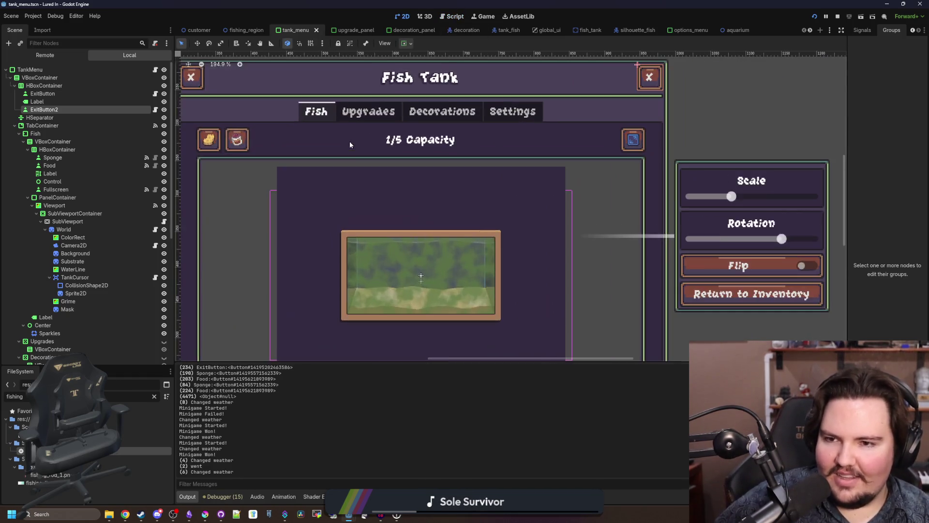
Save the current Godot scene with Ctrl+S.
{"action": "key", "text": "ctrl+s"}
{"action": "scroll", "coordinate": [406, 191], "scroll_direction": "down", "scroll_amount": 3}
{"action": "scroll", "coordinate": [337, 183], "scroll_direction": "up", "scroll_amount": 2}
{"action": "key", "text": "ctrl+s"}
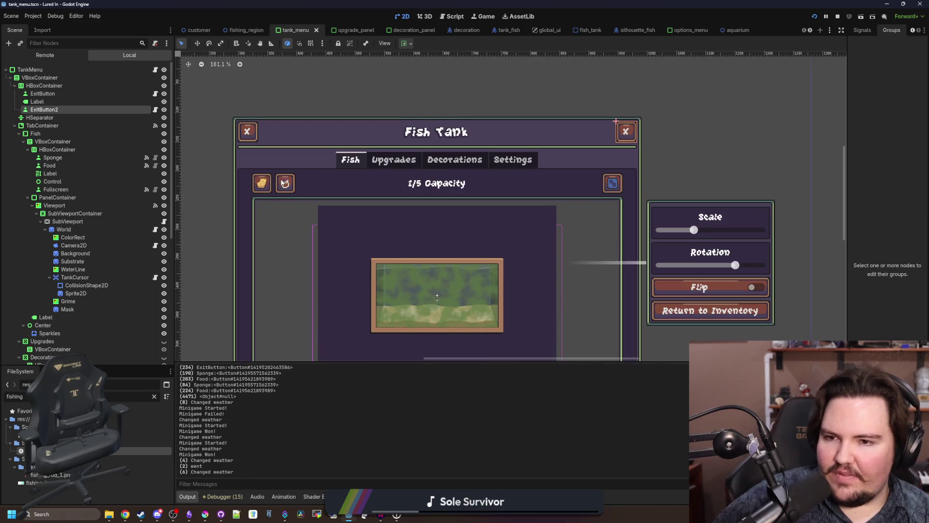
Duplicate the Food node, rename the copy Cursor, and show its signals.
{"action": "left_click", "coordinate": [73, 165]}
{"action": "right_click", "coordinate": [74, 165]}
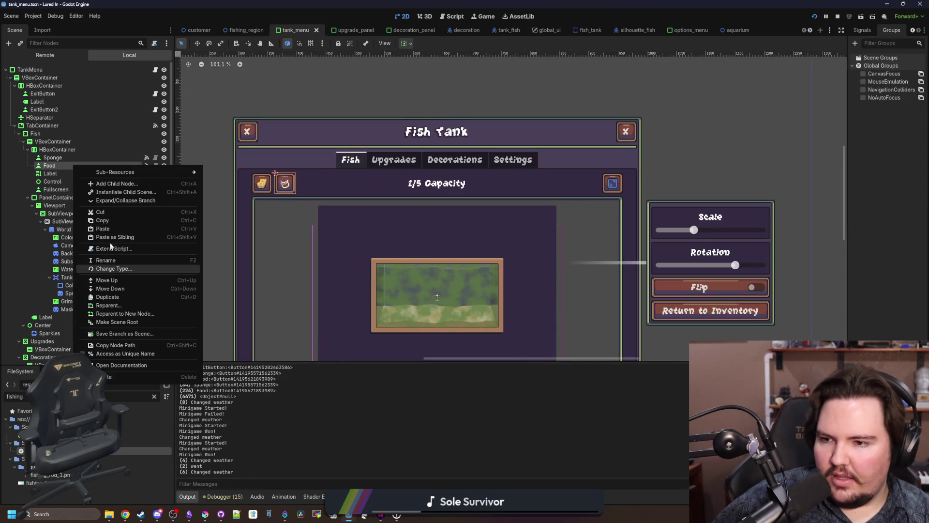
{"action": "left_click", "coordinate": [107, 297]}
{"action": "key", "text": "F2"}
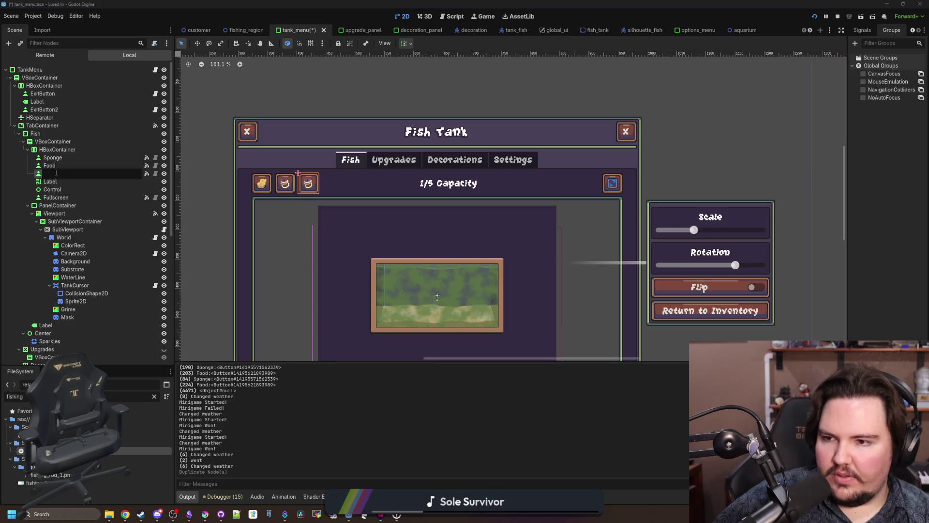
{"action": "type", "text": "C"}
{"action": "key", "text": "BackSpace"}
{"action": "key", "text": "BackSpace"}
{"action": "key", "text": "BackSpace"}
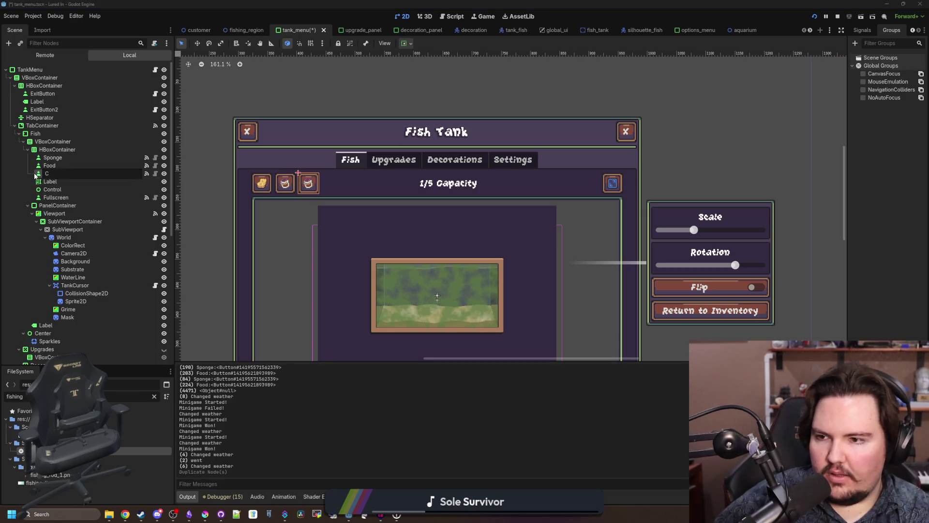
{"action": "type", "text": "ursor"}
{"action": "key", "text": "Return"}
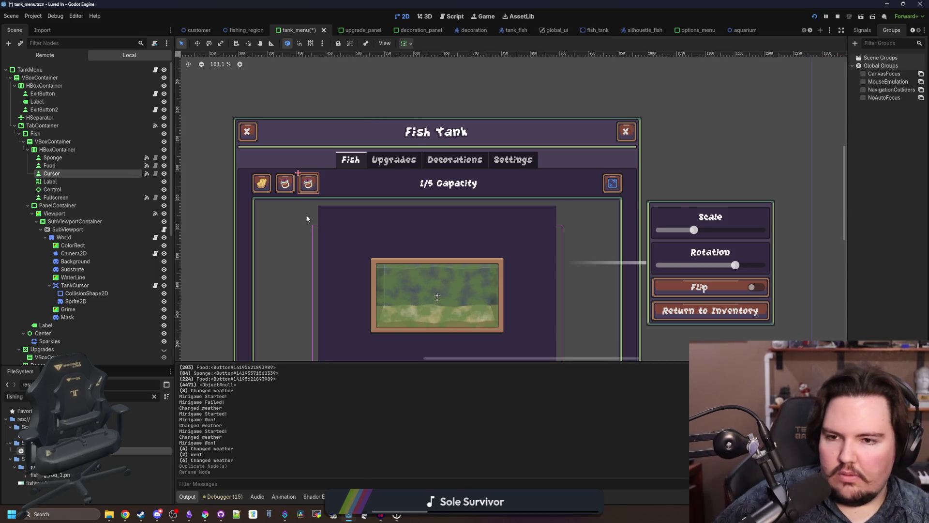
{"action": "scroll", "coordinate": [328, 207], "scroll_direction": "up", "scroll_amount": 4}
{"action": "left_click", "coordinate": [853, 33]}
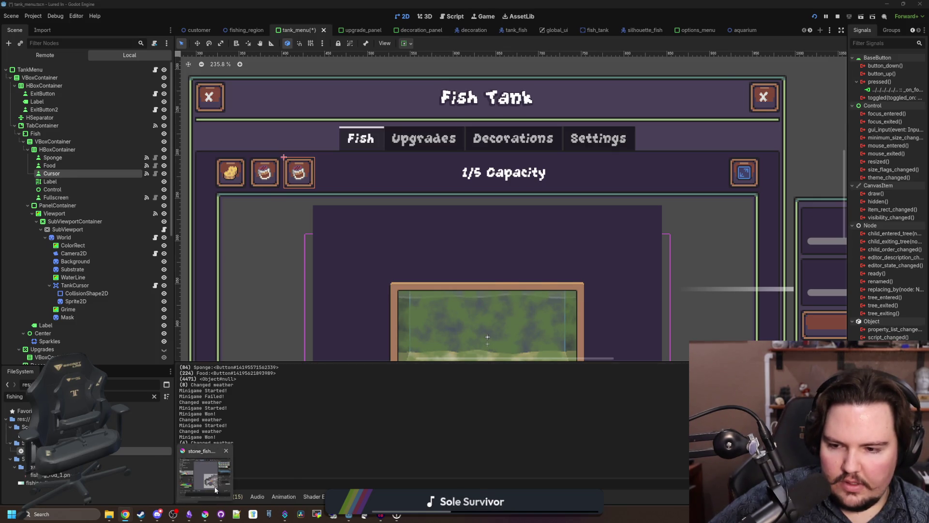
Maximize Krita and create a new 16×16 pixel document.
{"action": "left_click", "coordinate": [206, 514]}
{"action": "left_click_drag", "start_coordinate": [387, 224], "coordinate": [446, 5]}
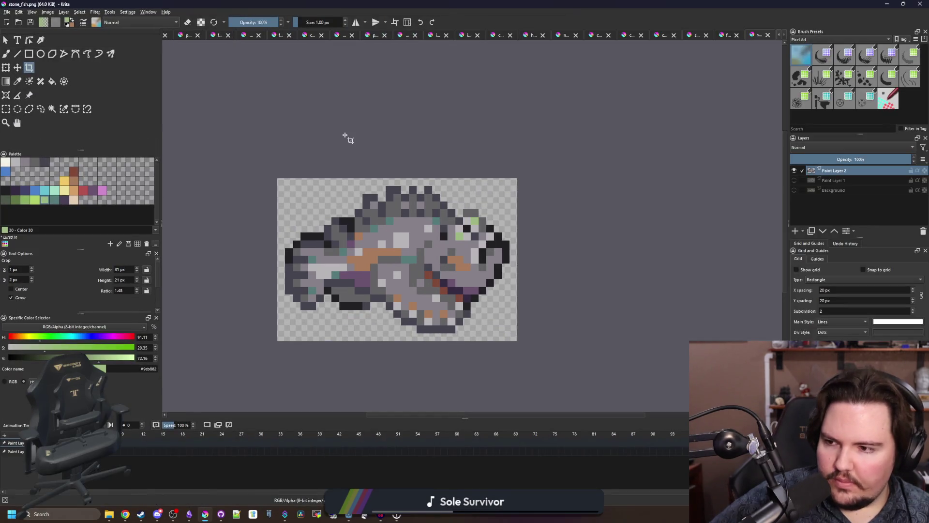
{"action": "left_click", "coordinate": [10, 12]}
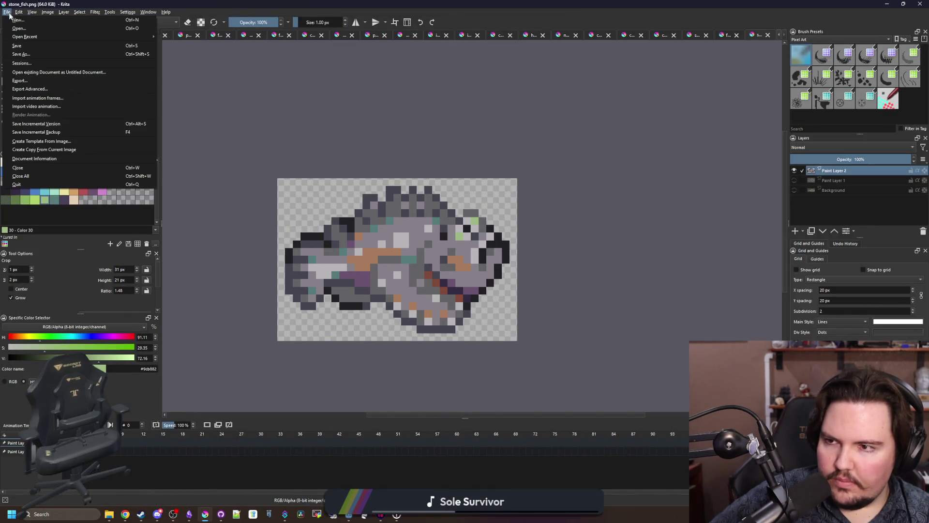
{"action": "left_click", "coordinate": [17, 19]}
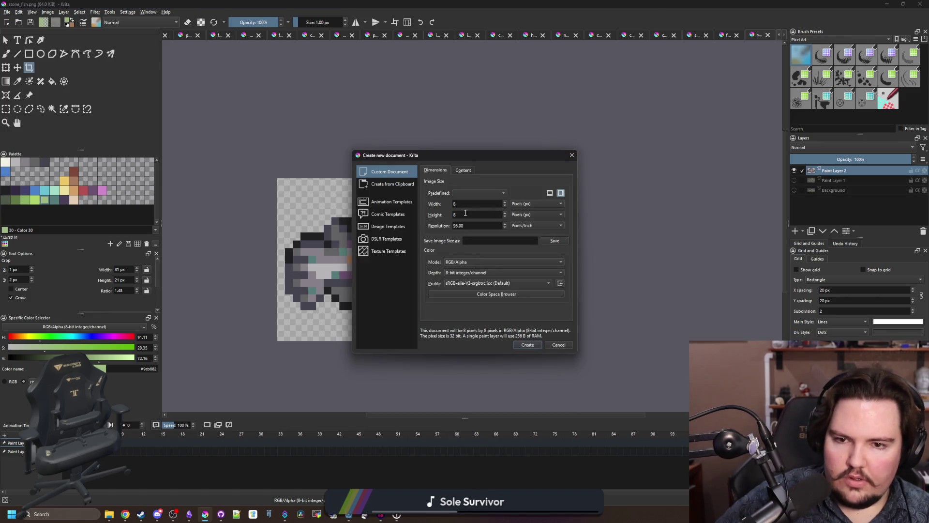
{"action": "type", "text": "16"}
{"action": "key", "text": "Tab"}
{"action": "type", "text": "16"}
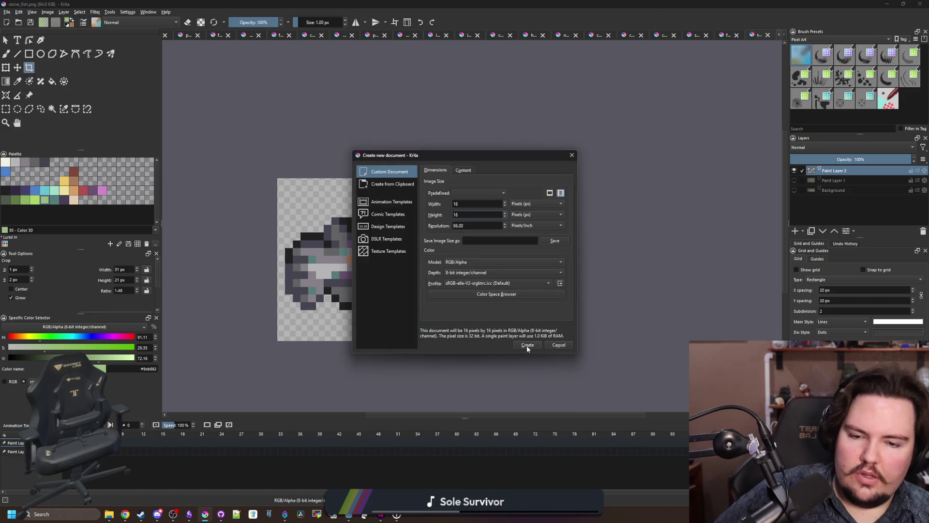
{"action": "left_click", "coordinate": [527, 346]}
Clear the background to transparent and sketch a #212123 outline, undoing the last two strokes.
{"action": "scroll", "coordinate": [305, 244], "scroll_direction": "down", "scroll_amount": 1}
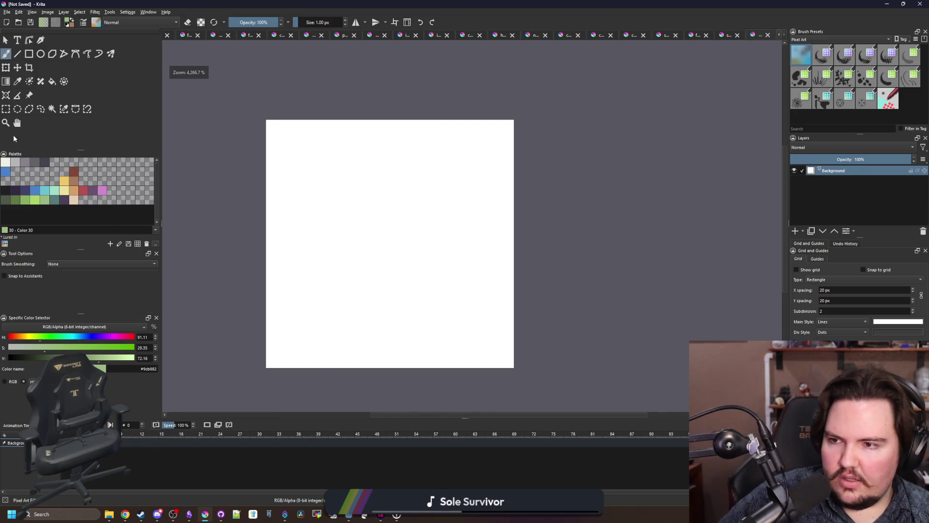
{"action": "key", "text": "Delete"}
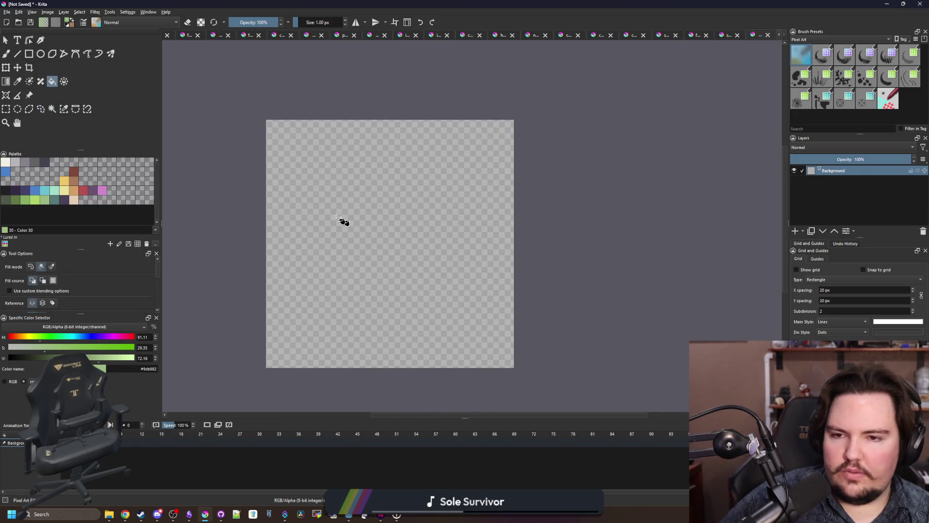
{"action": "left_click", "coordinate": [6, 191]}
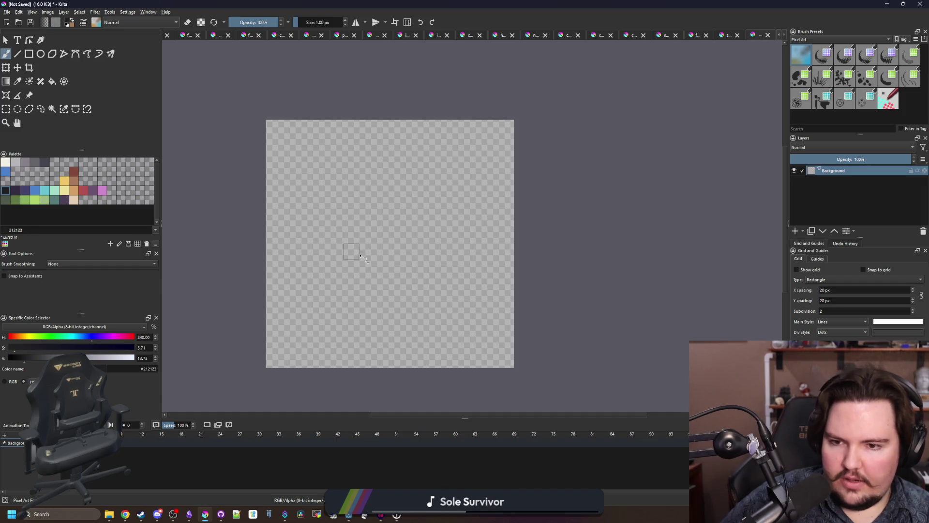
{"action": "mouse_move", "coordinate": [382, 251]}
{"action": "left_mouse_down"}
{"action": "mouse_move", "coordinate": [351, 236]}
{"action": "mouse_move", "coordinate": [289, 144]}
{"action": "mouse_move", "coordinate": [336, 159]}
{"action": "mouse_move", "coordinate": [397, 208]}
{"action": "left_mouse_up"}
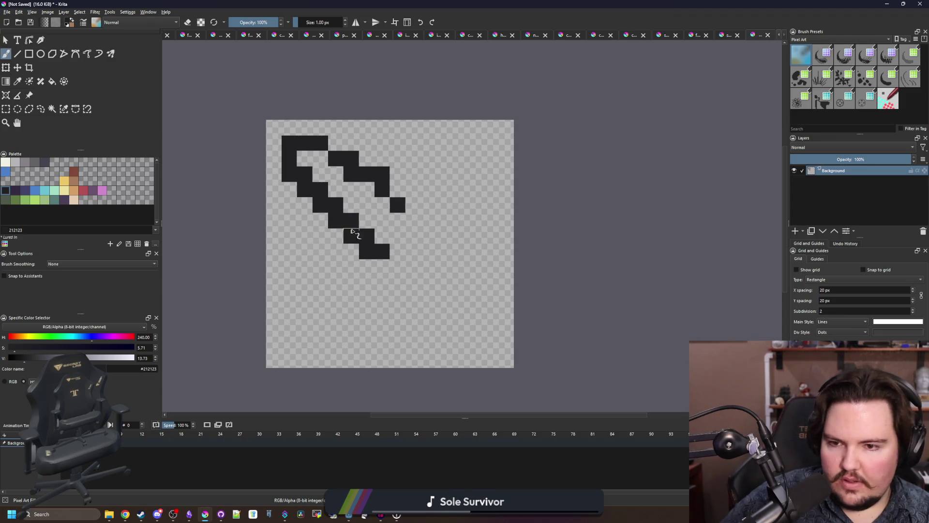
{"action": "mouse_move", "coordinate": [352, 233]}
{"action": "left_mouse_down"}
{"action": "mouse_move", "coordinate": [319, 219]}
{"action": "mouse_move", "coordinate": [306, 283]}
{"action": "mouse_move", "coordinate": [321, 276]}
{"action": "mouse_move", "coordinate": [301, 316]}
{"action": "mouse_move", "coordinate": [339, 346]}
{"action": "mouse_move", "coordinate": [450, 348]}
{"action": "mouse_move", "coordinate": [455, 201]}
{"action": "left_mouse_up"}
{"action": "key", "text": "ctrl+z"}
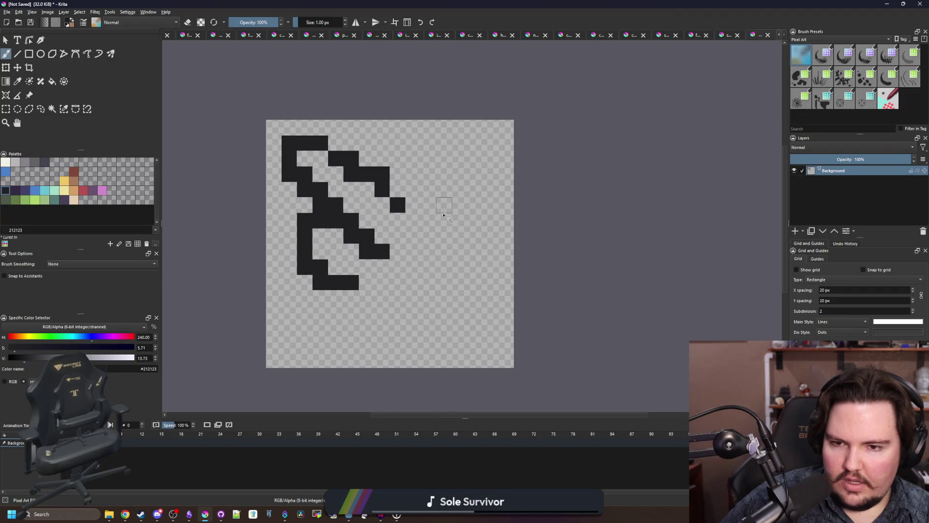
{"action": "key", "text": "ctrl+z"}
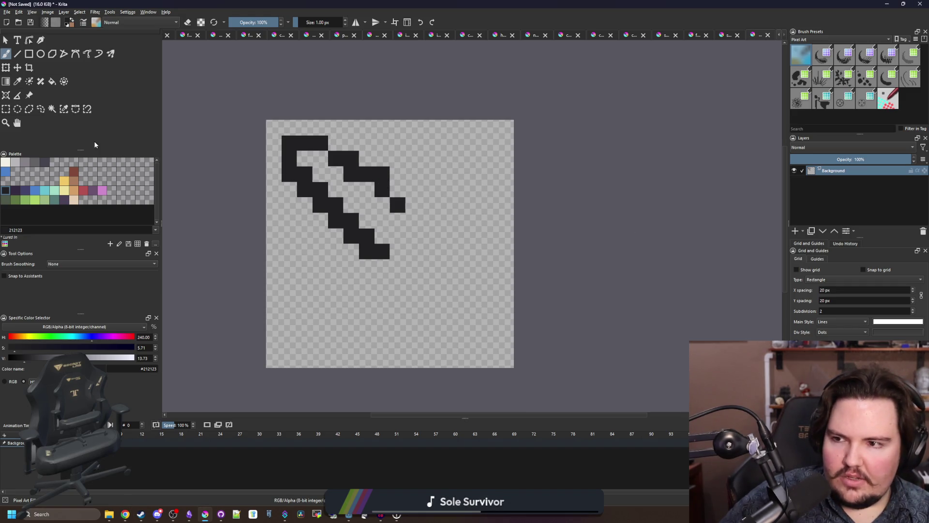
{"action": "left_click", "coordinate": [7, 109]}
Erase the sketched outline and paste the hand image copied from the browser.
{"action": "left_click_drag", "start_coordinate": [281, 89], "coordinate": [637, 353]}
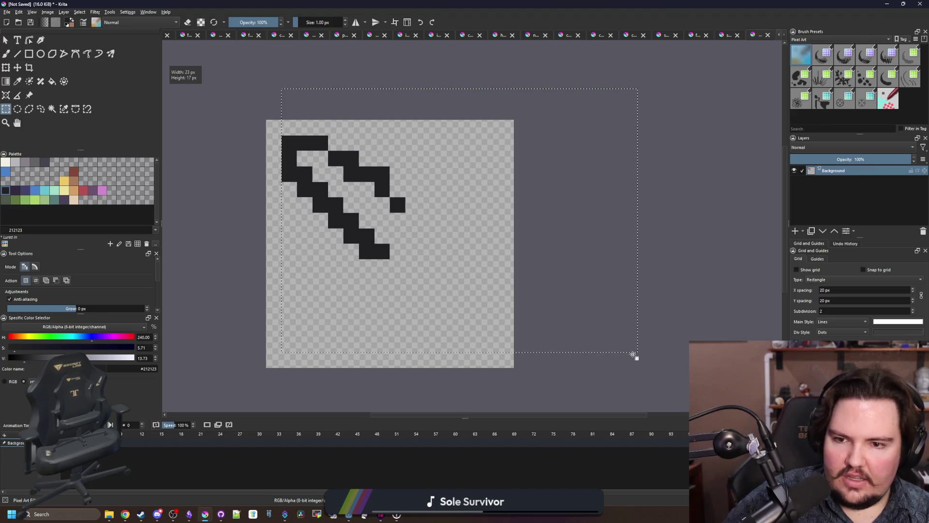
{"action": "key", "text": "Delete"}
{"action": "left_click", "coordinate": [483, 301]}
{"action": "key", "text": "alt+Tab"}
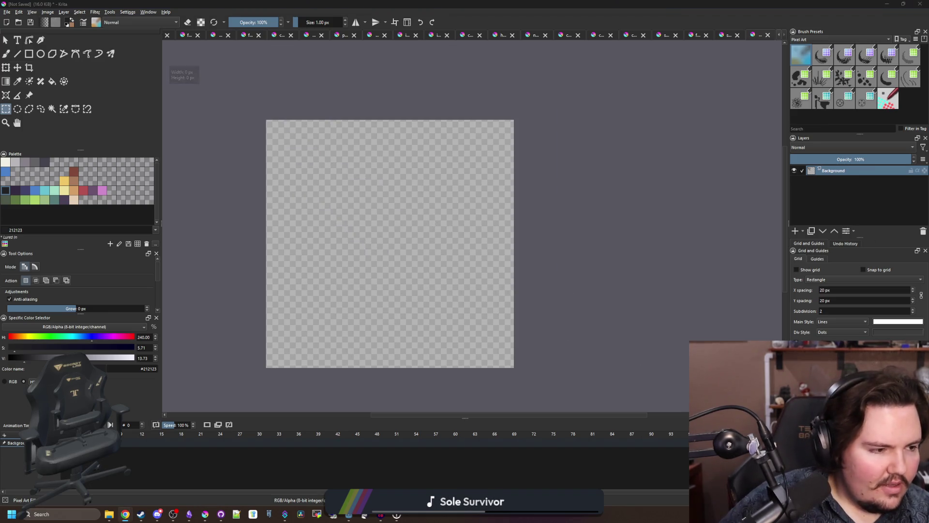
{"action": "key", "text": "alt+Tab"}
{"action": "key", "text": "ctrl+v"}
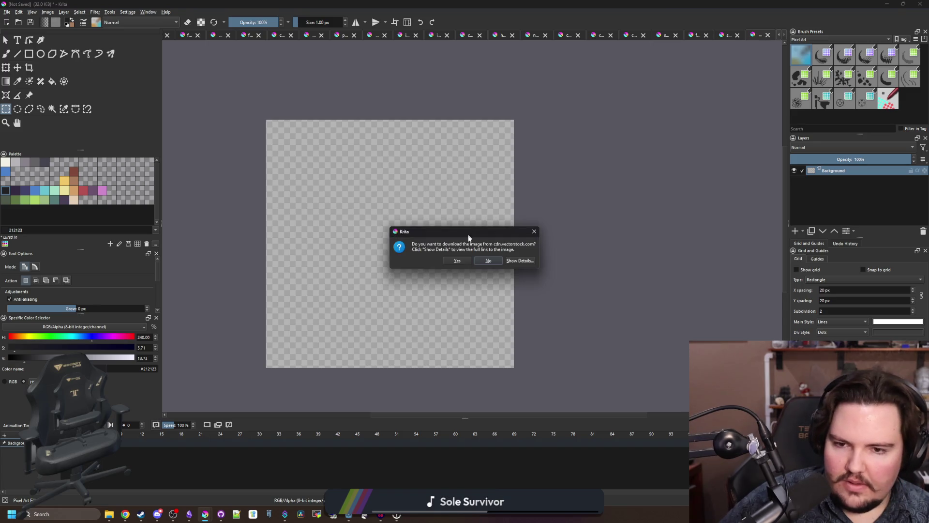
{"action": "left_click", "coordinate": [457, 261]}
Scale the pasted hand image down to fit the 16×16 canvas.
{"action": "key", "text": "ctrl+t"}
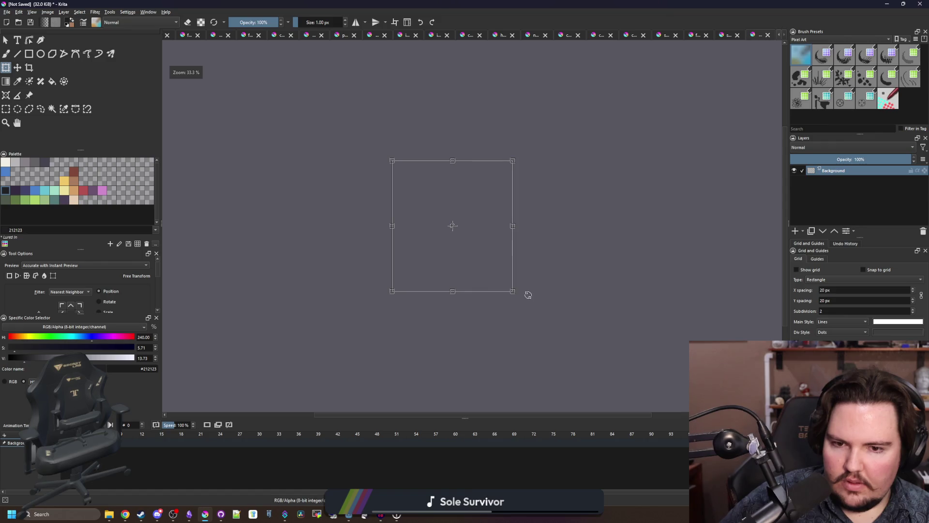
{"action": "mouse_move", "coordinate": [507, 277]}
{"action": "left_mouse_down"}
{"action": "mouse_move", "coordinate": [414, 176]}
{"action": "mouse_move", "coordinate": [456, 208]}
{"action": "mouse_move", "coordinate": [459, 244]}
{"action": "left_mouse_up"}
{"action": "scroll", "coordinate": [458, 244], "scroll_direction": "up", "scroll_amount": 3}
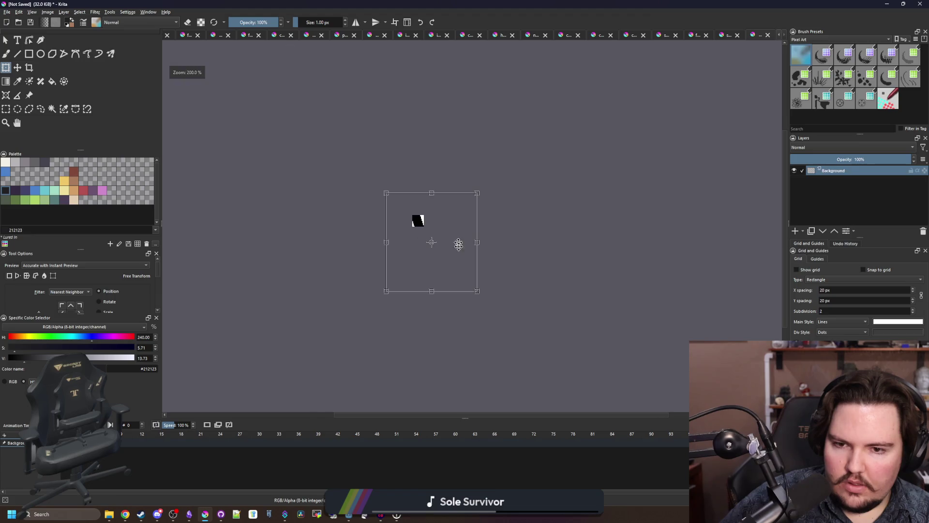
{"action": "left_click_drag", "start_coordinate": [475, 292], "coordinate": [424, 233]}
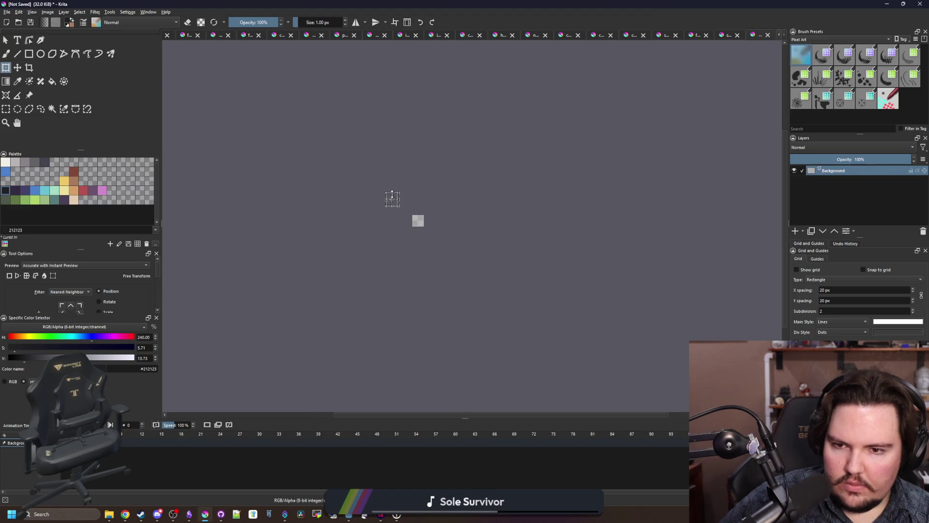
{"action": "scroll", "coordinate": [417, 218], "scroll_direction": "up", "scroll_amount": 3}
{"action": "mouse_move", "coordinate": [346, 178]}
{"action": "left_mouse_down"}
{"action": "mouse_move", "coordinate": [460, 246]}
{"action": "mouse_move", "coordinate": [425, 234]}
{"action": "left_mouse_up"}
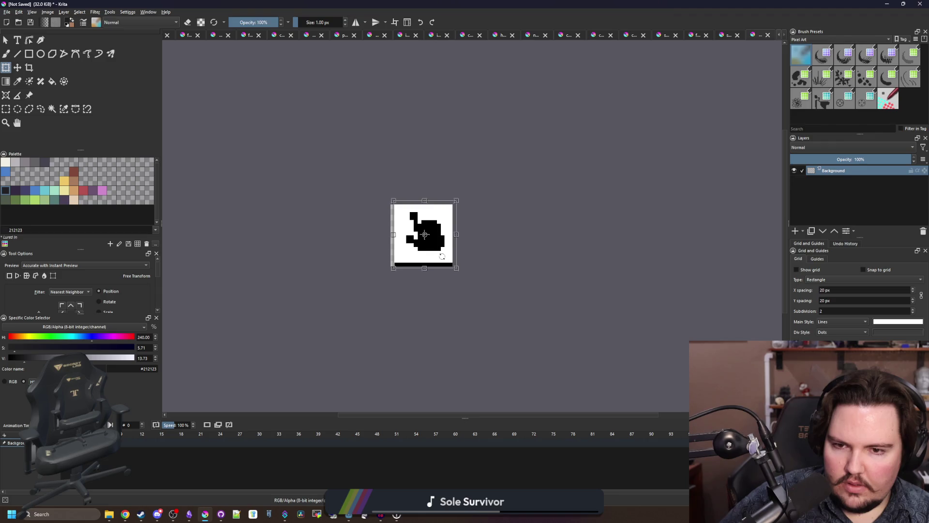
{"action": "scroll", "coordinate": [441, 256], "scroll_direction": "up", "scroll_amount": 2}
{"action": "left_click_drag", "start_coordinate": [470, 289], "coordinate": [508, 326]}
{"action": "key", "text": "ctrl+z"}
{"action": "key", "text": "ctrl+z"}
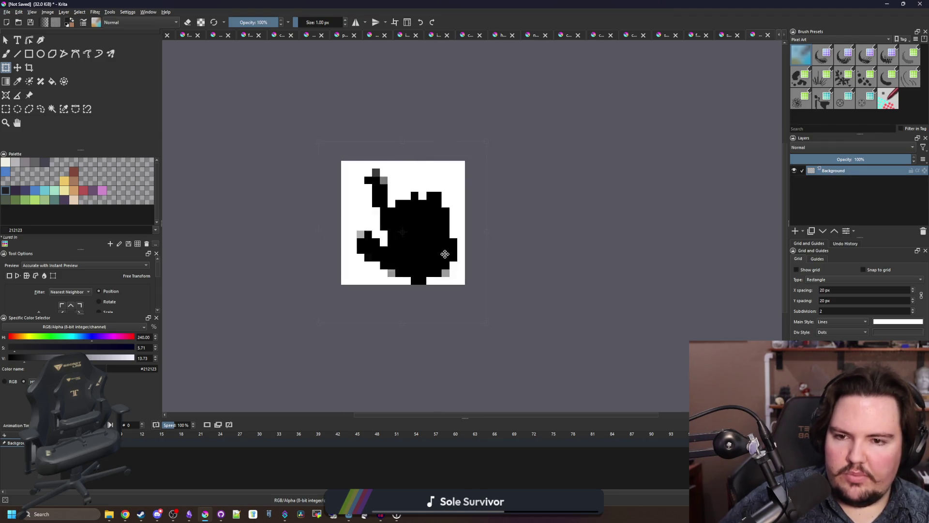
Rotate and enlarge the hand to fill the canvas, nudge it left, and apply the transform.
{"action": "mouse_move", "coordinate": [472, 249]}
{"action": "left_mouse_down"}
{"action": "mouse_move", "coordinate": [500, 231]}
{"action": "mouse_move", "coordinate": [499, 203]}
{"action": "mouse_move", "coordinate": [441, 226]}
{"action": "left_mouse_up"}
{"action": "left_click_drag", "start_coordinate": [492, 287], "coordinate": [515, 306]}
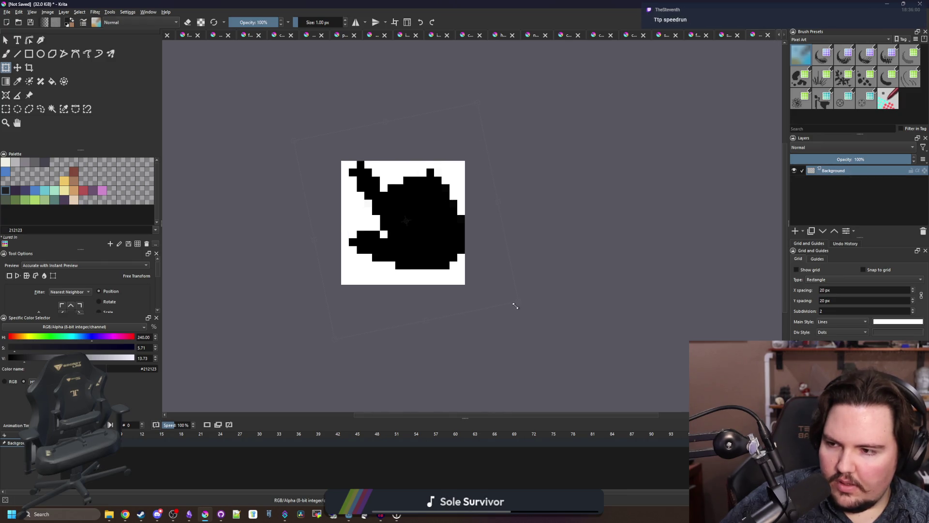
{"action": "left_click_drag", "start_coordinate": [448, 228], "coordinate": [442, 230]}
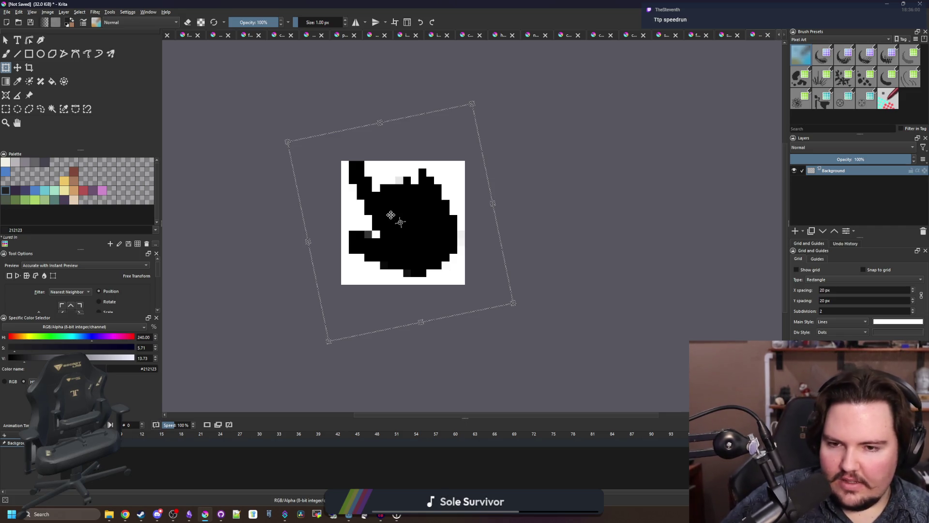
{"action": "scroll", "coordinate": [392, 215], "scroll_direction": "up", "scroll_amount": 2}
{"action": "key", "text": "Return"}
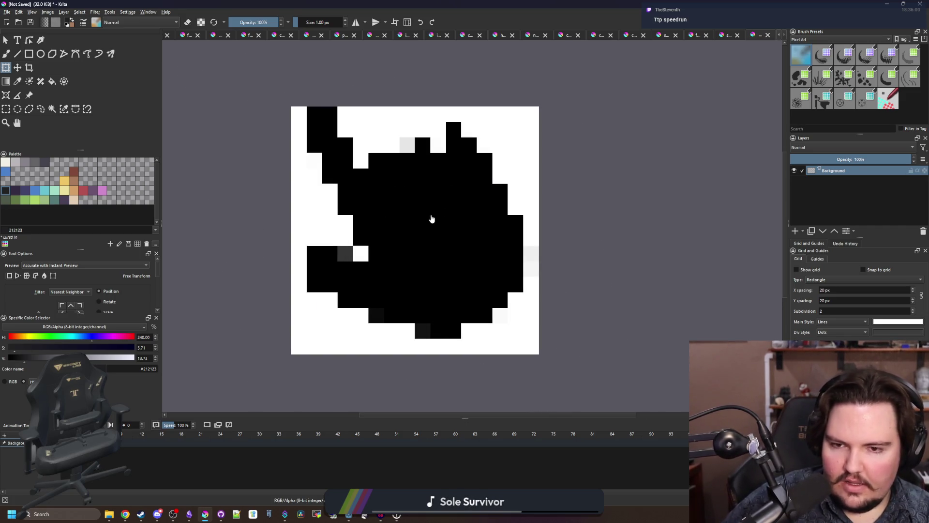
Sample the silhouette's black and erase the stray grey cells along the top edge.
{"action": "key", "text": "p"}
{"action": "left_click", "coordinate": [410, 160]}
{"action": "key", "text": "b"}
{"action": "key", "text": "e"}
{"action": "left_click_drag", "start_coordinate": [421, 145], "coordinate": [390, 145]}
{"action": "left_click_drag", "start_coordinate": [453, 130], "coordinate": [484, 129]}
Make the white background transparent and delete the leftover stray white and grey cells.
{"action": "left_click", "coordinate": [65, 109]}
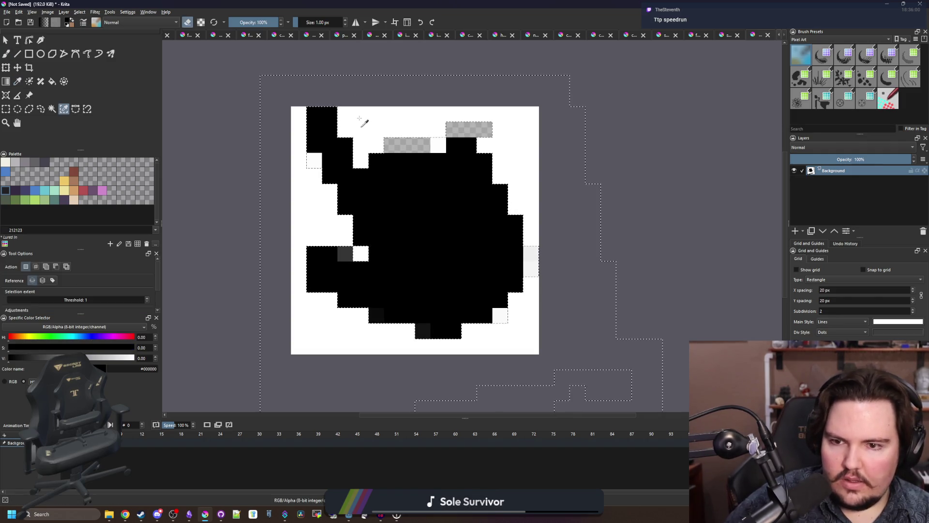
{"action": "left_click", "coordinate": [363, 124]}
{"action": "key", "text": "Delete"}
{"action": "left_click", "coordinate": [316, 164]}
{"action": "key", "text": "Delete"}
{"action": "left_click", "coordinate": [438, 145]}
{"action": "key", "text": "Delete"}
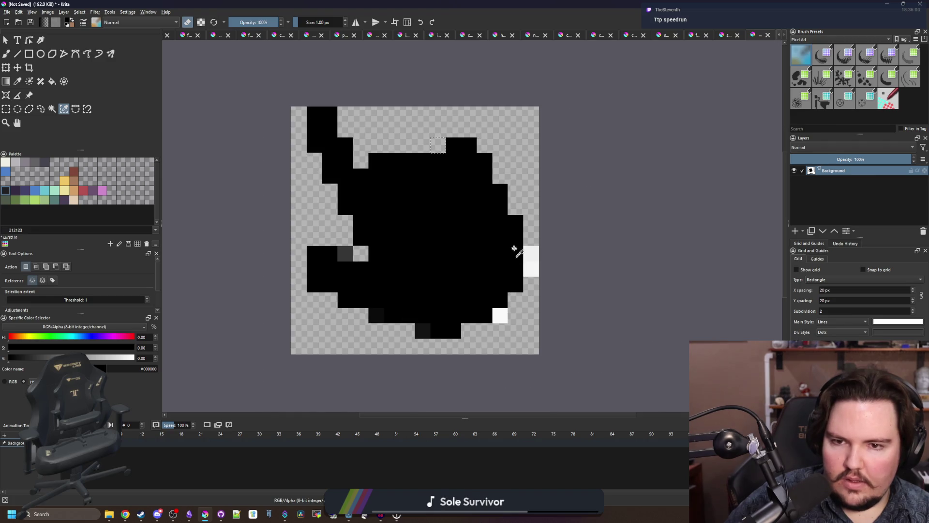
{"action": "left_click", "coordinate": [532, 268]}
{"action": "key", "text": "Delete"}
{"action": "left_click", "coordinate": [503, 314]}
{"action": "key", "text": "Delete"}
{"action": "key", "text": "Delete"}
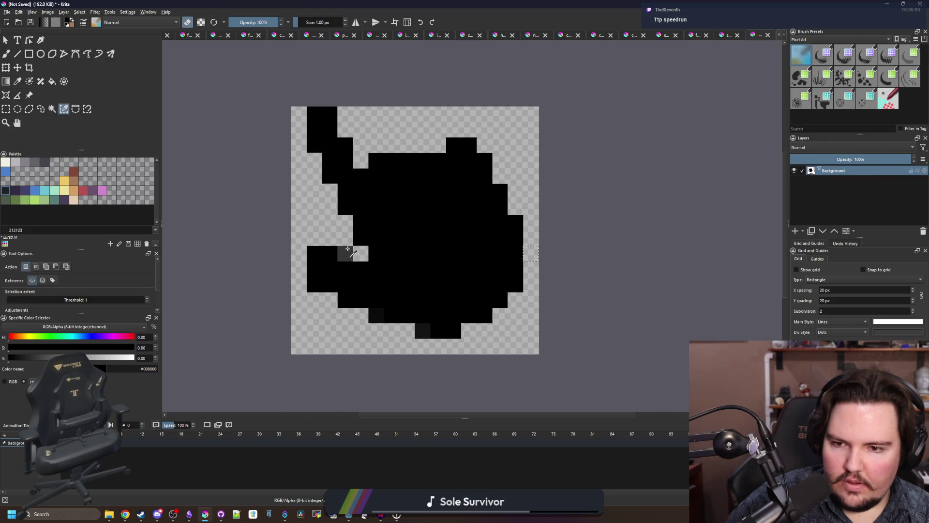
{"action": "left_click", "coordinate": [345, 253]}
{"action": "key", "text": "Delete"}
{"action": "left_click", "coordinate": [361, 253]}
{"action": "key", "text": "Delete"}
Erase the two top-row pixels of the top-left block.
{"action": "key", "text": "b"}
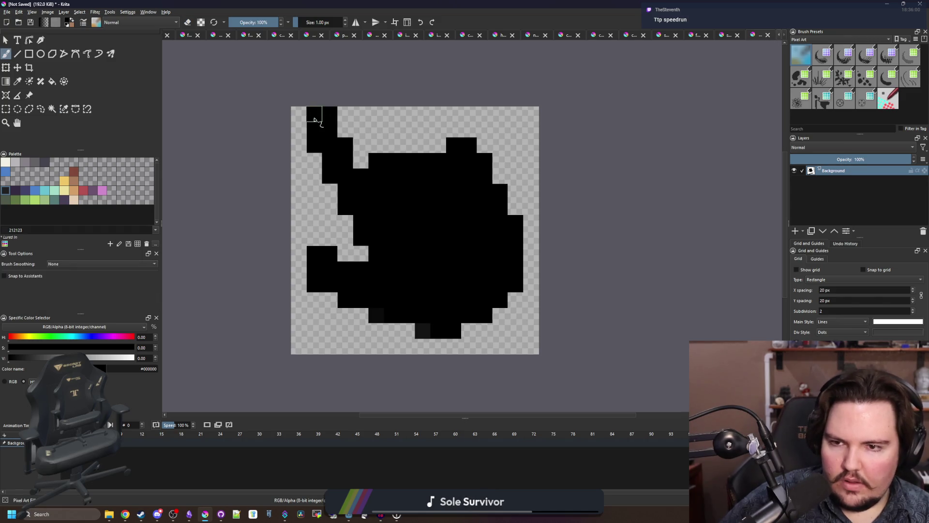
{"action": "left_click", "coordinate": [330, 116]}
{"action": "left_click", "coordinate": [315, 116]}
Erase an upper-left edge cell and add black pixels on the top and left edges.
{"action": "key", "text": "e"}
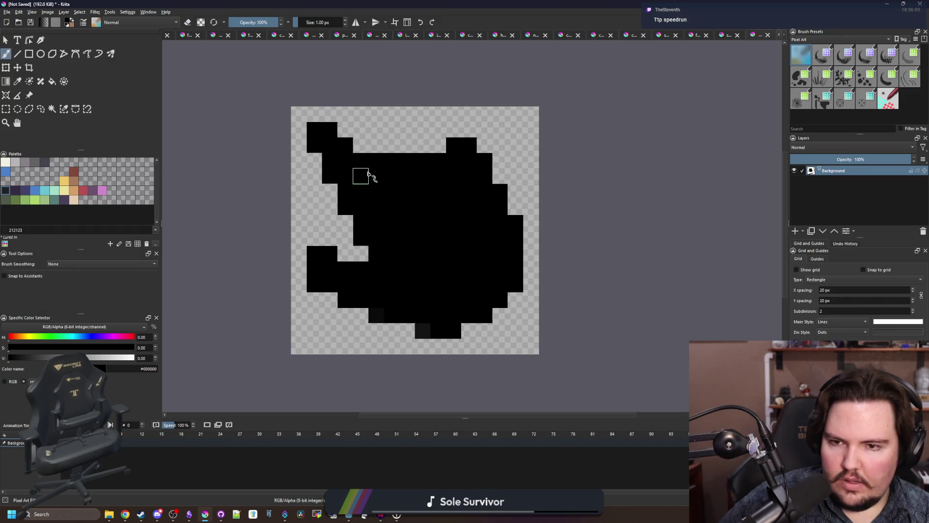
{"action": "key", "text": "e"}
{"action": "left_click", "coordinate": [380, 162]}
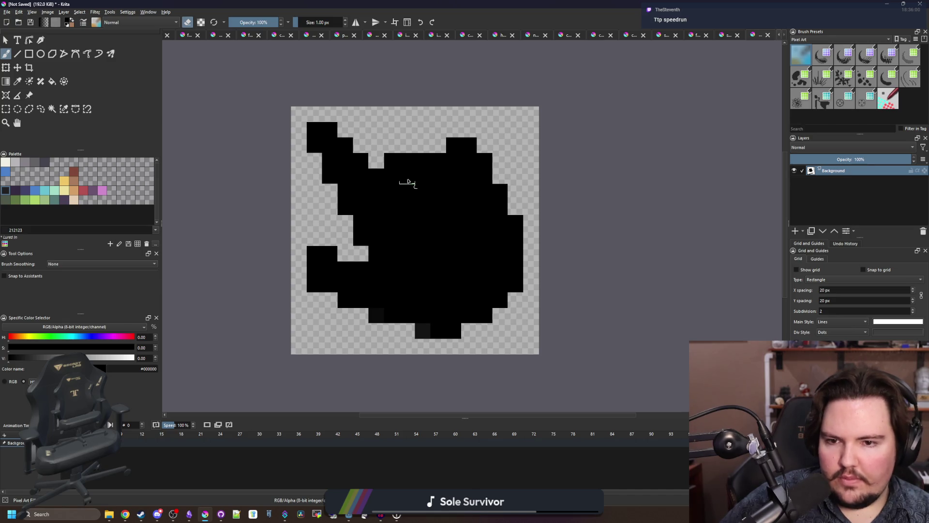
{"action": "key", "text": "e"}
{"action": "left_click", "coordinate": [426, 148]}
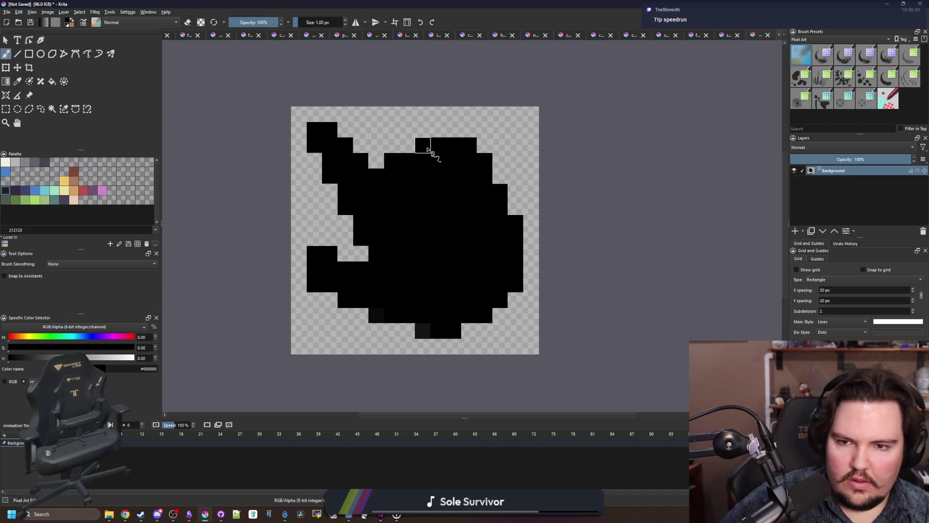
{"action": "scroll", "coordinate": [327, 280], "scroll_direction": "up", "scroll_amount": 1}
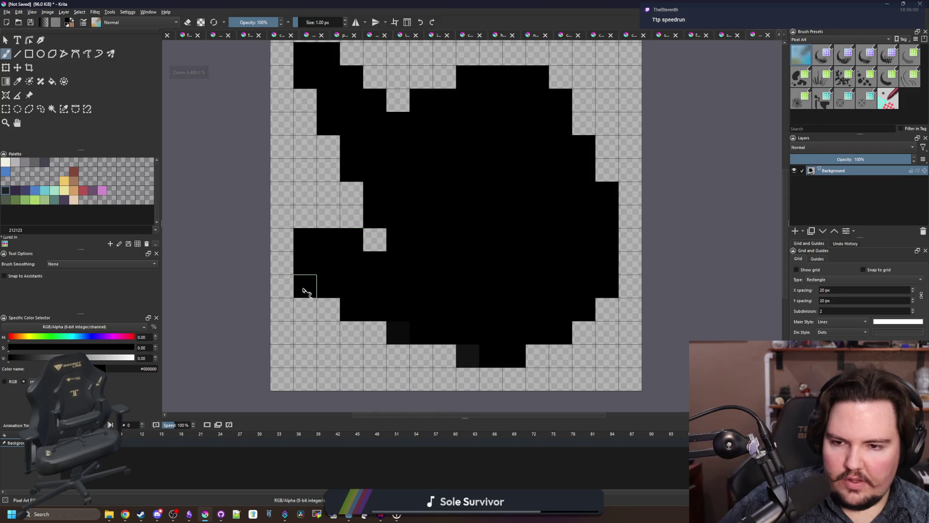
{"action": "scroll", "coordinate": [339, 276], "scroll_direction": "down", "scroll_amount": 3}
{"action": "scroll", "coordinate": [358, 247], "scroll_direction": "up", "scroll_amount": 2}
{"action": "left_click", "coordinate": [361, 242]}
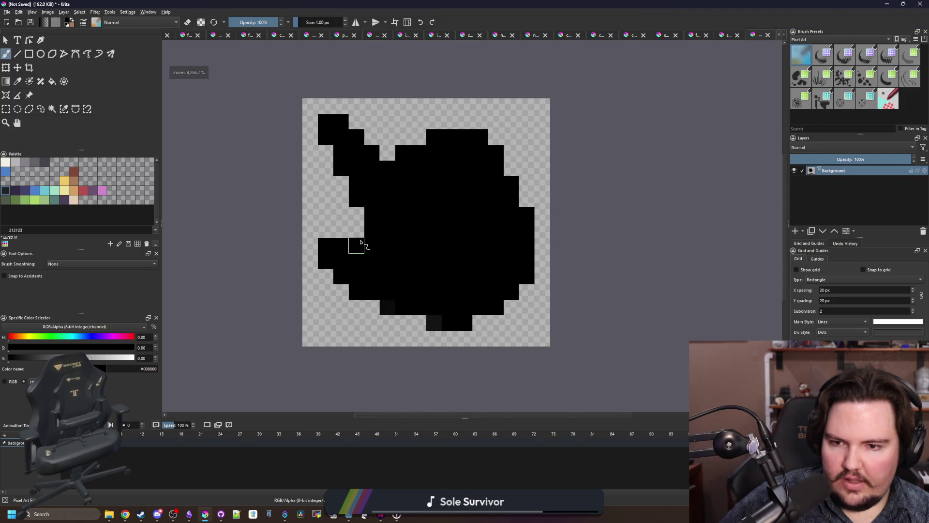
{"action": "left_click", "coordinate": [360, 243]}
Erase three black cells on the left edge and paint a black cell on the bottom row.
{"action": "key", "text": "e"}
{"action": "left_click_drag", "start_coordinate": [341, 245], "coordinate": [327, 264]}
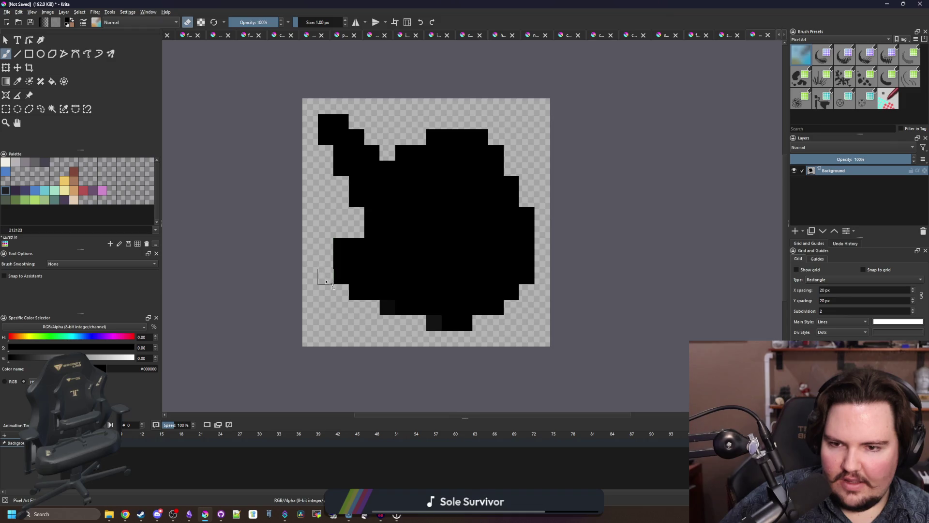
{"action": "scroll", "coordinate": [433, 317], "scroll_direction": "up", "scroll_amount": 1}
{"action": "key", "text": "e"}
{"action": "left_click", "coordinate": [408, 323]}
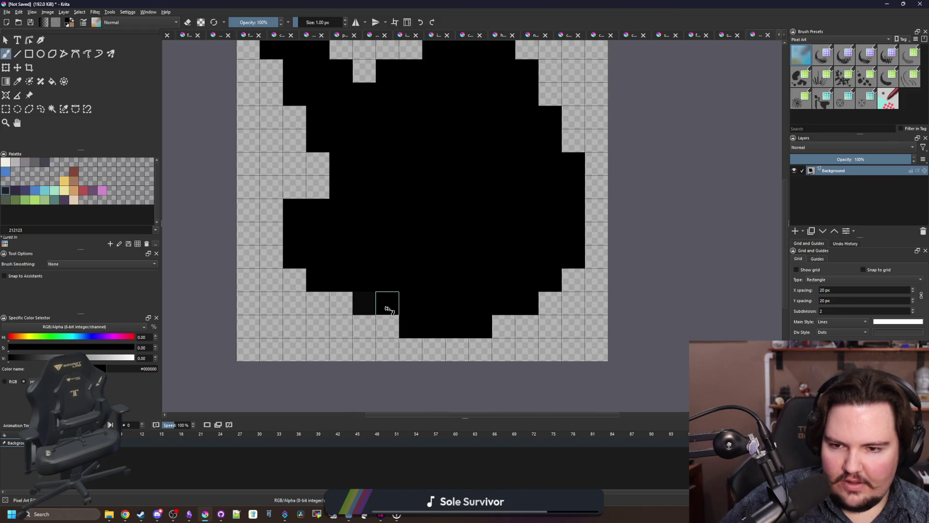
Flood-fill the dark grey bottom-edge cell and pick the cream palette colour.
{"action": "key", "text": "f"}
{"action": "left_click", "coordinate": [368, 303]}
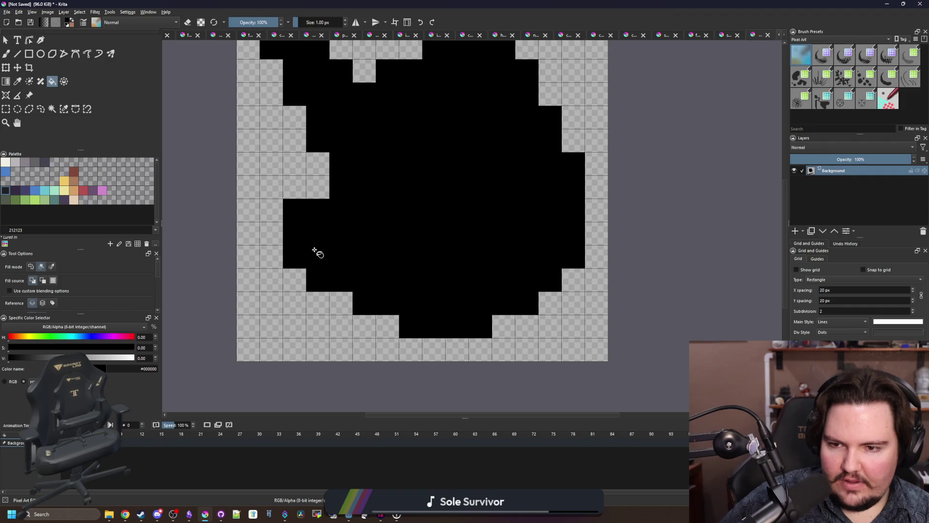
{"action": "scroll", "coordinate": [453, 271], "scroll_direction": "down", "scroll_amount": 1}
{"action": "scroll", "coordinate": [442, 152], "scroll_direction": "up", "scroll_amount": 1}
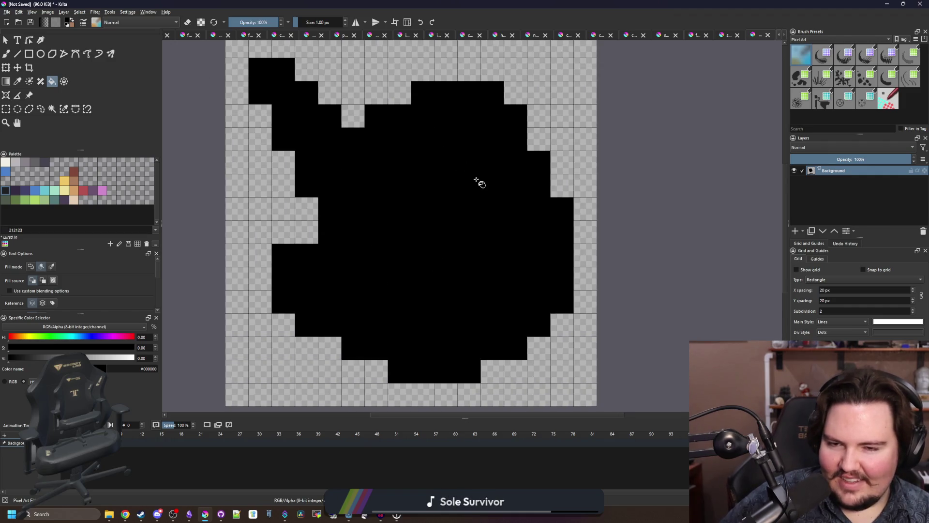
{"action": "key", "text": "b"}
{"action": "left_click", "coordinate": [6, 163]}
Fill the black hand silhouette with cream, then pick a light grey for shading.
{"action": "key", "text": "f"}
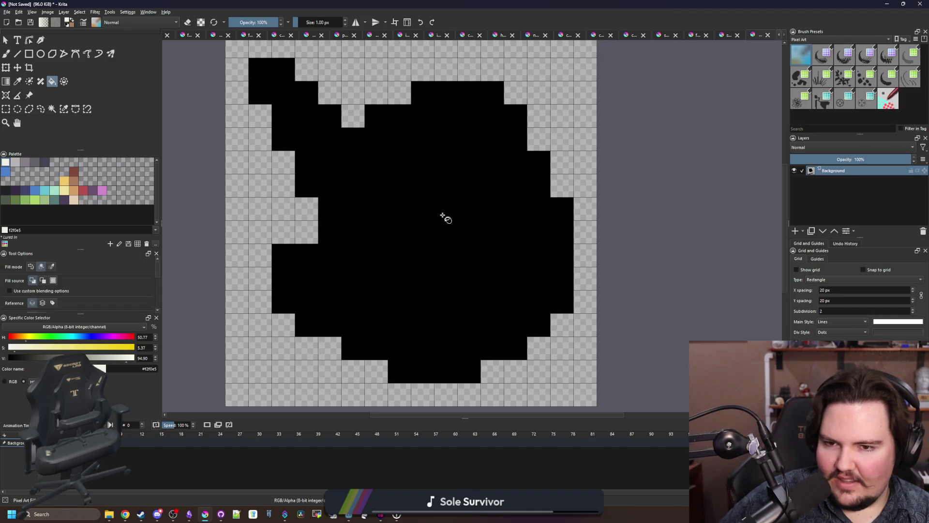
{"action": "left_click", "coordinate": [444, 216]}
{"action": "key", "text": "b"}
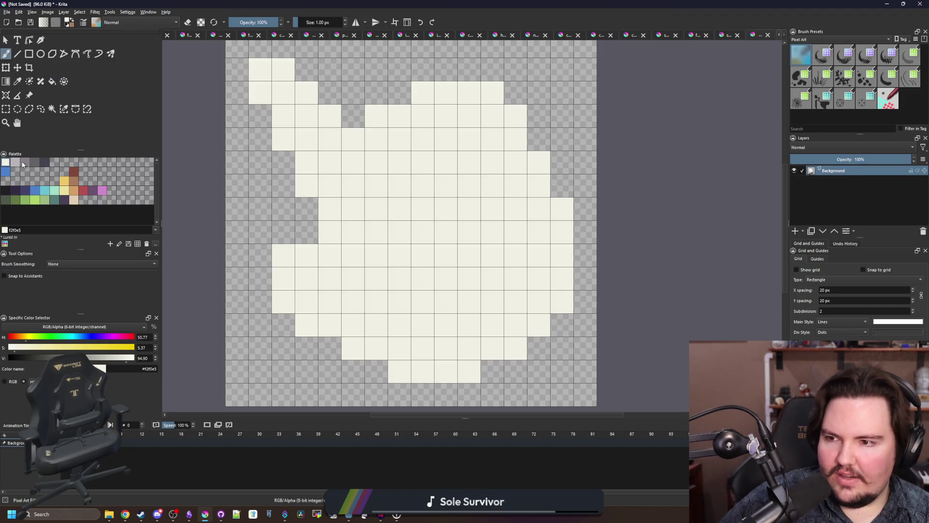
{"action": "double_click", "coordinate": [23, 163]}
{"action": "left_click", "coordinate": [503, 220]}
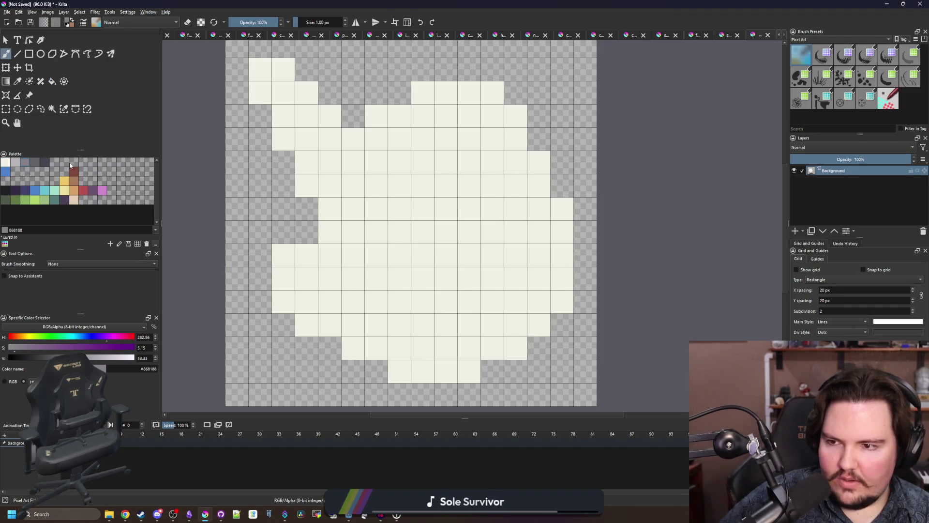
{"action": "left_click", "coordinate": [15, 163]}
Shade grey pixels along the diagonal finger creases.
{"action": "left_click", "coordinate": [364, 143]}
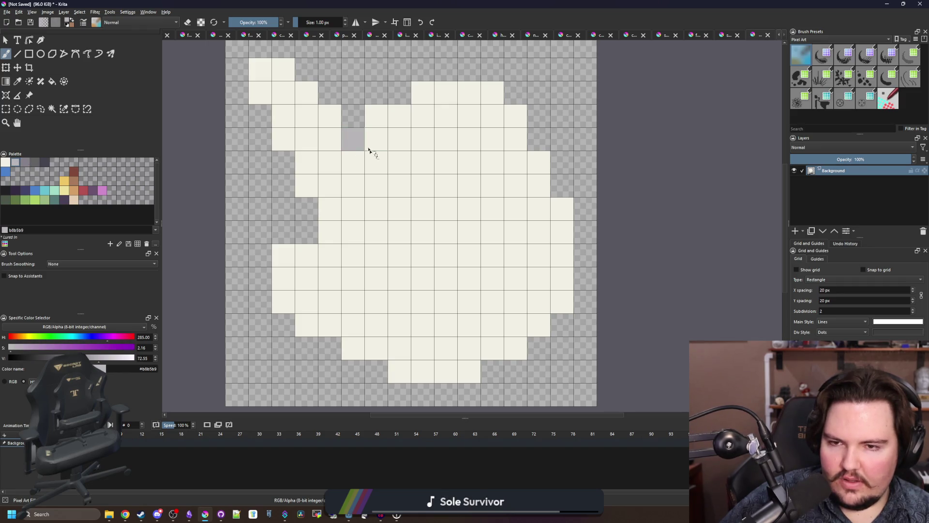
{"action": "left_click", "coordinate": [377, 161]}
{"action": "left_click", "coordinate": [400, 184]}
{"action": "left_click", "coordinate": [425, 101]}
{"action": "left_click", "coordinate": [445, 118]}
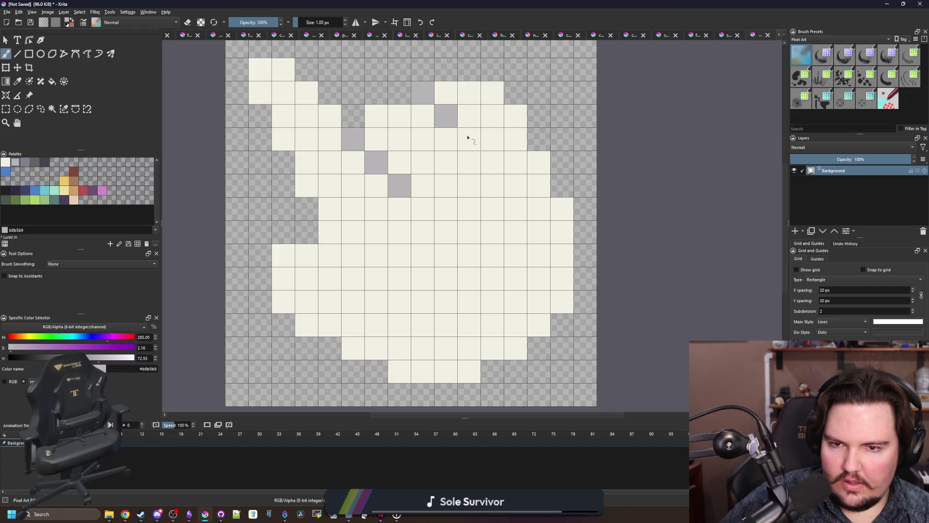
{"action": "left_click", "coordinate": [467, 140]}
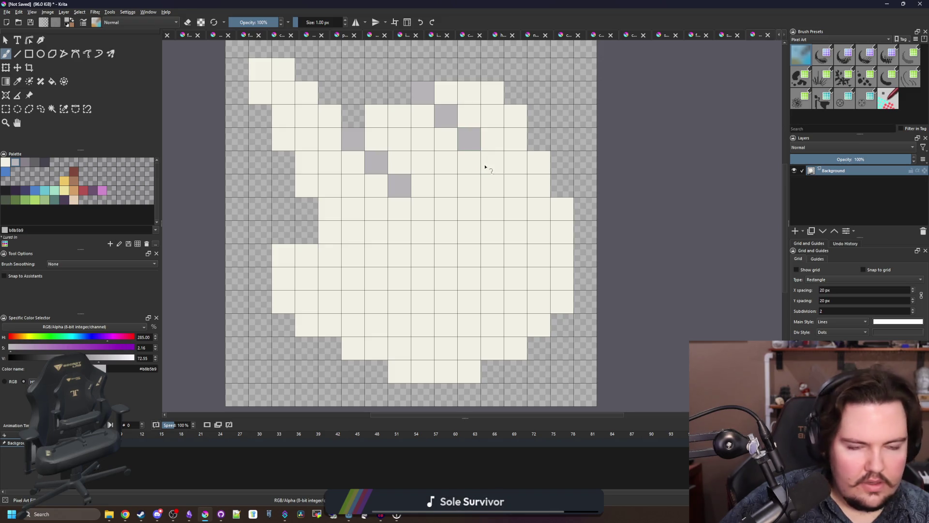
{"action": "left_click", "coordinate": [486, 167]}
{"action": "left_click", "coordinate": [399, 209]}
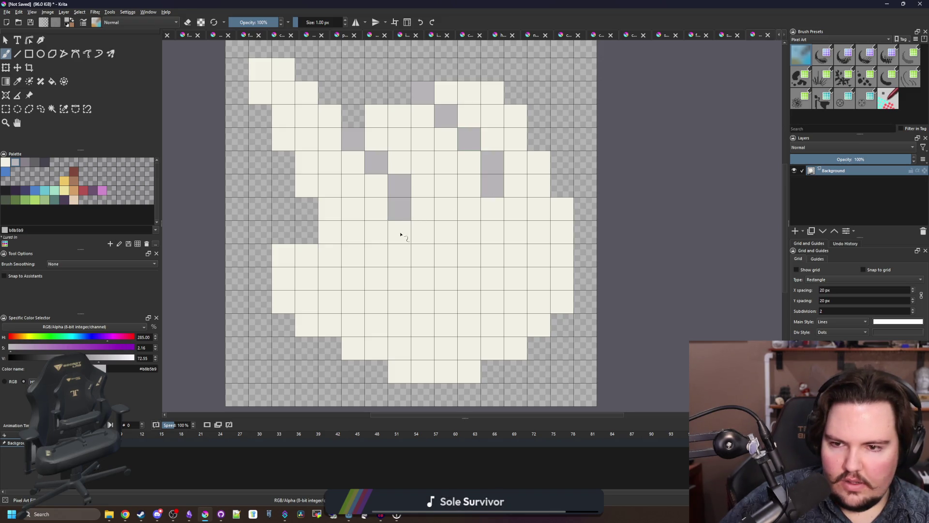
Shade the thumb area and the row under the thumb grey.
{"action": "left_click", "coordinate": [323, 262]}
{"action": "left_click", "coordinate": [349, 276]}
{"action": "left_click", "coordinate": [329, 278]}
{"action": "left_click", "coordinate": [307, 255]}
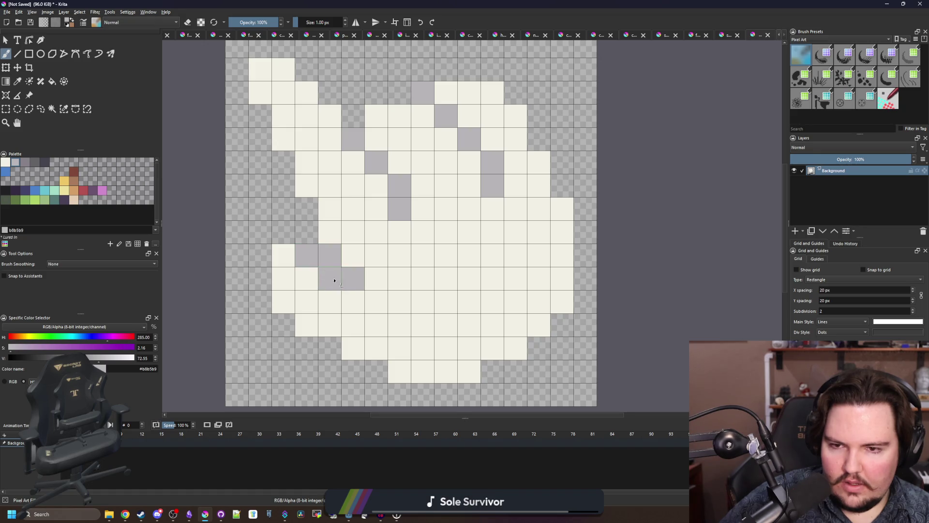
{"action": "left_click", "coordinate": [368, 304]}
{"action": "left_click", "coordinate": [353, 305]}
{"action": "left_click", "coordinate": [328, 304]}
{"action": "left_click", "coordinate": [307, 283]}
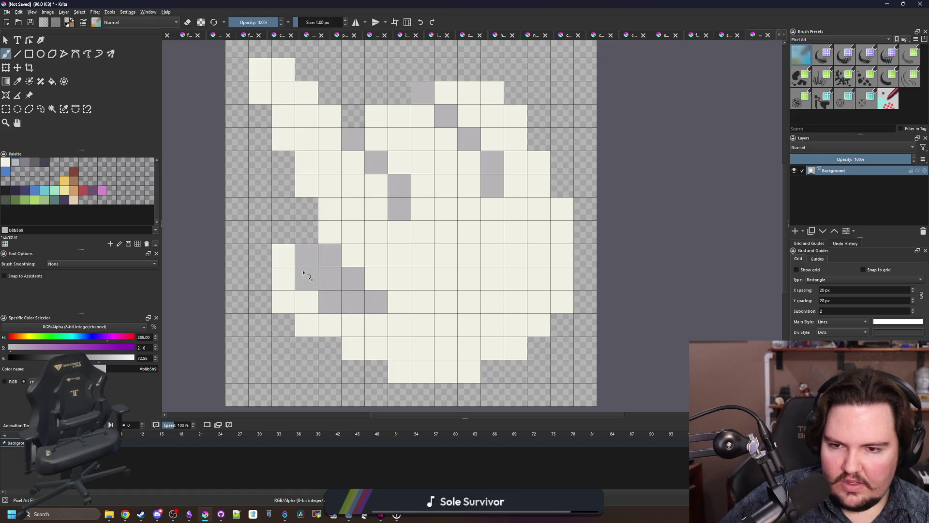
Add grey shading pixels along the hand's left edge.
{"action": "scroll", "coordinate": [312, 265], "scroll_direction": "down", "scroll_amount": 2}
{"action": "scroll", "coordinate": [295, 217], "scroll_direction": "down", "scroll_amount": 2}
{"action": "scroll", "coordinate": [334, 227], "scroll_direction": "up", "scroll_amount": 4}
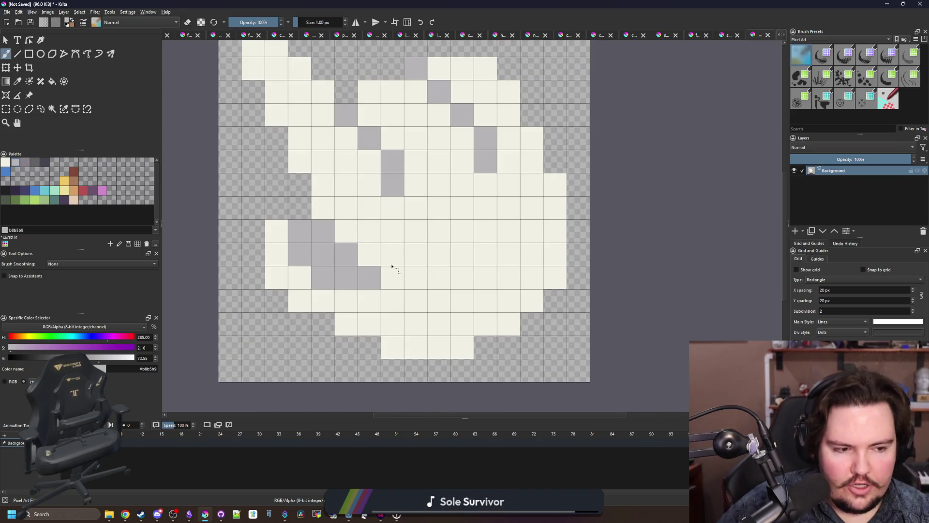
{"action": "scroll", "coordinate": [392, 266], "scroll_direction": "down", "scroll_amount": 3}
{"action": "scroll", "coordinate": [392, 266], "scroll_direction": "up", "scroll_amount": 3}
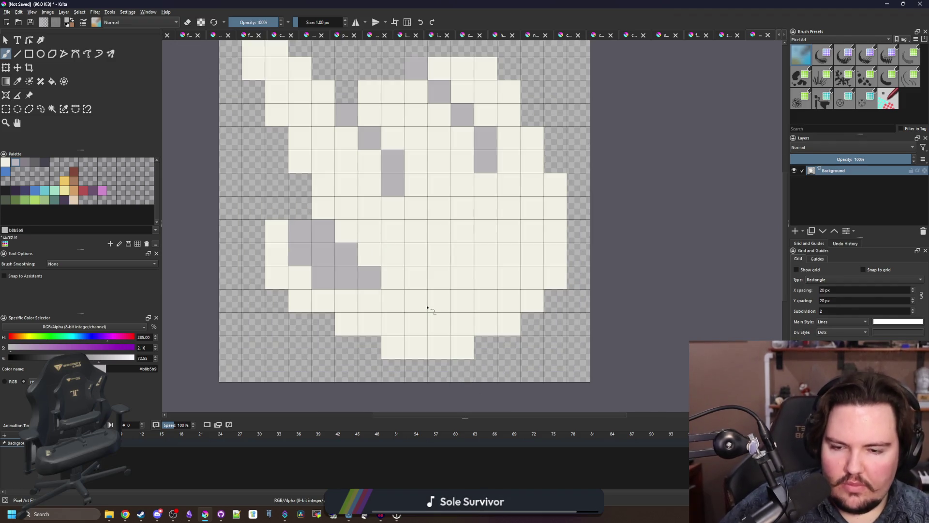
{"action": "scroll", "coordinate": [425, 306], "scroll_direction": "up", "scroll_amount": 1}
{"action": "left_click_drag", "start_coordinate": [410, 272], "coordinate": [394, 292]}
{"action": "scroll", "coordinate": [371, 283], "scroll_direction": "down", "scroll_amount": 1}
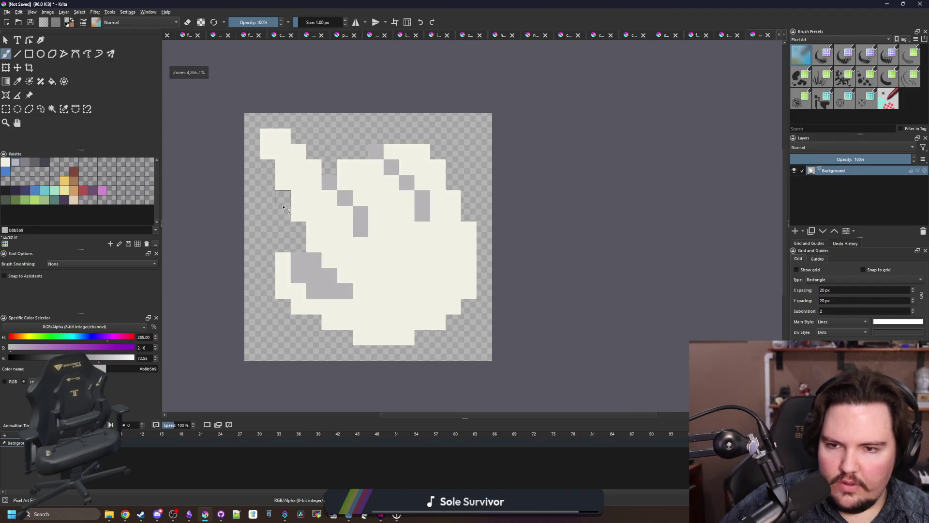
{"action": "scroll", "coordinate": [283, 208], "scroll_direction": "up", "scroll_amount": 1}
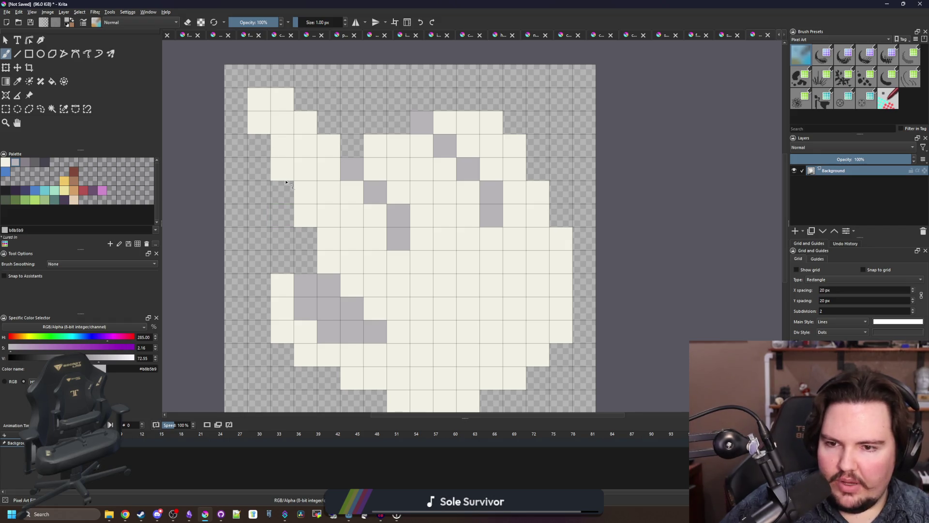
{"action": "left_click", "coordinate": [260, 145]}
{"action": "left_click", "coordinate": [282, 191]}
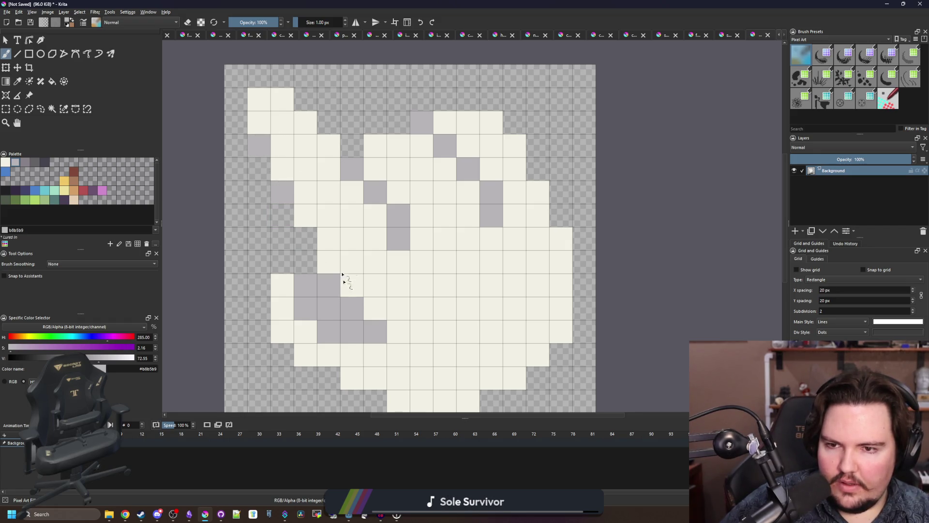
{"action": "scroll", "coordinate": [342, 275], "scroll_direction": "down", "scroll_amount": 1}
{"action": "scroll", "coordinate": [327, 252], "scroll_direction": "up", "scroll_amount": 1}
{"action": "left_click", "coordinate": [320, 243]}
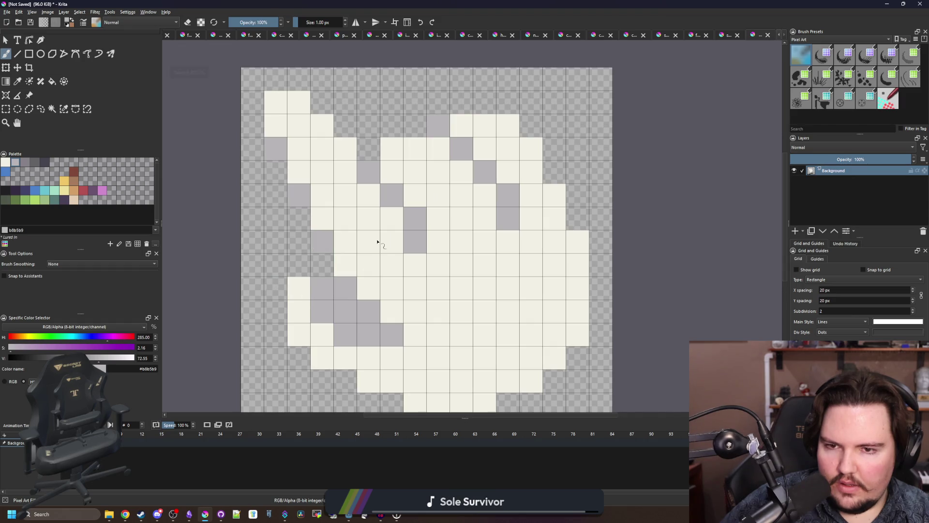
{"action": "scroll", "coordinate": [381, 240], "scroll_direction": "down", "scroll_amount": 1}
{"action": "scroll", "coordinate": [462, 251], "scroll_direction": "up", "scroll_amount": 1}
Turn a few more cream pixels near the top right grey, then pick dark slate #212123.
{"action": "left_click", "coordinate": [356, 151]}
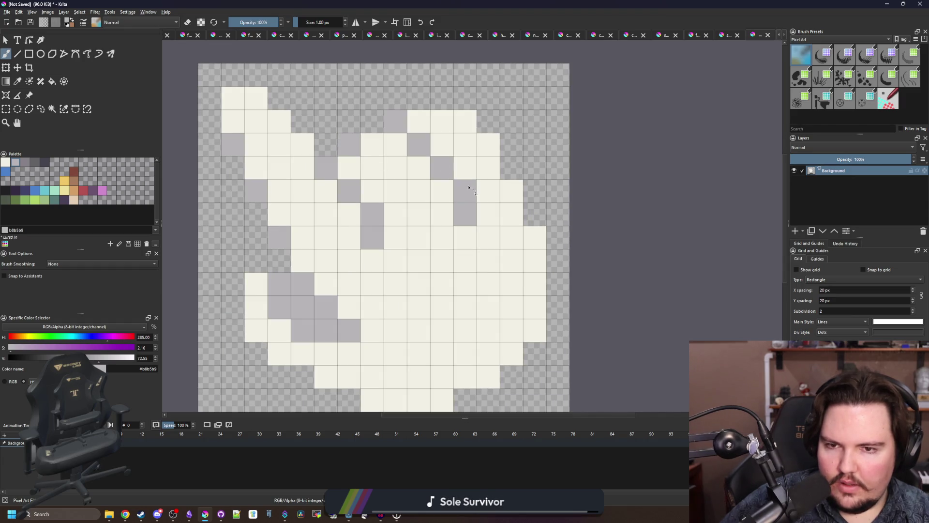
{"action": "left_click", "coordinate": [470, 126]}
{"action": "left_click", "coordinate": [508, 191]}
{"action": "left_click", "coordinate": [539, 245]}
{"action": "left_click_drag", "start_coordinate": [539, 245], "coordinate": [532, 174]}
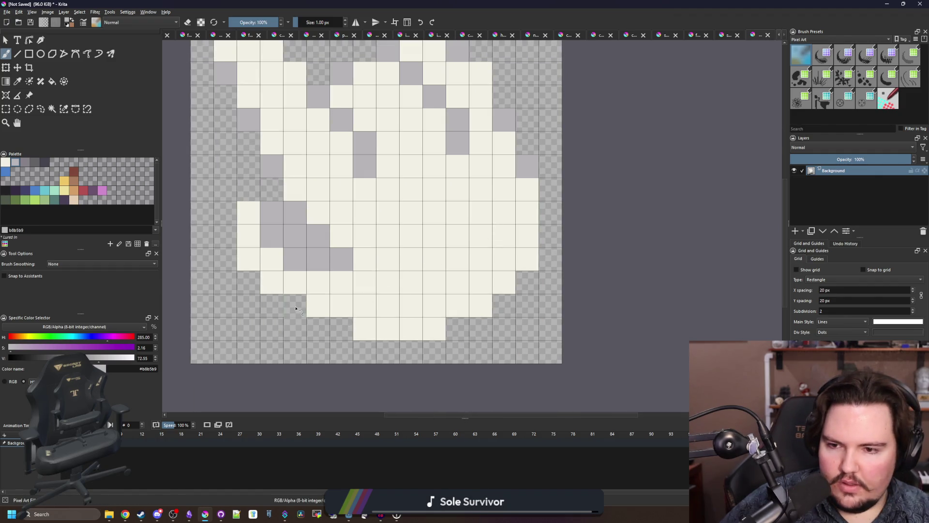
{"action": "left_click_drag", "start_coordinate": [296, 309], "coordinate": [358, 352]}
{"action": "left_click", "coordinate": [7, 191]}
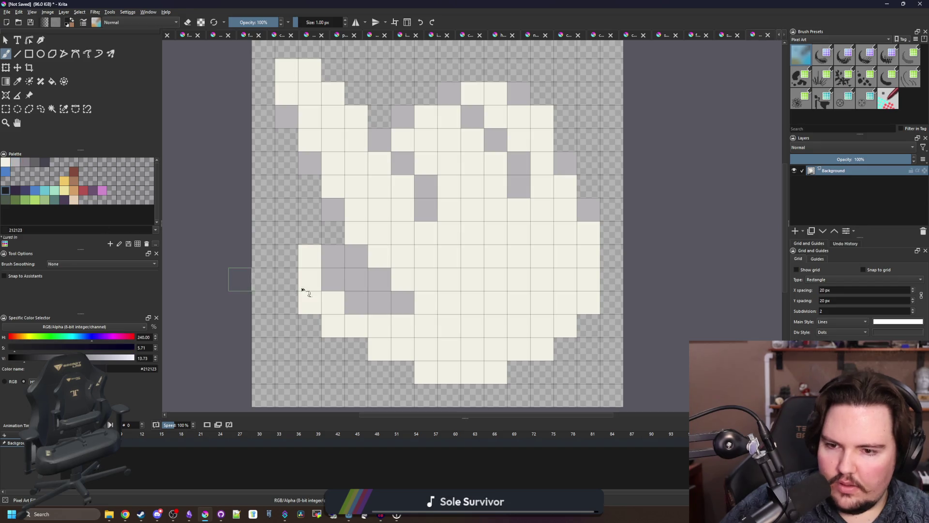
Paint dark slate outline cells around the hand's edges.
{"action": "mouse_move", "coordinate": [291, 303]}
{"action": "left_mouse_down"}
{"action": "mouse_move", "coordinate": [296, 262]}
{"action": "mouse_move", "coordinate": [327, 234]}
{"action": "mouse_move", "coordinate": [266, 113]}
{"action": "mouse_move", "coordinate": [264, 70]}
{"action": "mouse_move", "coordinate": [276, 123]}
{"action": "mouse_move", "coordinate": [325, 120]}
{"action": "mouse_move", "coordinate": [368, 164]}
{"action": "mouse_move", "coordinate": [506, 127]}
{"action": "mouse_move", "coordinate": [566, 198]}
{"action": "mouse_move", "coordinate": [603, 290]}
{"action": "mouse_move", "coordinate": [585, 366]}
{"action": "mouse_move", "coordinate": [577, 254]}
{"action": "mouse_move", "coordinate": [552, 290]}
{"action": "mouse_move", "coordinate": [481, 333]}
{"action": "mouse_move", "coordinate": [368, 306]}
{"action": "mouse_move", "coordinate": [292, 264]}
{"action": "left_mouse_up"}
{"action": "scroll", "coordinate": [403, 308], "scroll_direction": "down", "scroll_amount": 3}
{"action": "scroll", "coordinate": [416, 315], "scroll_direction": "up", "scroll_amount": 3}
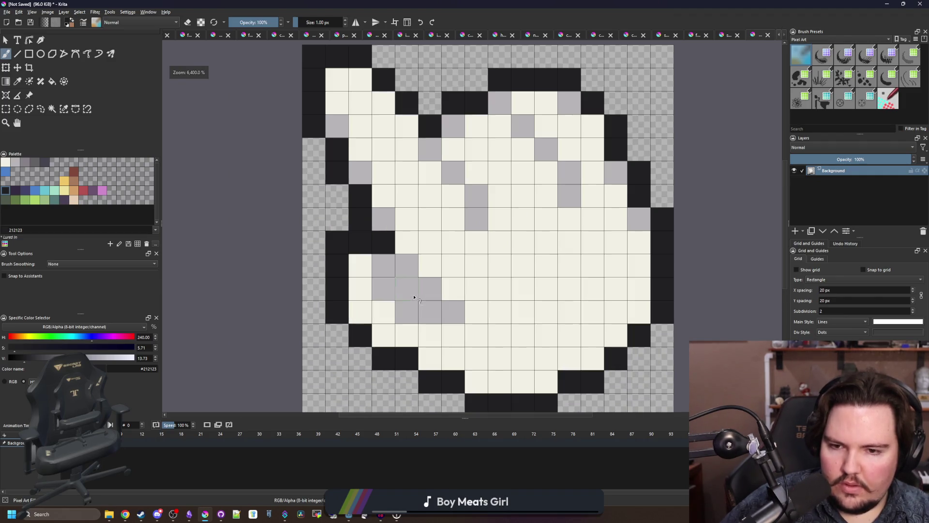
Try repainting grey shading cells with the sampled cream, undoing both attempts.
{"action": "key", "text": "p"}
{"action": "left_click", "coordinate": [431, 328]}
{"action": "key", "text": "b"}
{"action": "left_click", "coordinate": [379, 296]}
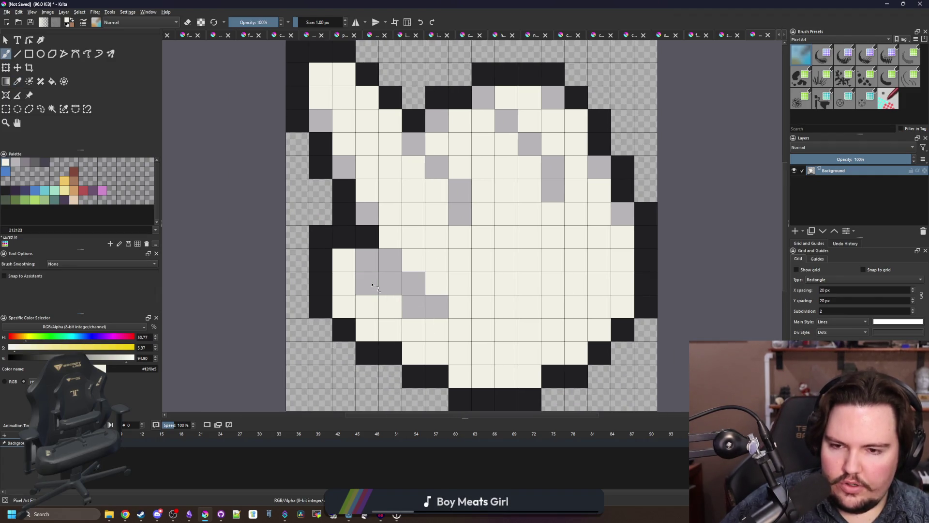
{"action": "key", "text": "Delete"}
{"action": "key", "text": "ctrl+z"}
{"action": "key", "text": "ctrl+z"}
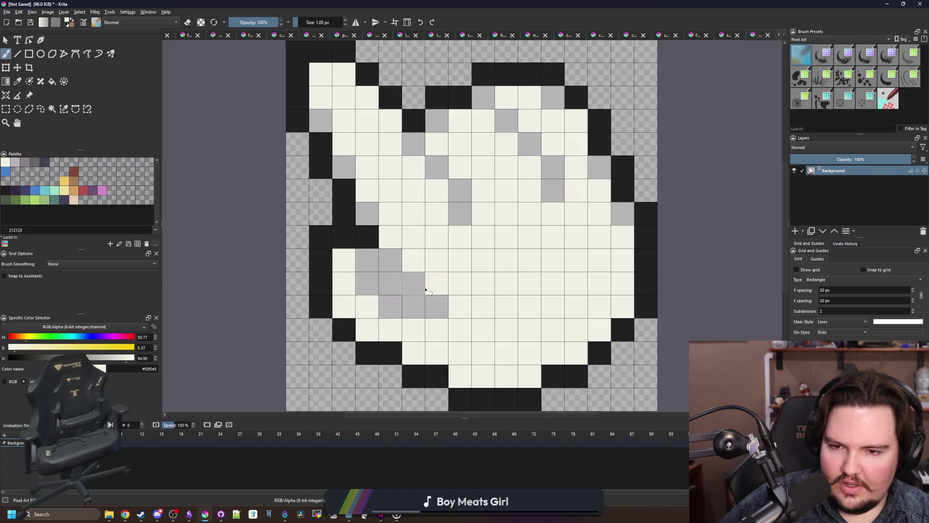
{"action": "left_click_drag", "start_coordinate": [426, 289], "coordinate": [417, 262]}
{"action": "scroll", "coordinate": [402, 267], "scroll_direction": "down", "scroll_amount": 2}
{"action": "key", "text": "ctrl+z"}
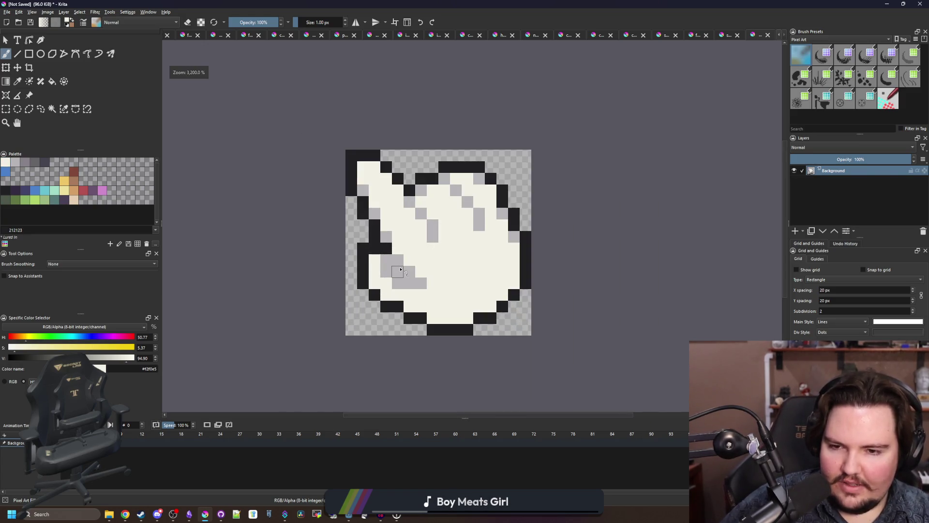
{"action": "scroll", "coordinate": [406, 275], "scroll_direction": "up", "scroll_amount": 2}
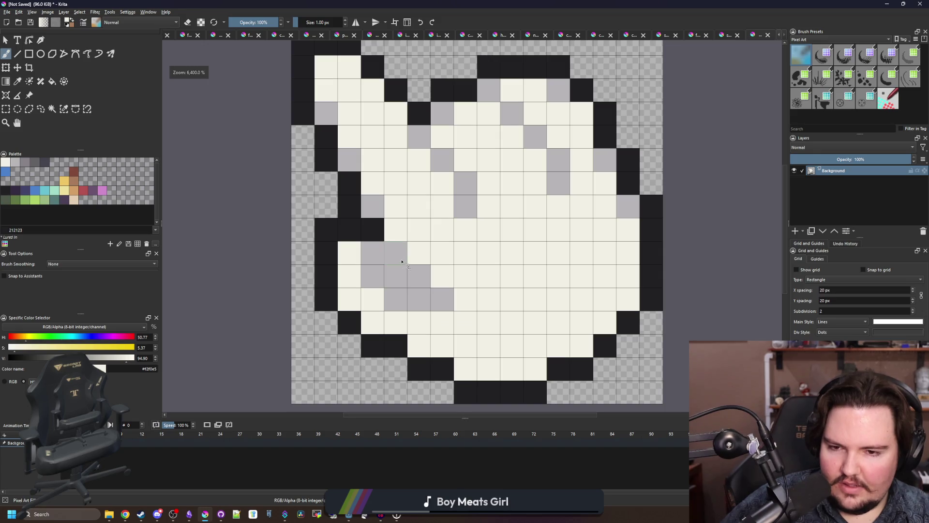
Paint darker grey #646365 shading cells in the thumb crease.
{"action": "left_click", "coordinate": [34, 164]}
{"action": "left_click_drag", "start_coordinate": [418, 279], "coordinate": [396, 279]}
{"action": "left_click", "coordinate": [395, 306]}
{"action": "key", "text": "ctrl+z"}
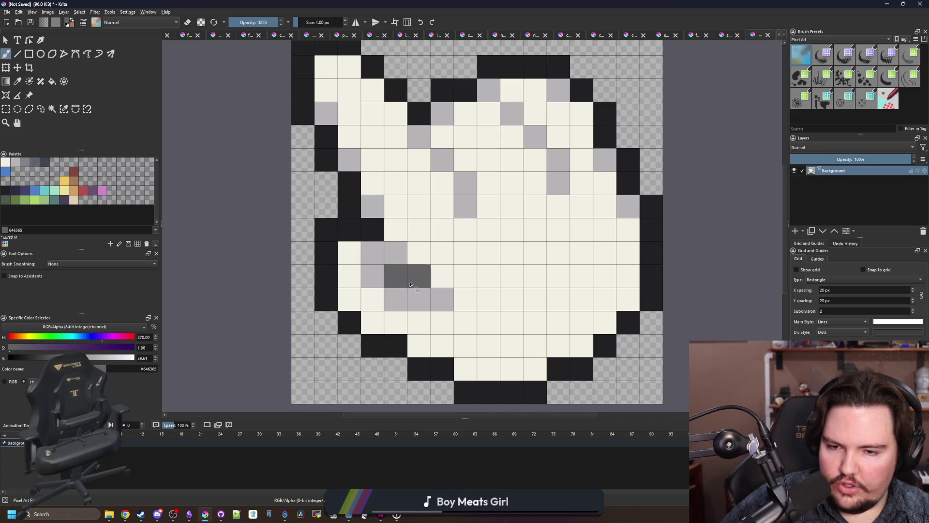
{"action": "key", "text": "ctrl+z"}
{"action": "left_click", "coordinate": [418, 277]}
{"action": "left_click", "coordinate": [395, 306]}
{"action": "scroll", "coordinate": [371, 310], "scroll_direction": "down", "scroll_amount": 1}
{"action": "scroll", "coordinate": [371, 310], "scroll_direction": "up", "scroll_amount": 2}
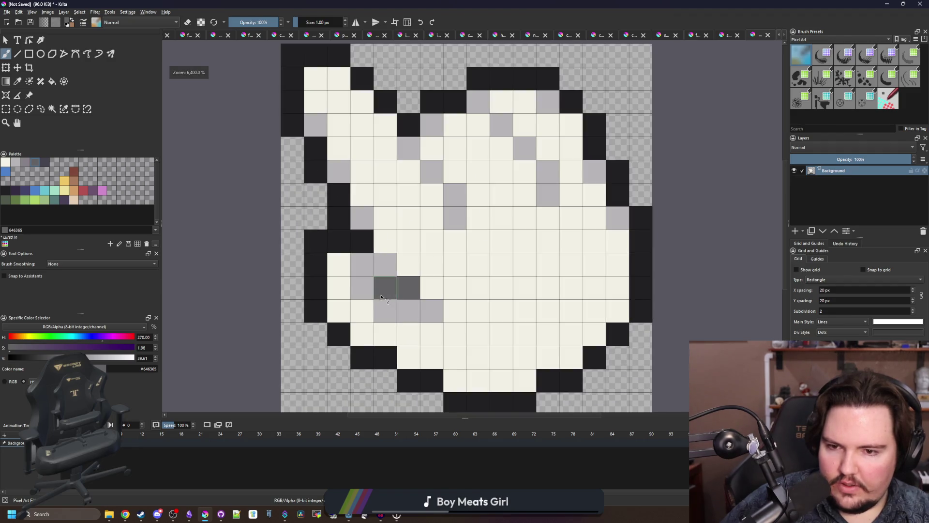
{"action": "scroll", "coordinate": [356, 248], "scroll_direction": "down", "scroll_amount": 10}
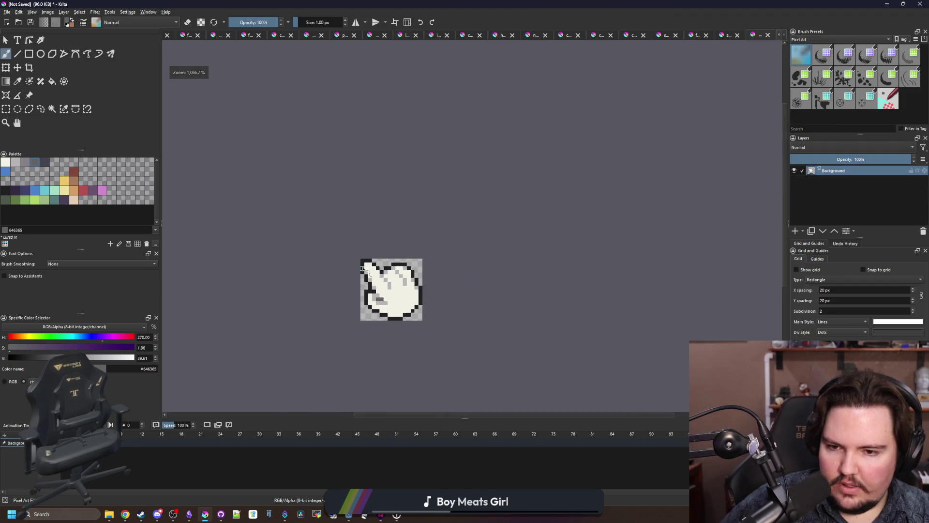
{"action": "scroll", "coordinate": [377, 284], "scroll_direction": "up", "scroll_amount": 7}
Repaint two grey thumb cells with the sampled cream colour.
{"action": "key", "text": "p"}
{"action": "left_click", "coordinate": [319, 283]}
{"action": "key", "text": "b"}
{"action": "left_click", "coordinate": [343, 257]}
{"action": "left_click", "coordinate": [362, 258]}
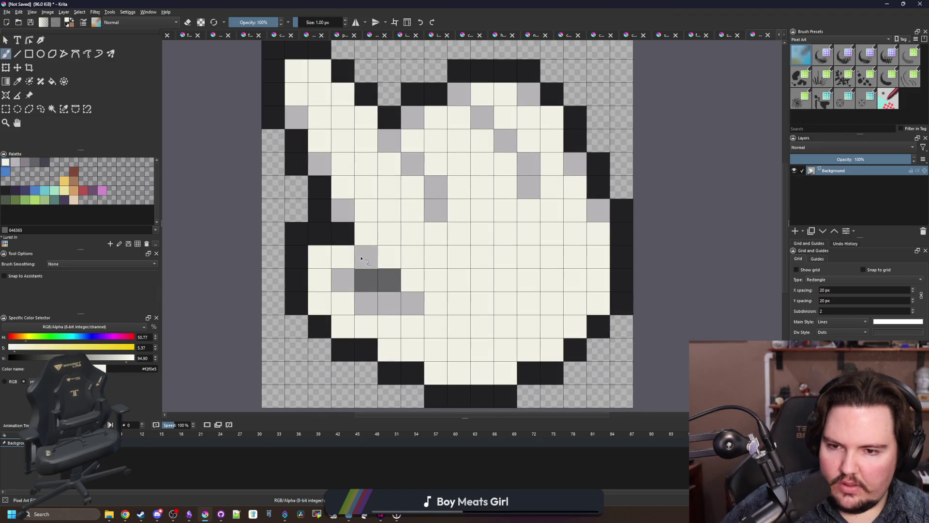
Extend darker grey diagonally up the thumb crease and add a light grey cell below.
{"action": "key", "text": "p"}
{"action": "left_click", "coordinate": [377, 261]}
{"action": "scroll", "coordinate": [384, 257], "scroll_direction": "down", "scroll_amount": 8}
{"action": "key", "text": "b"}
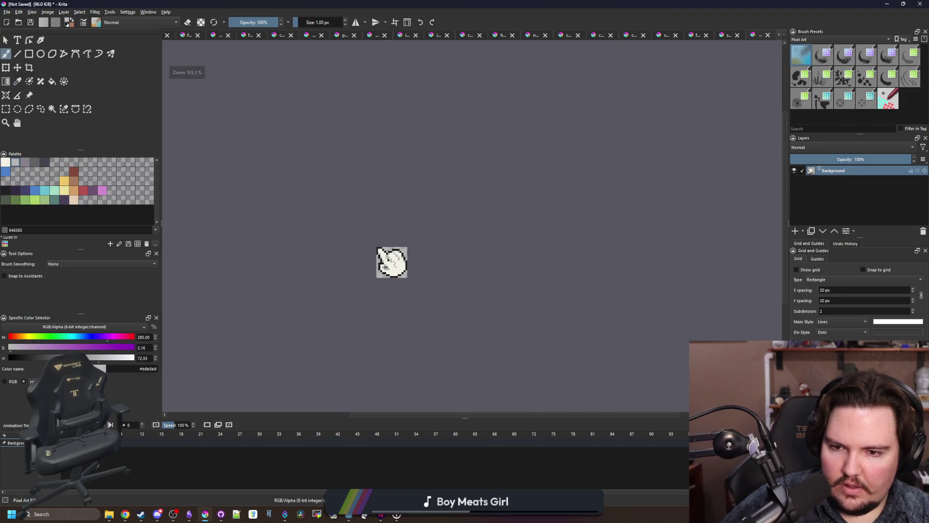
{"action": "scroll", "coordinate": [387, 271], "scroll_direction": "up", "scroll_amount": 6}
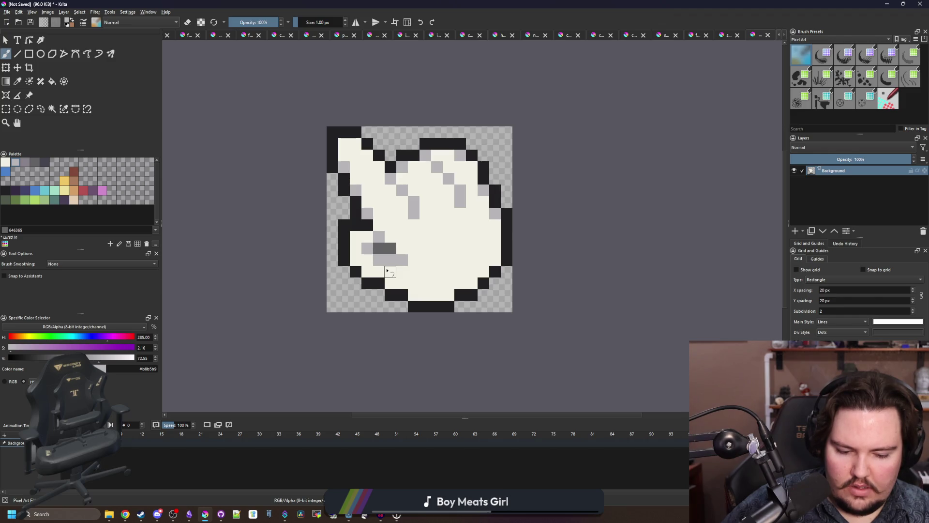
{"action": "scroll", "coordinate": [387, 271], "scroll_direction": "up", "scroll_amount": 2}
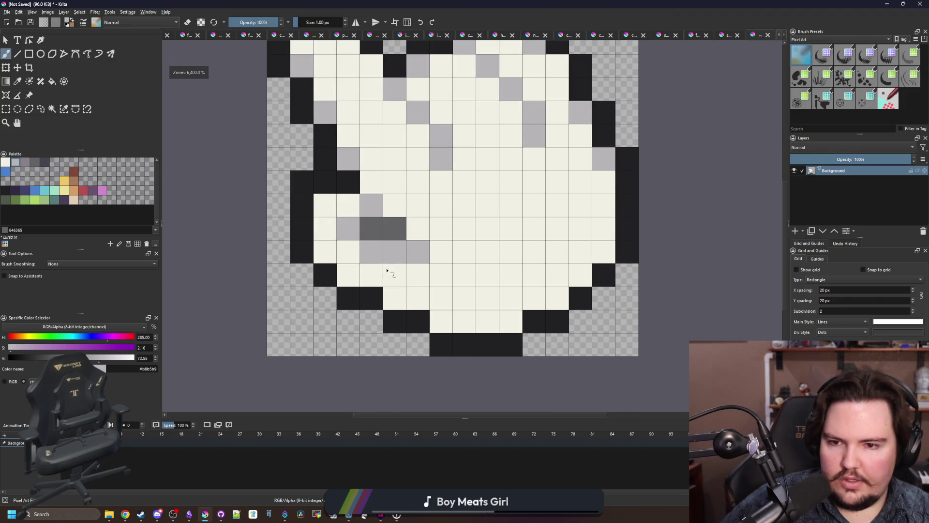
{"action": "left_click", "coordinate": [332, 206]}
{"action": "key", "text": "ctrl+z"}
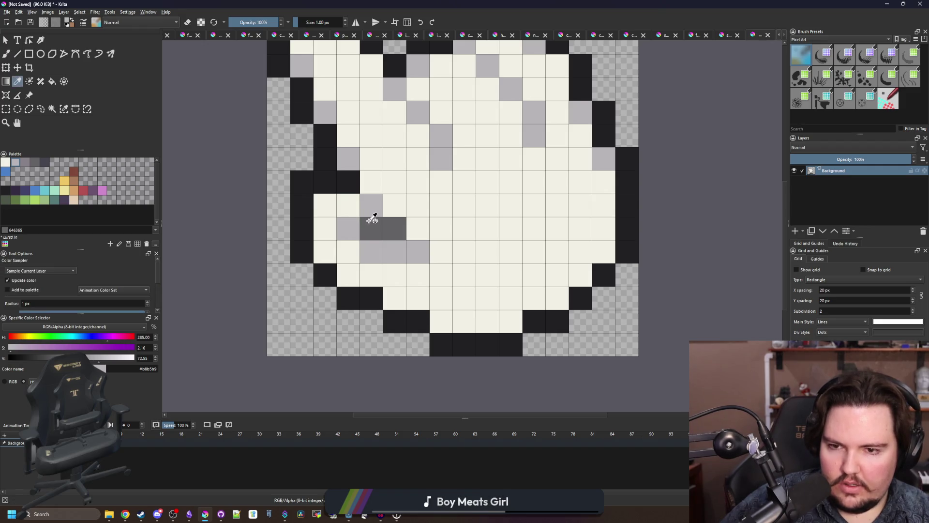
{"action": "left_click", "coordinate": [374, 218], "text": "ctrl"}
{"action": "left_click_drag", "start_coordinate": [389, 231], "coordinate": [378, 209]}
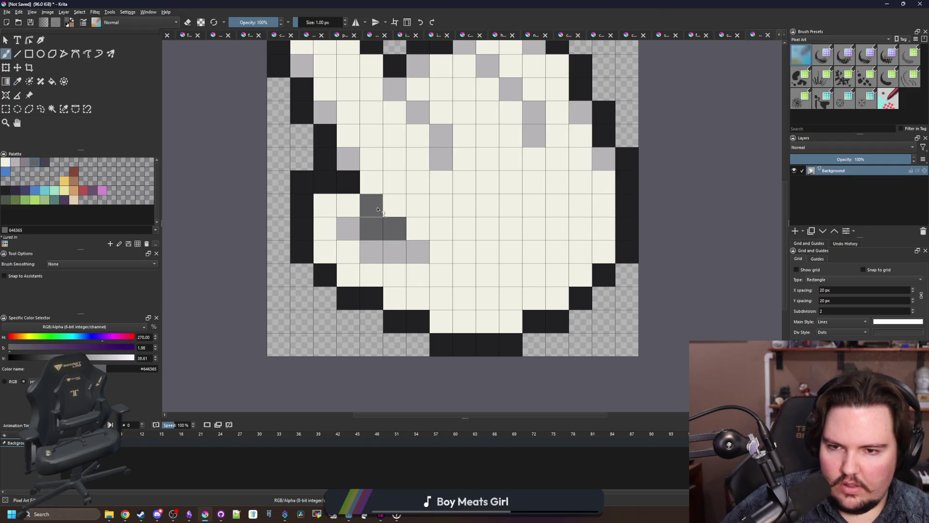
{"action": "left_click", "coordinate": [406, 245], "text": "ctrl"}
{"action": "left_click", "coordinate": [349, 206]}
Turn the grey row under the thumb back to cream.
{"action": "scroll", "coordinate": [399, 278], "scroll_direction": "down", "scroll_amount": 5}
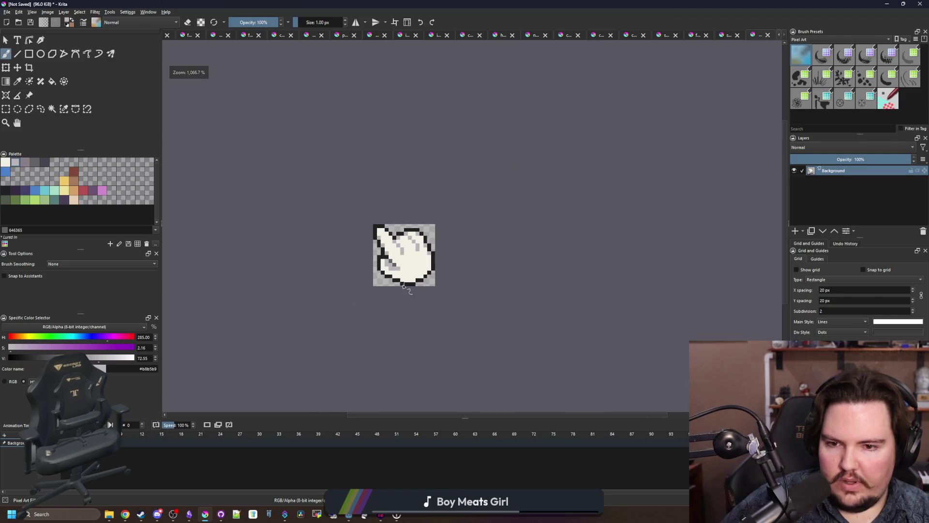
{"action": "scroll", "coordinate": [405, 285], "scroll_direction": "up", "scroll_amount": 5}
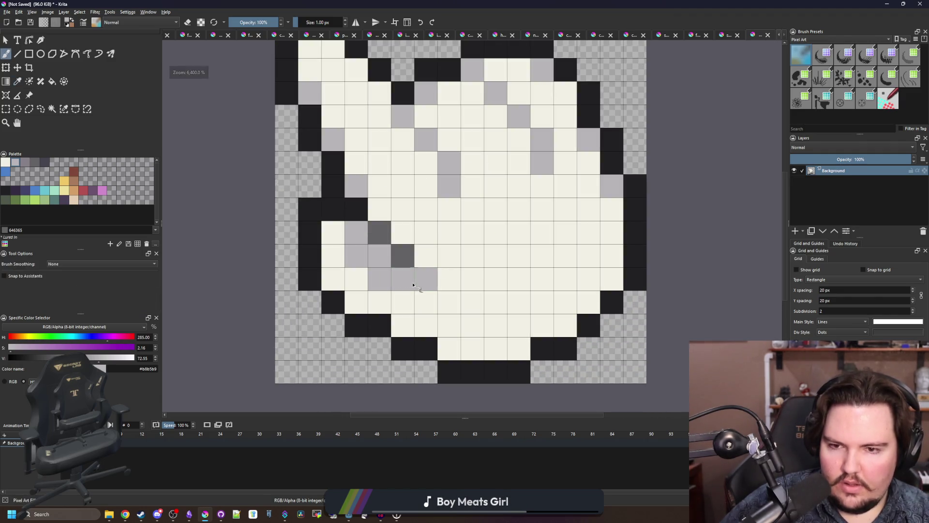
{"action": "left_click", "coordinate": [468, 259], "text": "ctrl"}
{"action": "left_click_drag", "start_coordinate": [436, 280], "coordinate": [383, 281]}
{"action": "scroll", "coordinate": [398, 286], "scroll_direction": "down", "scroll_amount": 4}
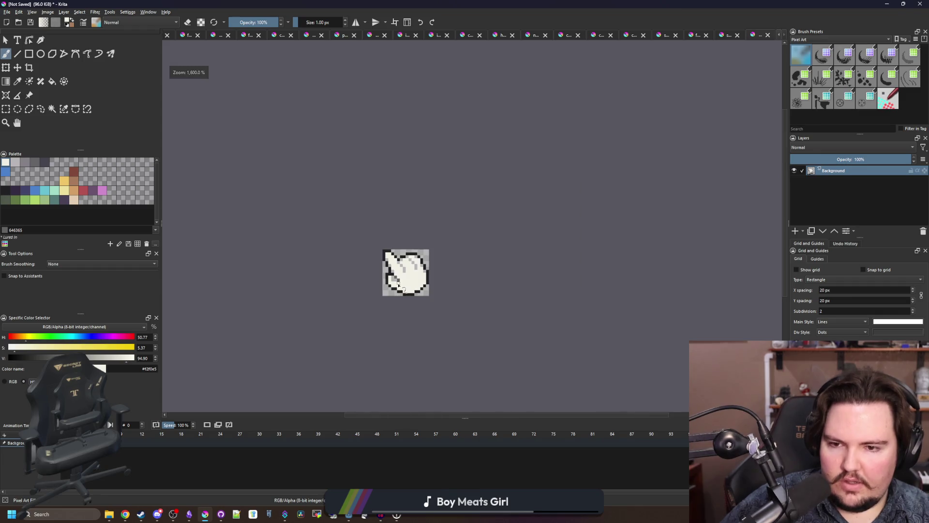
{"action": "scroll", "coordinate": [398, 285], "scroll_direction": "up", "scroll_amount": 4}
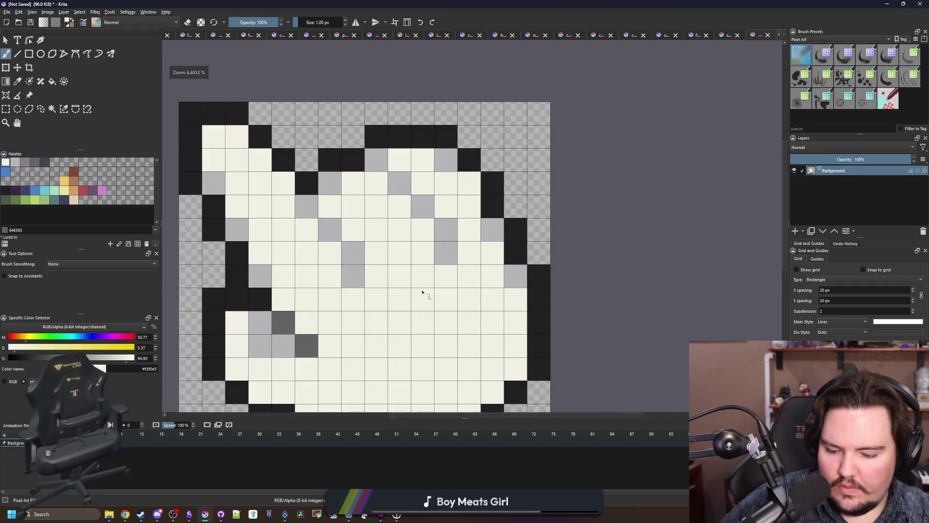
Darken the finger shading cells and add a light grey cell beneath them.
{"action": "left_click", "coordinate": [306, 342], "text": "ctrl"}
{"action": "left_click", "coordinate": [376, 159]}
{"action": "left_click", "coordinate": [400, 183]}
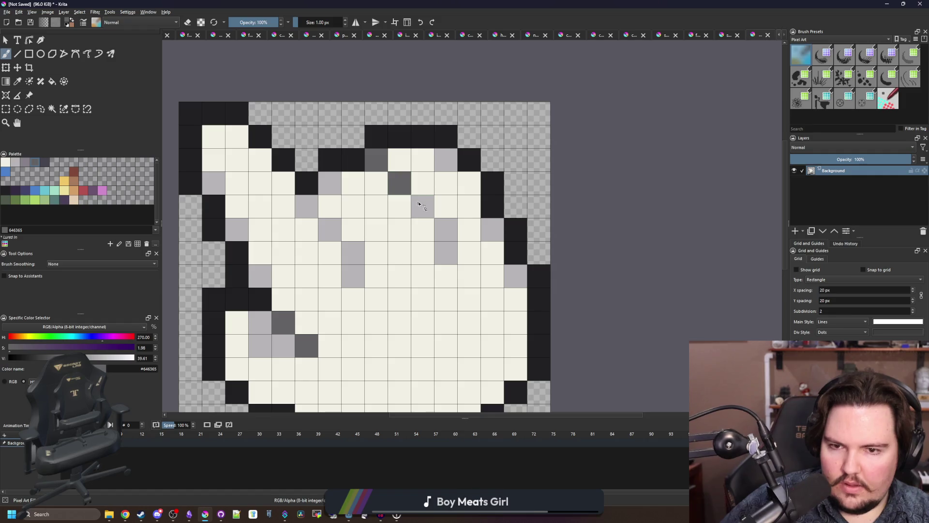
{"action": "left_click", "coordinate": [313, 207]}
{"action": "left_click", "coordinate": [331, 231]}
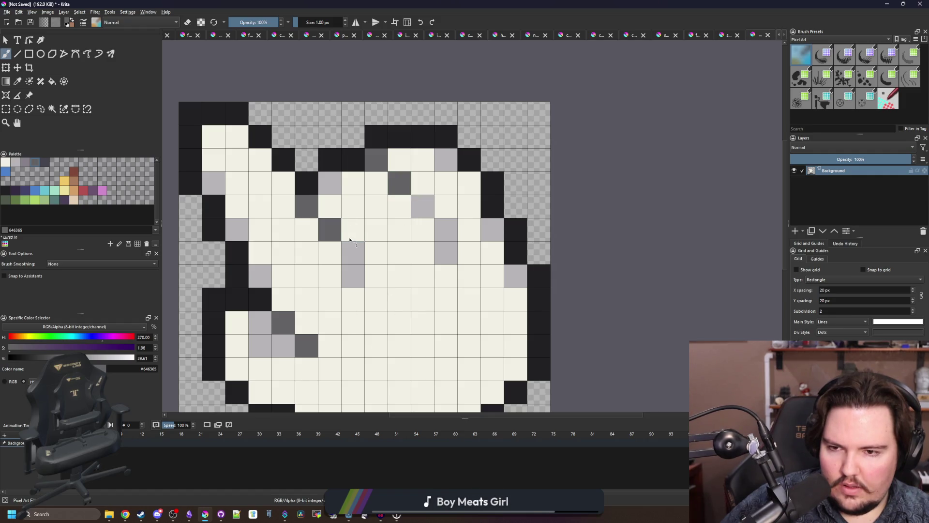
{"action": "scroll", "coordinate": [366, 229], "scroll_direction": "down", "scroll_amount": 4}
{"action": "scroll", "coordinate": [406, 234], "scroll_direction": "up", "scroll_amount": 4}
{"action": "left_click", "coordinate": [394, 173], "text": "ctrl"}
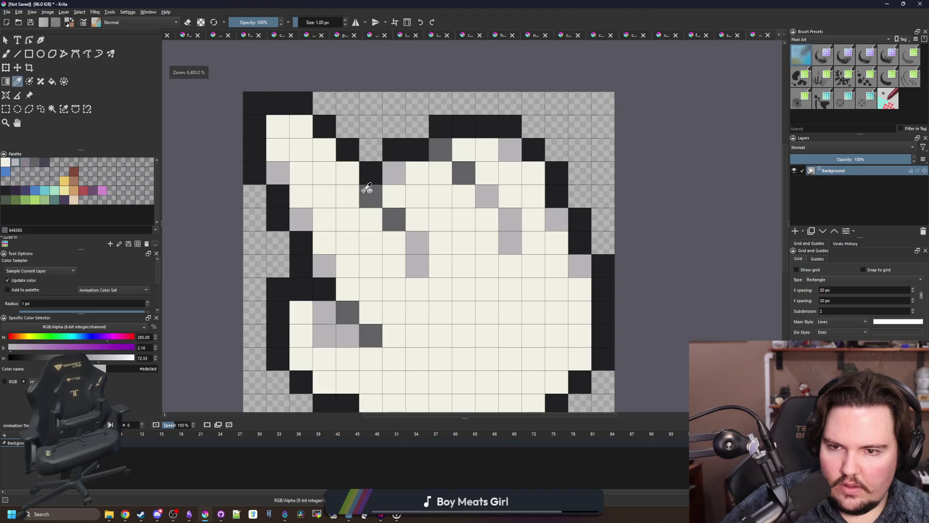
{"action": "left_click", "coordinate": [348, 173]}
Add light grey #b8b5b9 shading along the palm's bottom and lower-right edges.
{"action": "scroll", "coordinate": [373, 239], "scroll_direction": "down", "scroll_amount": 2}
{"action": "scroll", "coordinate": [454, 325], "scroll_direction": "up", "scroll_amount": 2}
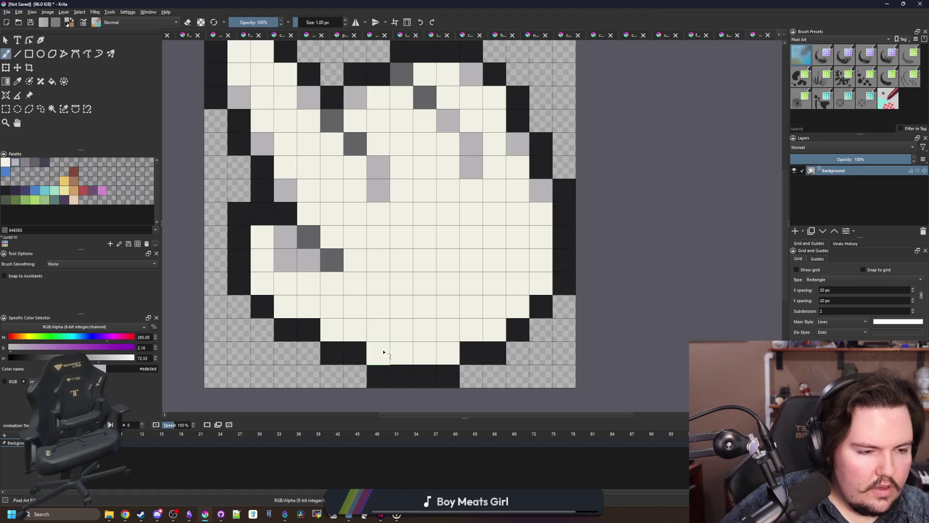
{"action": "scroll", "coordinate": [338, 210], "scroll_direction": "down", "scroll_amount": 2}
{"action": "scroll", "coordinate": [338, 210], "scroll_direction": "up", "scroll_amount": 2}
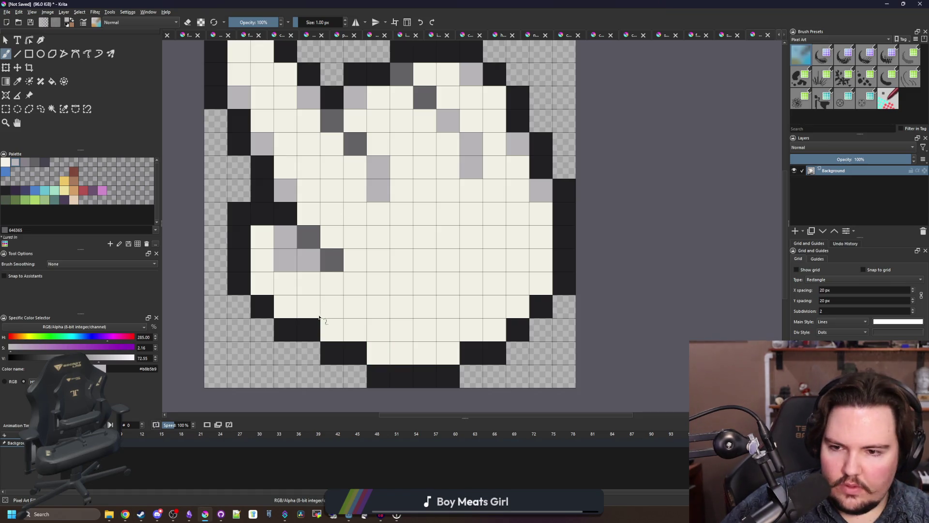
{"action": "left_click", "coordinate": [291, 310]}
{"action": "left_click", "coordinate": [331, 330]}
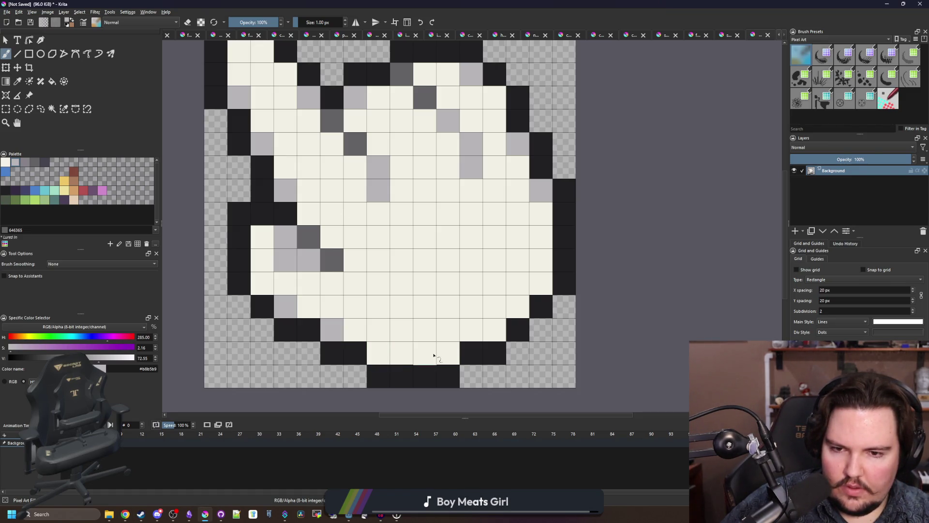
{"action": "left_click_drag", "start_coordinate": [382, 353], "coordinate": [356, 332]}
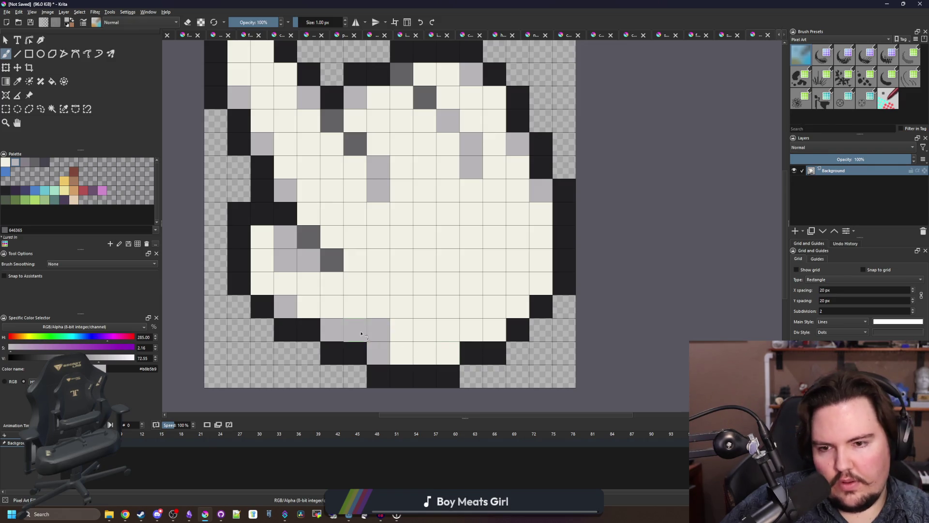
{"action": "left_click", "coordinate": [541, 286]}
{"action": "left_click", "coordinate": [518, 285]}
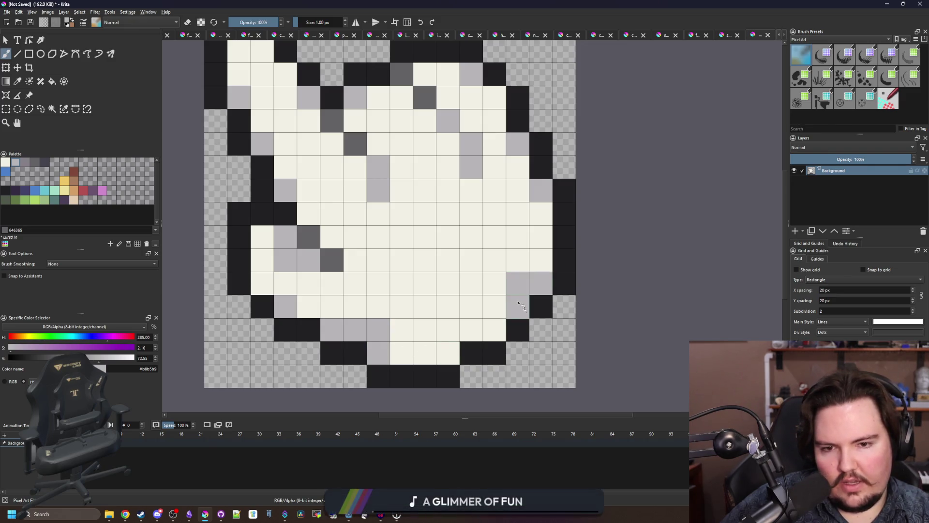
{"action": "left_click", "coordinate": [523, 270]}
{"action": "left_click", "coordinate": [535, 263]}
{"action": "left_click", "coordinate": [542, 240]}
Sample the cream fill and then the dark outline colour from the canvas.
{"action": "scroll", "coordinate": [405, 251], "scroll_direction": "down", "scroll_amount": 5}
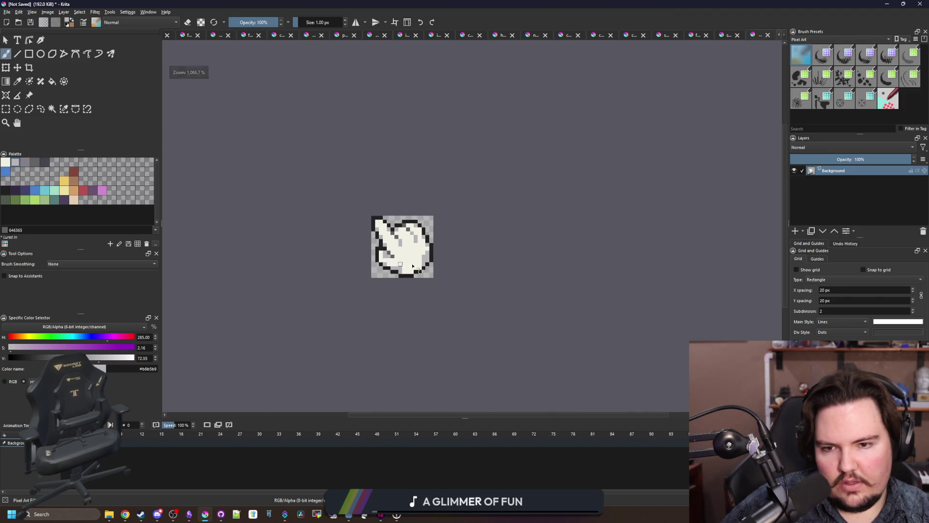
{"action": "scroll", "coordinate": [413, 265], "scroll_direction": "up", "scroll_amount": 5}
{"action": "left_click", "coordinate": [421, 234], "text": "ctrl"}
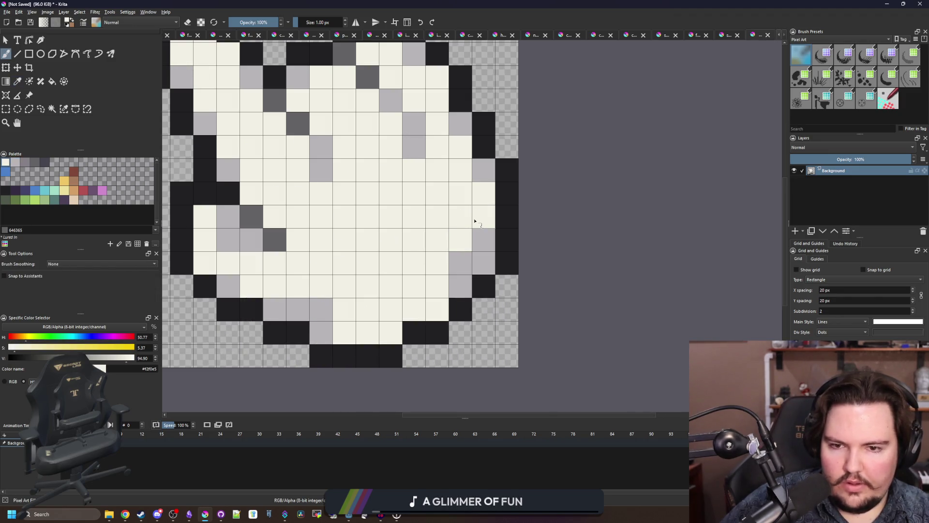
{"action": "left_click", "coordinate": [514, 245], "text": "ctrl"}
Erase a dark pixel on the lower-right outline and fix pixels along the bottom outline.
{"action": "left_click", "coordinate": [508, 267]}
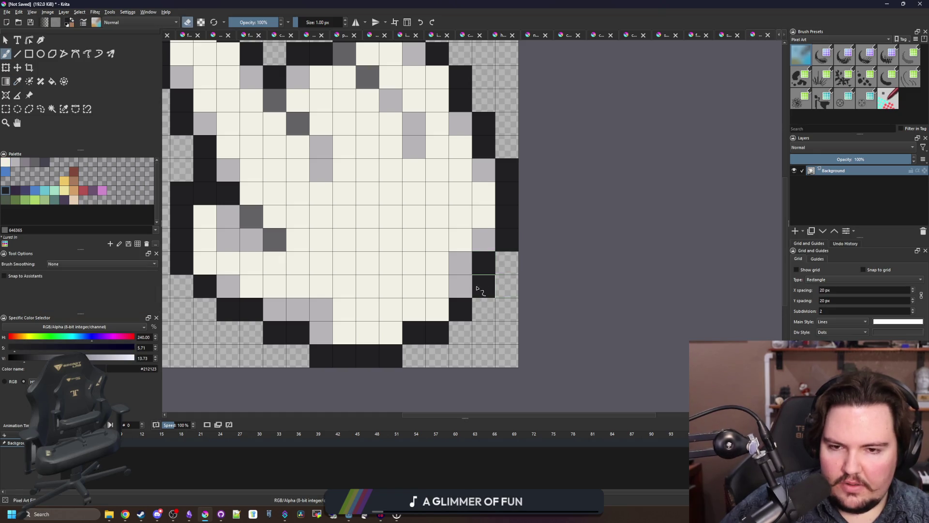
{"action": "left_click", "coordinate": [485, 308]}
{"action": "key", "text": "e"}
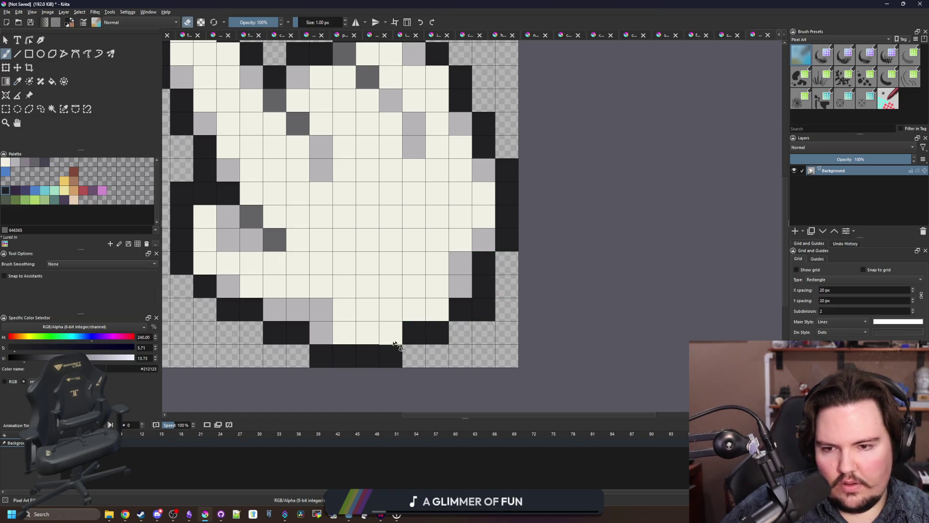
{"action": "left_click", "coordinate": [320, 332]}
{"action": "scroll", "coordinate": [329, 334], "scroll_direction": "down", "scroll_amount": 7}
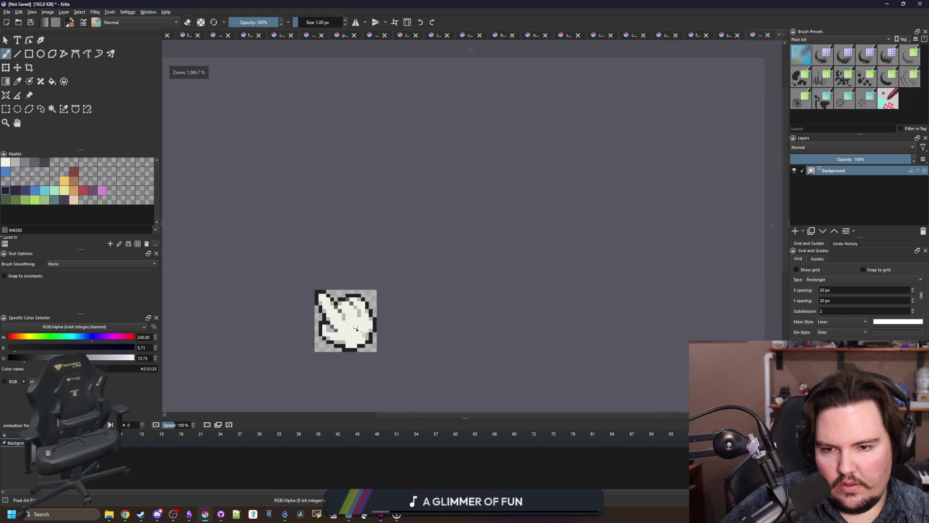
{"action": "scroll", "coordinate": [350, 321], "scroll_direction": "up", "scroll_amount": 7}
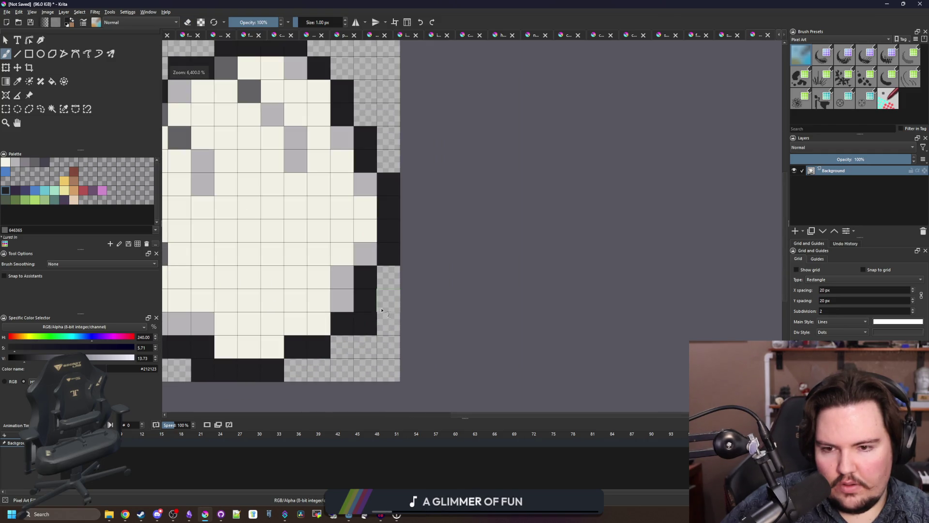
Sample the light grey #b8b5b9 and turn one dark outline pixel grey.
{"action": "left_click", "coordinate": [343, 300], "text": "ctrl"}
{"action": "left_click", "coordinate": [365, 300]}
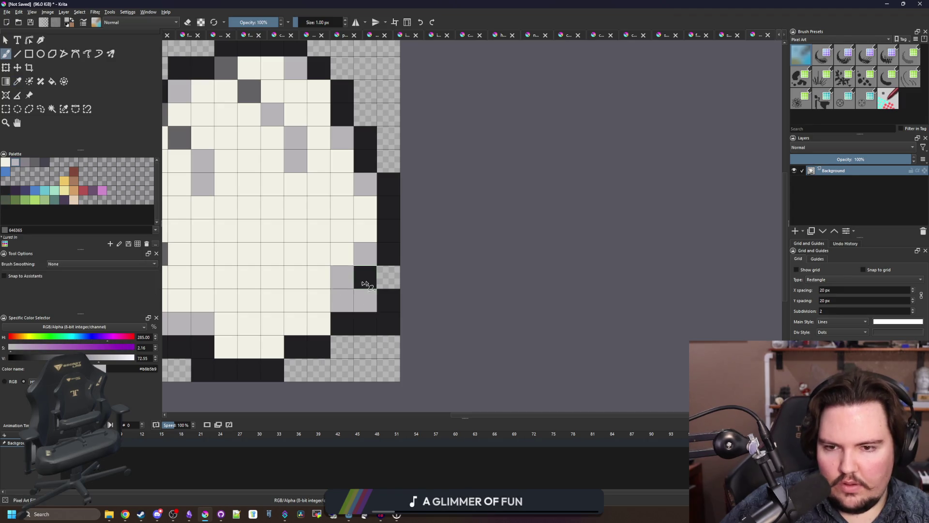
{"action": "scroll", "coordinate": [378, 247], "scroll_direction": "down", "scroll_amount": 8}
{"action": "scroll", "coordinate": [363, 293], "scroll_direction": "up", "scroll_amount": 5}
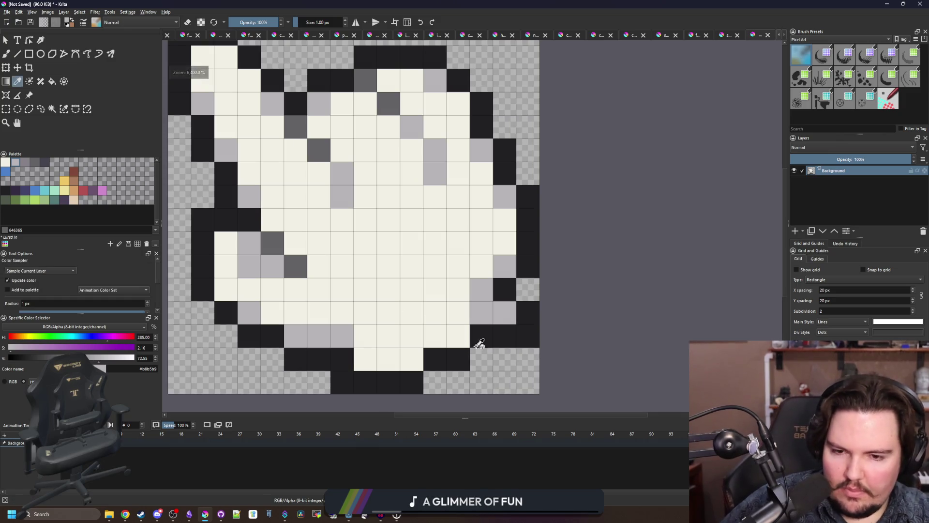
Undo a dark stroke along the lower-right outline and paint two cells above the bottom edge cream.
{"action": "left_click", "coordinate": [493, 338], "text": "ctrl"}
{"action": "mouse_move", "coordinate": [499, 336]}
{"action": "left_mouse_down"}
{"action": "mouse_move", "coordinate": [528, 360]}
{"action": "mouse_move", "coordinate": [467, 385]}
{"action": "left_mouse_up"}
{"action": "key", "text": "ctrl+z"}
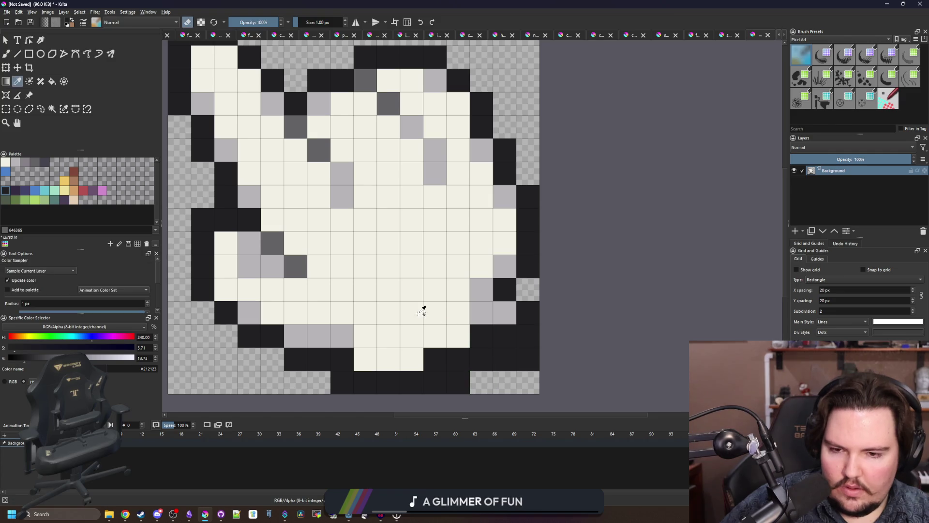
{"action": "left_click", "coordinate": [423, 307], "text": "ctrl"}
{"action": "left_click_drag", "start_coordinate": [435, 359], "coordinate": [450, 365]}
{"action": "scroll", "coordinate": [496, 343], "scroll_direction": "down", "scroll_amount": 5}
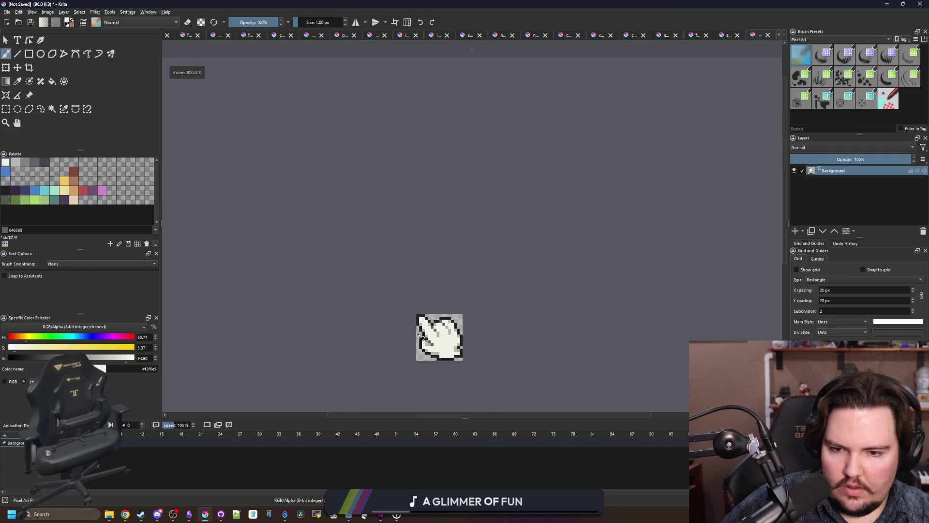
{"action": "scroll", "coordinate": [419, 334], "scroll_direction": "up", "scroll_amount": 5}
Clear a stray pixel on the bottom row and paint the cell above it dark.
{"action": "left_click", "coordinate": [481, 373], "text": "ctrl"}
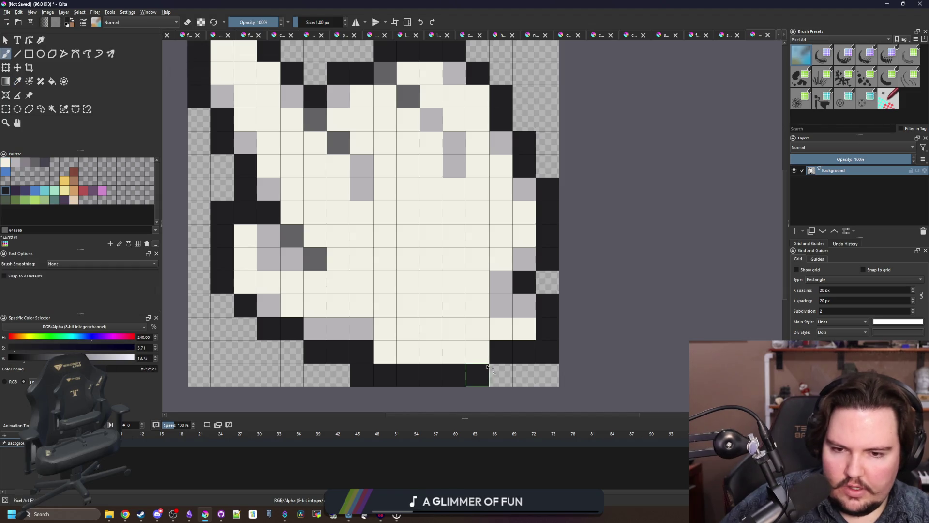
{"action": "key", "text": "e"}
{"action": "left_click", "coordinate": [477, 375]}
{"action": "key", "text": "e"}
{"action": "left_click", "coordinate": [479, 352]}
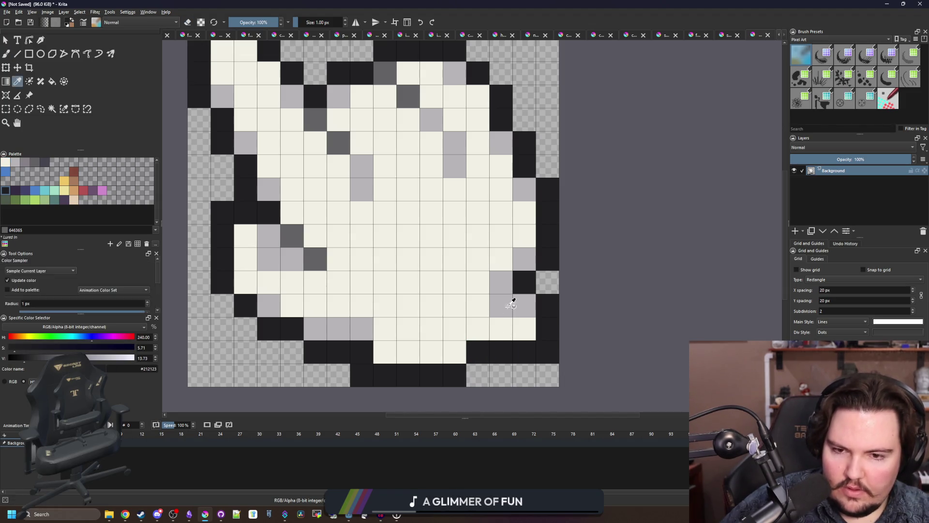
Shade a lower-right pixel and two cream pixels near the base light grey #b8b5b9.
{"action": "left_click", "coordinate": [512, 304]}
{"action": "key", "text": "b"}
{"action": "left_click", "coordinate": [455, 352]}
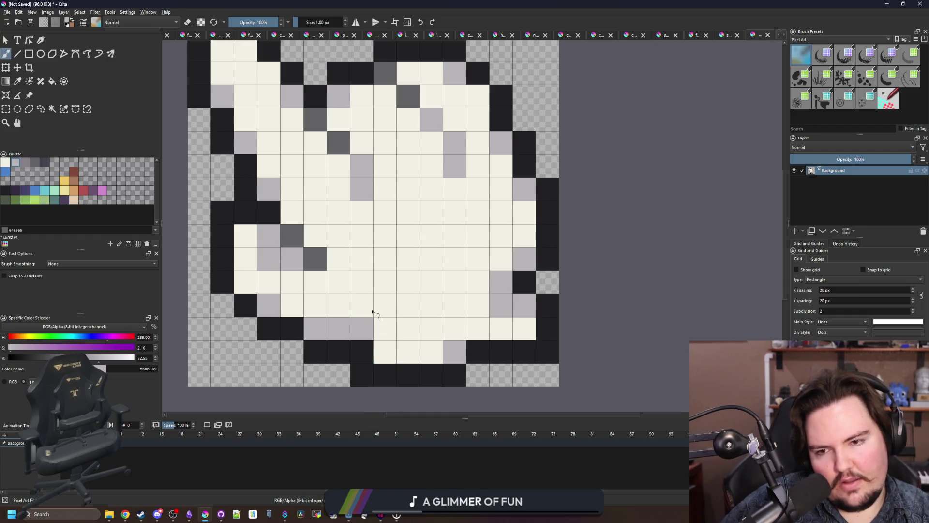
{"action": "left_click_drag", "start_coordinate": [385, 304], "coordinate": [363, 305]}
{"action": "scroll", "coordinate": [368, 310], "scroll_direction": "down", "scroll_amount": 5}
{"action": "scroll", "coordinate": [359, 266], "scroll_direction": "down", "scroll_amount": 4}
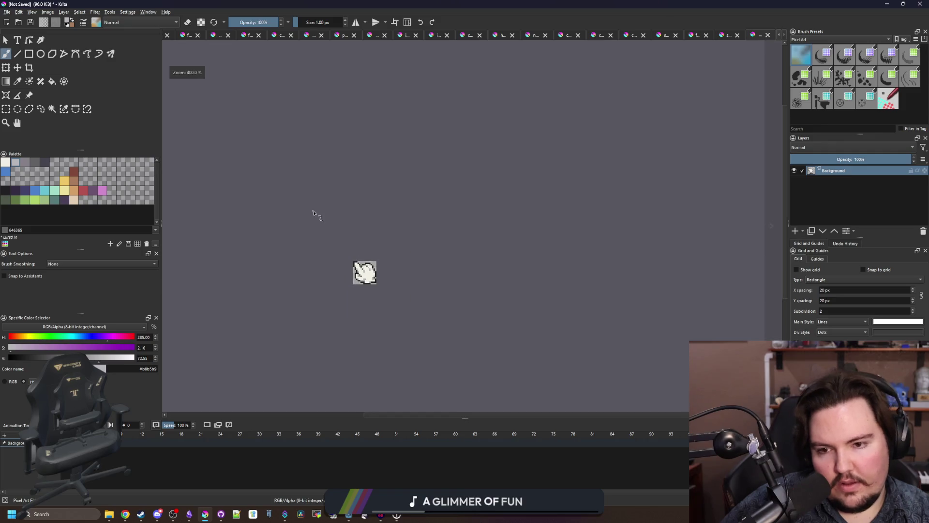
{"action": "scroll", "coordinate": [334, 285], "scroll_direction": "up", "scroll_amount": 5}
{"action": "scroll", "coordinate": [368, 271], "scroll_direction": "down", "scroll_amount": 4}
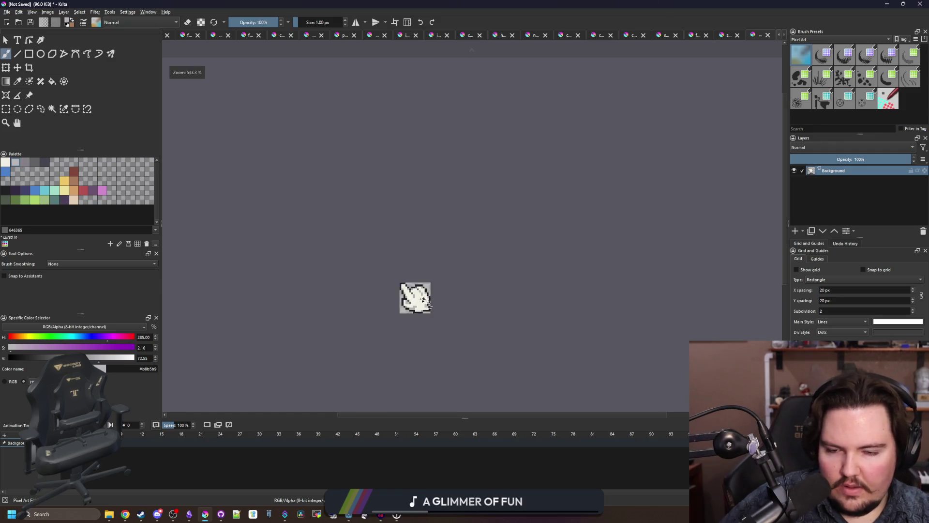
{"action": "scroll", "coordinate": [406, 229], "scroll_direction": "up", "scroll_amount": 7}
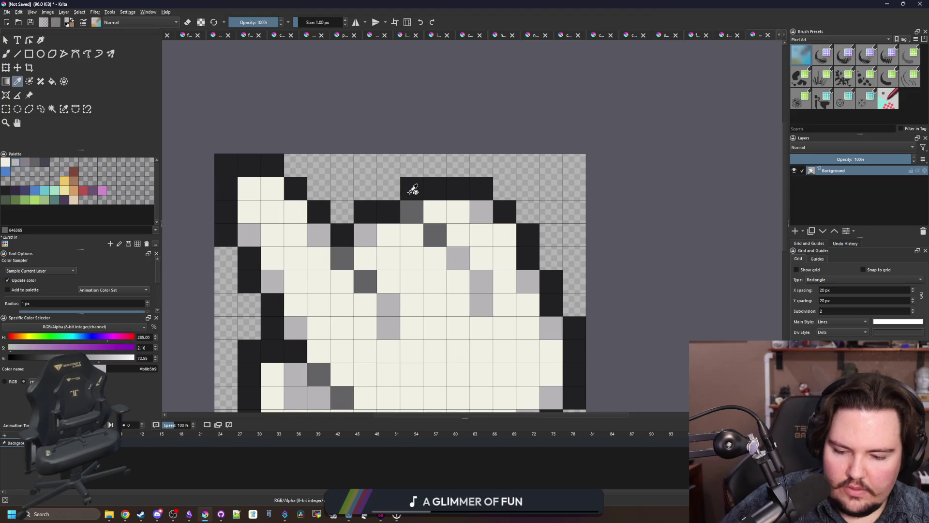
Darken a grey pixel near the top and erase a stray dark pixel beside it.
{"action": "left_click", "coordinate": [433, 192], "text": "ctrl"}
{"action": "left_click", "coordinate": [412, 211]}
{"action": "key", "text": "e"}
{"action": "left_click", "coordinate": [366, 211]}
{"action": "scroll", "coordinate": [370, 215], "scroll_direction": "down", "scroll_amount": 5}
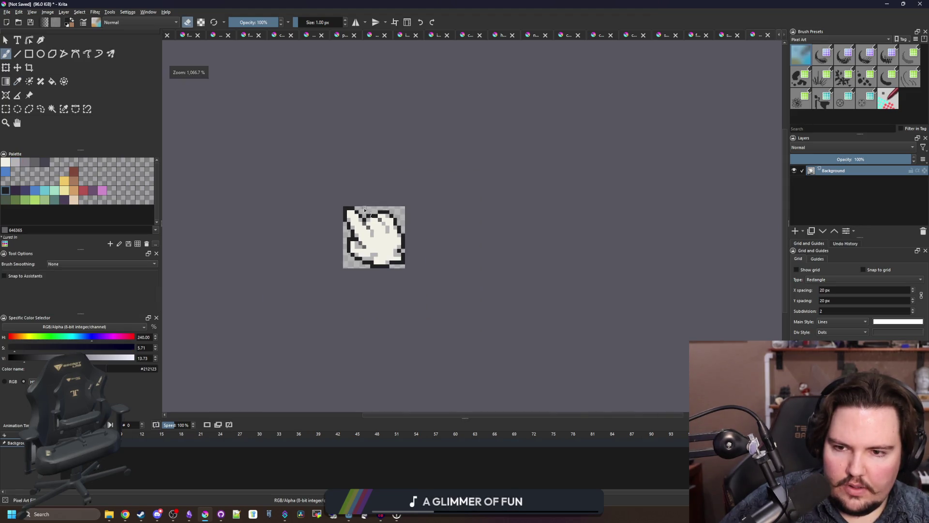
{"action": "scroll", "coordinate": [365, 211], "scroll_direction": "up", "scroll_amount": 4}
{"action": "scroll", "coordinate": [387, 194], "scroll_direction": "down", "scroll_amount": 5}
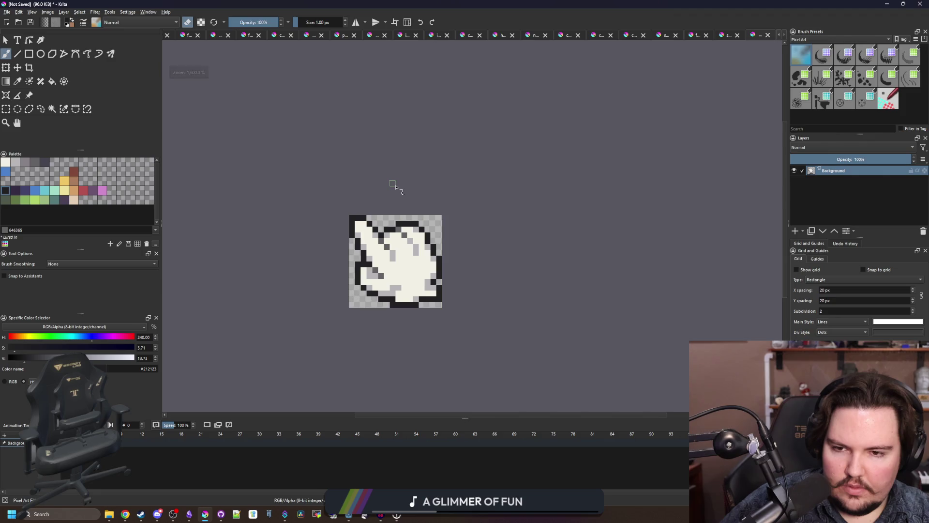
{"action": "scroll", "coordinate": [377, 218], "scroll_direction": "up", "scroll_amount": 2}
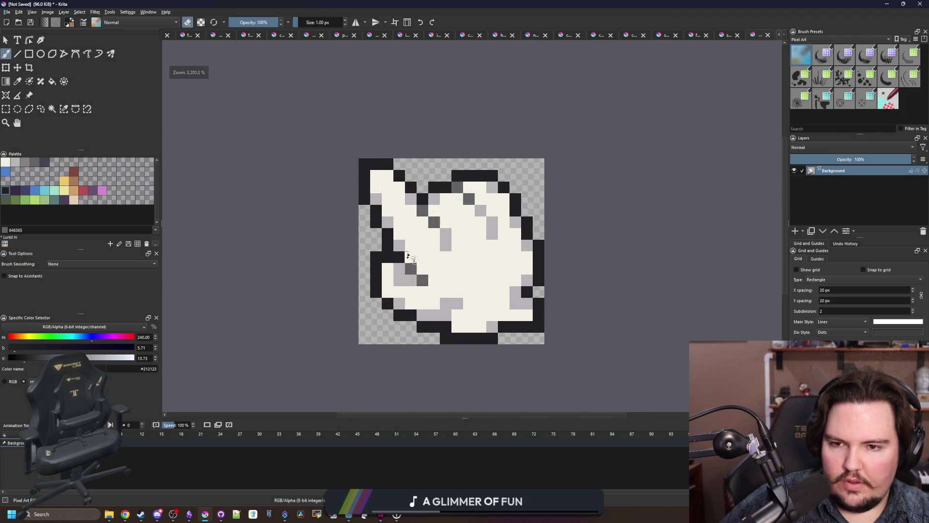
Fill the hand's black outline with dark slate #45444f from the palette.
{"action": "left_click", "coordinate": [45, 162]}
{"action": "key", "text": "f"}
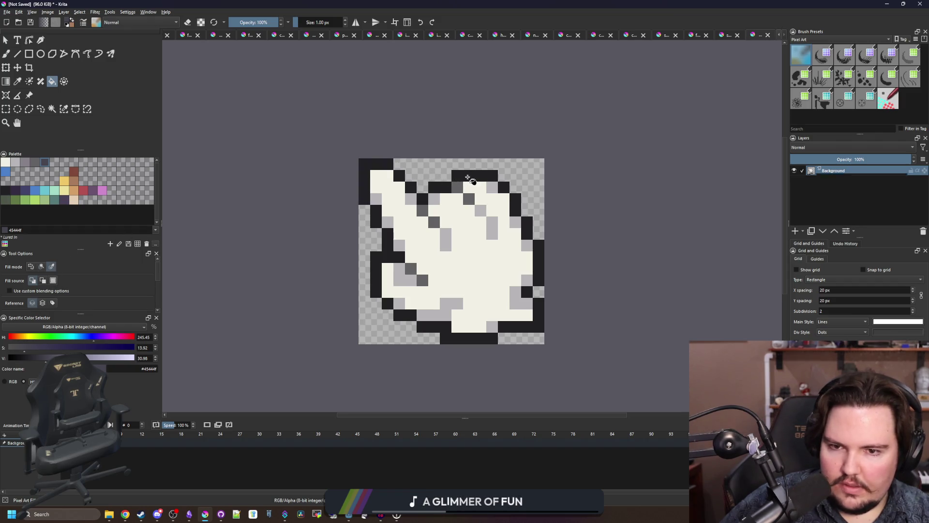
{"action": "scroll", "coordinate": [428, 236], "scroll_direction": "down", "scroll_amount": 5}
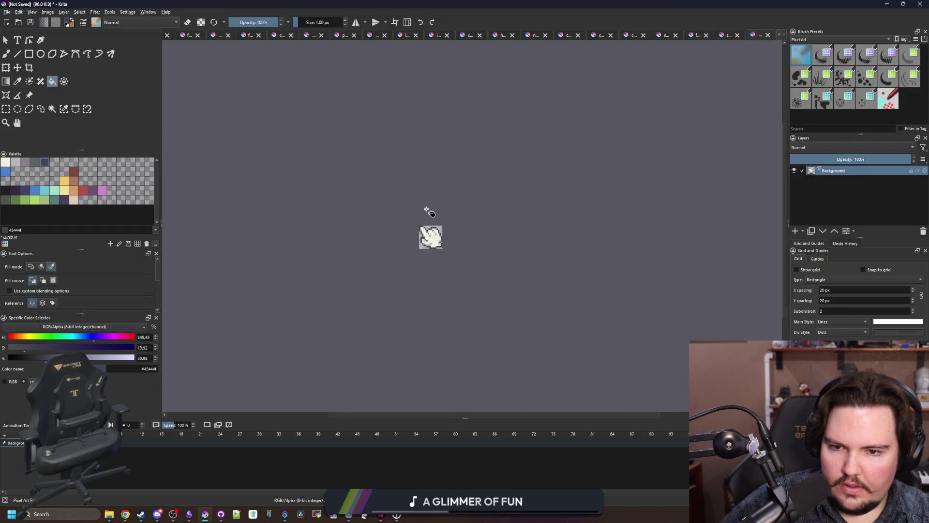
{"action": "scroll", "coordinate": [429, 219], "scroll_direction": "up", "scroll_amount": 8}
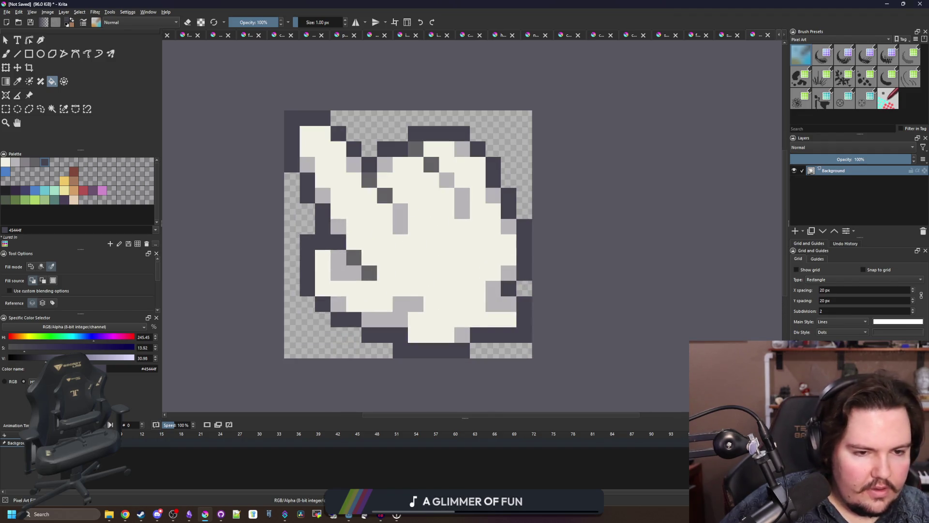
{"action": "scroll", "coordinate": [420, 186], "scroll_direction": "up", "scroll_amount": 2}
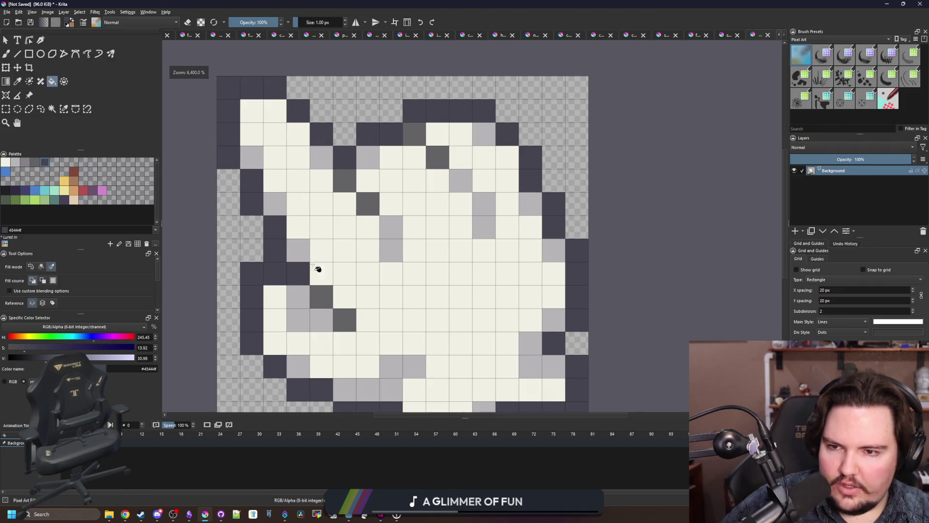
{"action": "scroll", "coordinate": [317, 269], "scroll_direction": "down", "scroll_amount": 3}
{"action": "scroll", "coordinate": [332, 216], "scroll_direction": "up", "scroll_amount": 3}
{"action": "scroll", "coordinate": [310, 304], "scroll_direction": "down", "scroll_amount": 1}
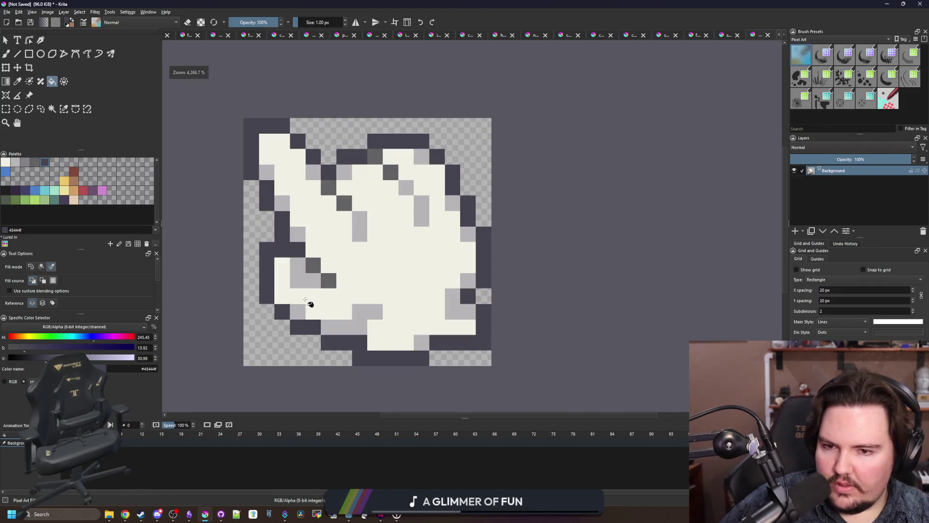
{"action": "scroll", "coordinate": [310, 303], "scroll_direction": "up", "scroll_amount": 1}
{"action": "scroll", "coordinate": [348, 296], "scroll_direction": "down", "scroll_amount": 5}
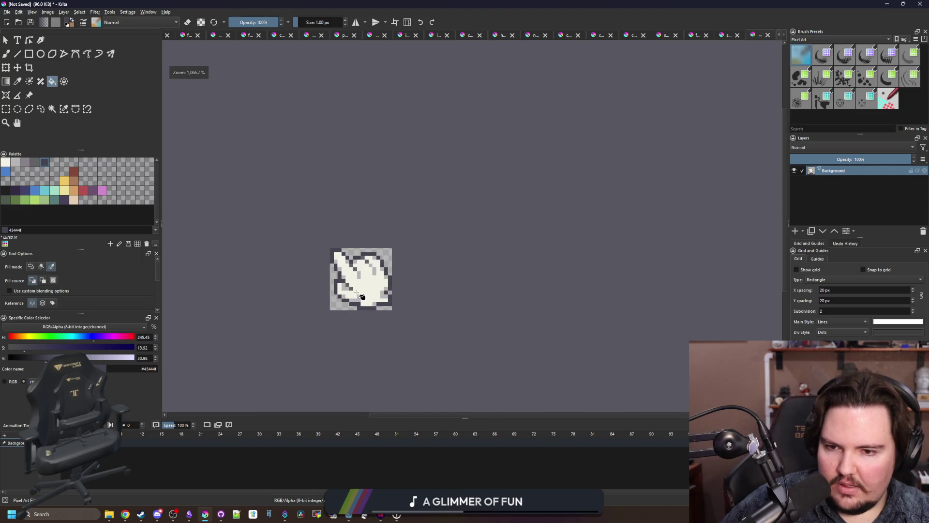
{"action": "scroll", "coordinate": [360, 296], "scroll_direction": "down", "scroll_amount": 3}
{"action": "scroll", "coordinate": [357, 287], "scroll_direction": "up", "scroll_amount": 5}
{"action": "scroll", "coordinate": [365, 298], "scroll_direction": "up", "scroll_amount": 4}
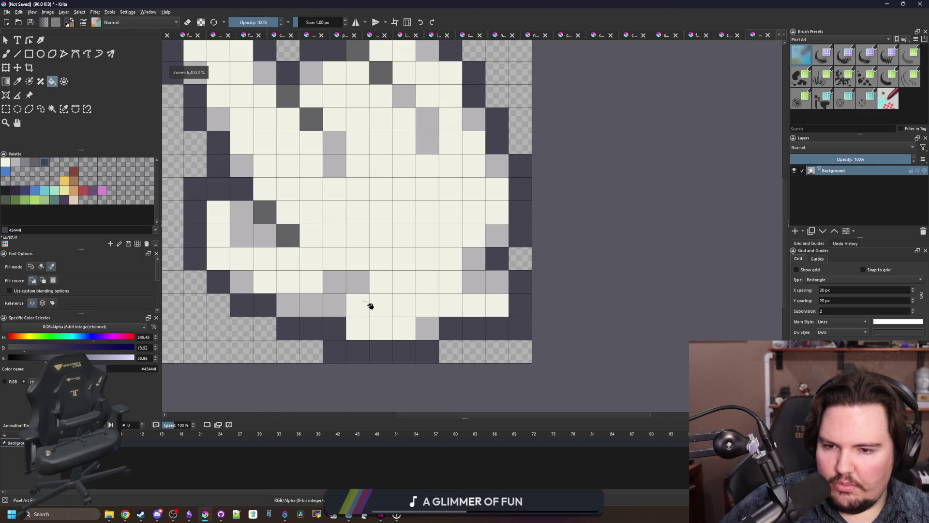
Sample light grey #b8b5b9 and paint one cream pixel near the bottom grey.
{"action": "left_click", "coordinate": [364, 289], "text": "ctrl"}
{"action": "left_click", "coordinate": [363, 303]}
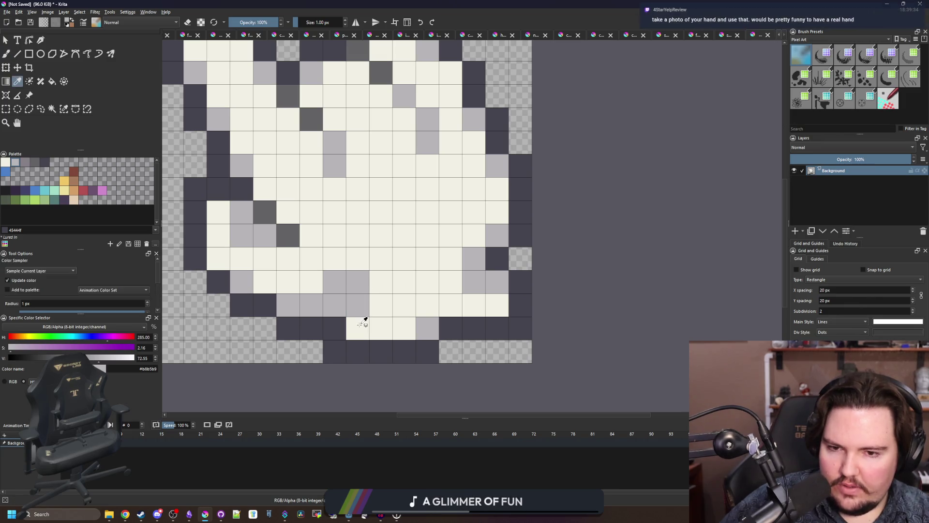
{"action": "scroll", "coordinate": [378, 295], "scroll_direction": "down", "scroll_amount": 6}
{"action": "scroll", "coordinate": [367, 301], "scroll_direction": "up", "scroll_amount": 2}
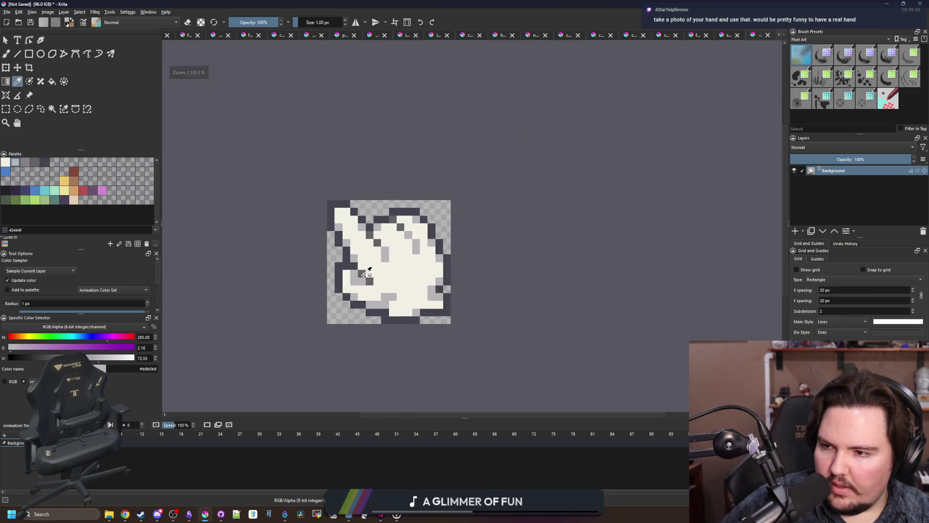
{"action": "scroll", "coordinate": [368, 272], "scroll_direction": "up", "scroll_amount": 2}
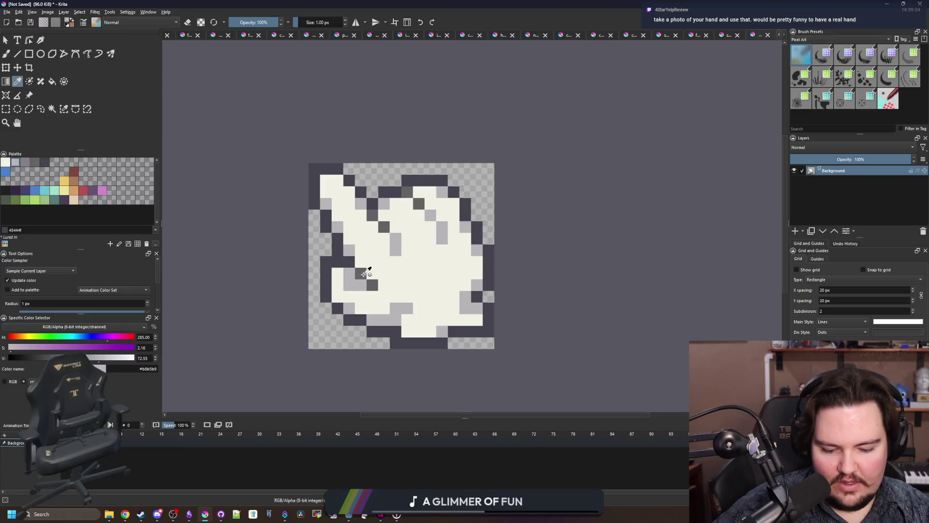
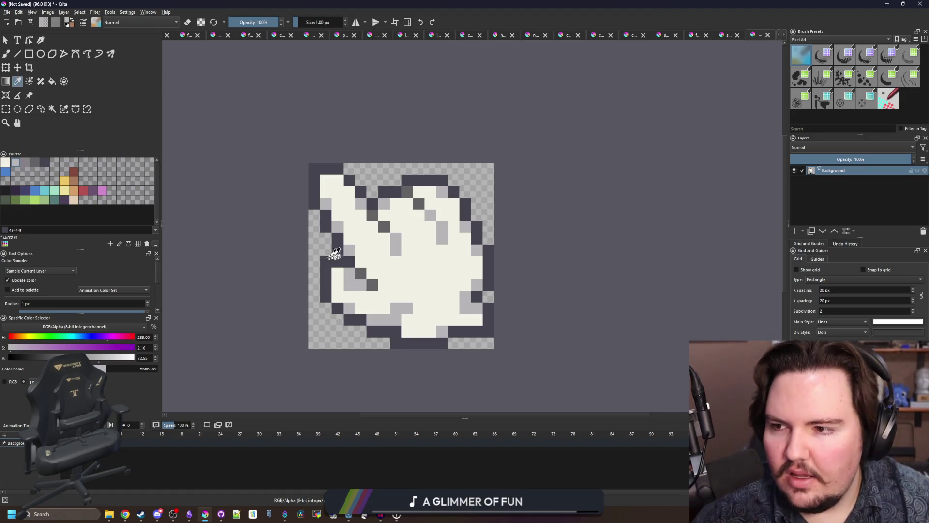
Fill the white hand with beige skin and recolour its grey shading pixels orange and brown.
{"action": "scroll", "coordinate": [305, 239], "scroll_direction": "up", "scroll_amount": 2}
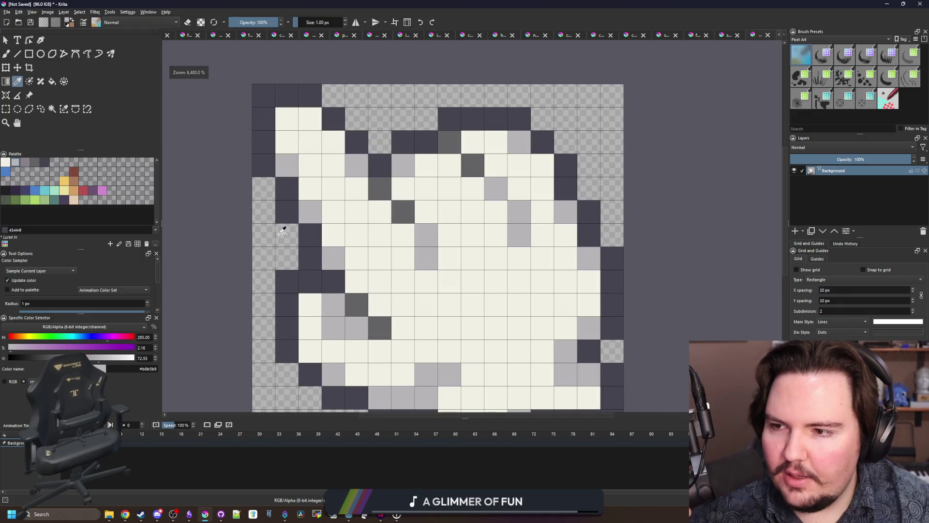
{"action": "left_click", "coordinate": [76, 198]}
{"action": "scroll", "coordinate": [396, 273], "scroll_direction": "down", "scroll_amount": 2}
{"action": "key", "text": "f"}
{"action": "left_click", "coordinate": [396, 273]}
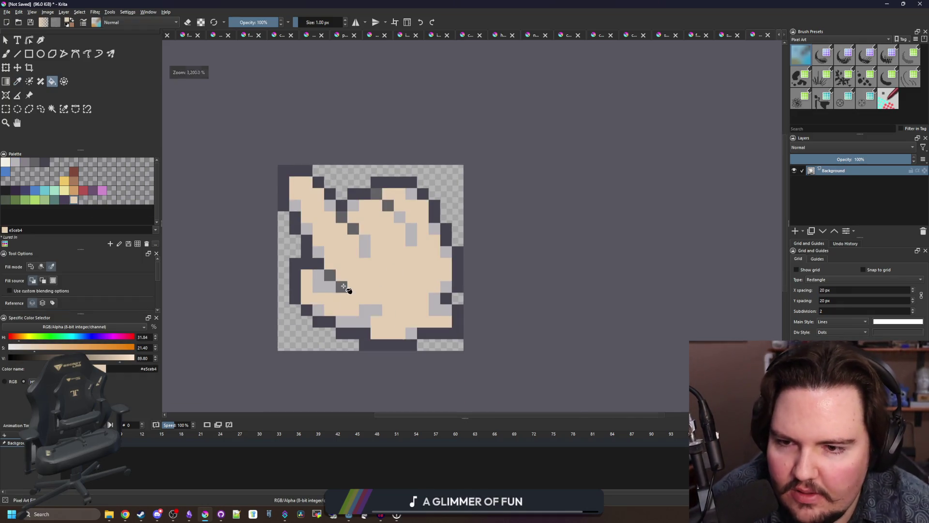
{"action": "scroll", "coordinate": [346, 283], "scroll_direction": "up", "scroll_amount": 2}
{"action": "left_click", "coordinate": [375, 201]}
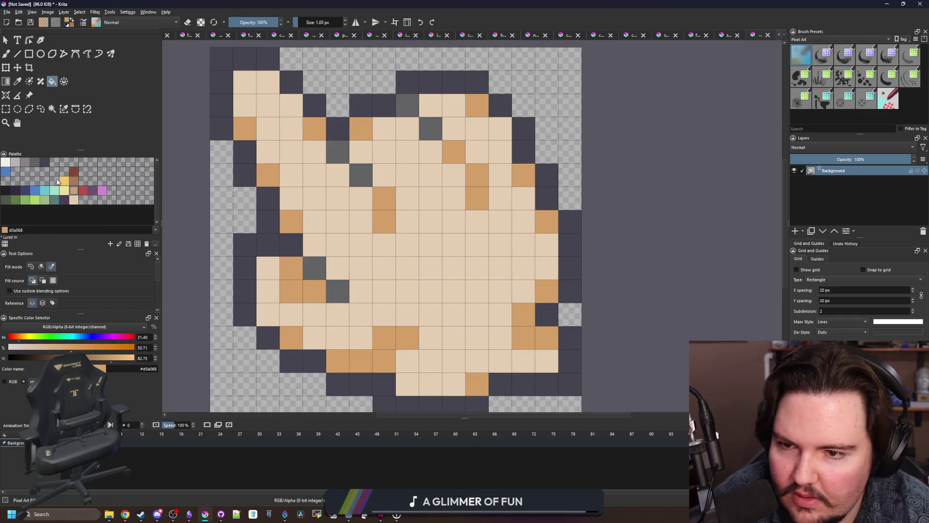
{"action": "left_click", "coordinate": [76, 177]}
{"action": "left_click", "coordinate": [361, 175]}
{"action": "scroll", "coordinate": [382, 189], "scroll_direction": "down", "scroll_amount": 5}
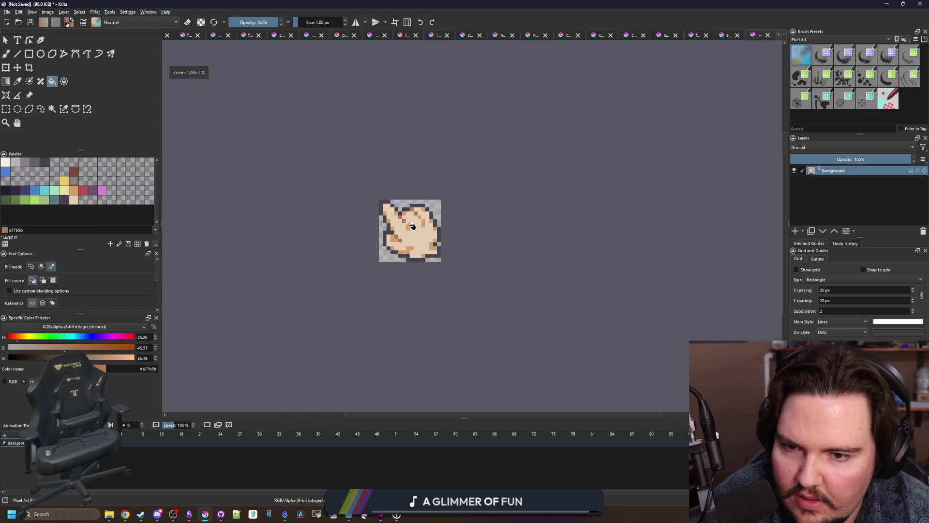
{"action": "scroll", "coordinate": [372, 174], "scroll_direction": "up", "scroll_amount": 5}
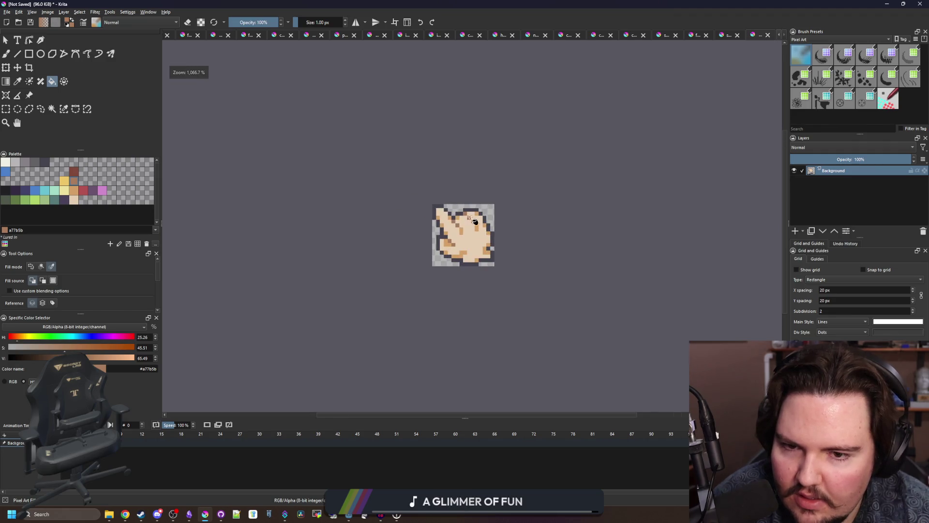
{"action": "scroll", "coordinate": [486, 266], "scroll_direction": "up", "scroll_amount": 2}
Sample the orange shade from the canvas and touch up a beige pixel with it.
{"action": "key", "text": "b"}
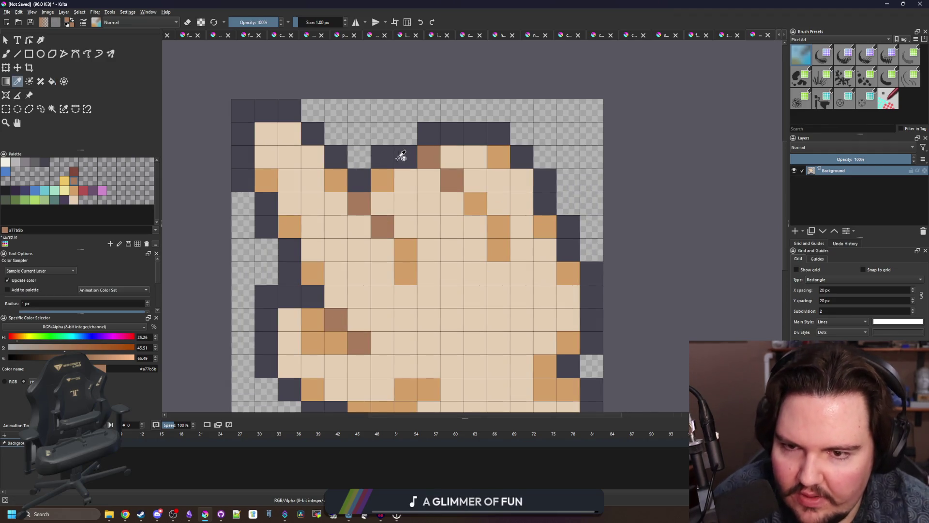
{"action": "left_click", "coordinate": [390, 178], "text": "ctrl"}
{"action": "left_click", "coordinate": [424, 188]}
{"action": "left_click", "coordinate": [431, 216], "text": "ctrl"}
{"action": "scroll", "coordinate": [387, 184], "scroll_direction": "down", "scroll_amount": 8}
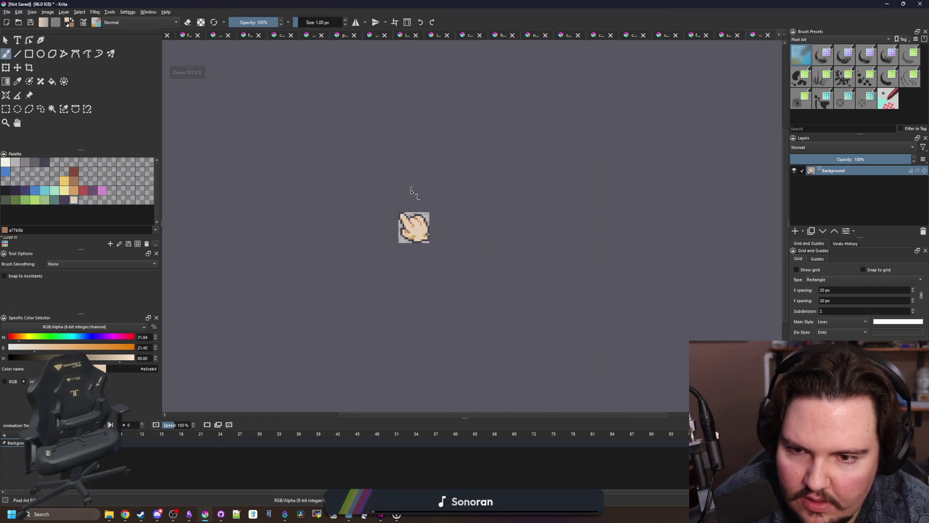
{"action": "scroll", "coordinate": [422, 228], "scroll_direction": "up", "scroll_amount": 3}
{"action": "scroll", "coordinate": [438, 252], "scroll_direction": "down", "scroll_amount": 5}
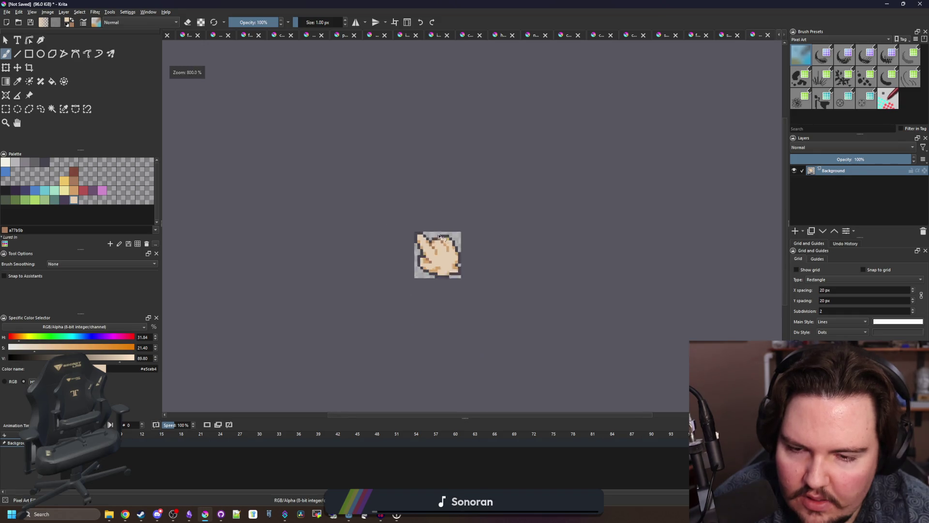
{"action": "scroll", "coordinate": [439, 253], "scroll_direction": "up", "scroll_amount": 3}
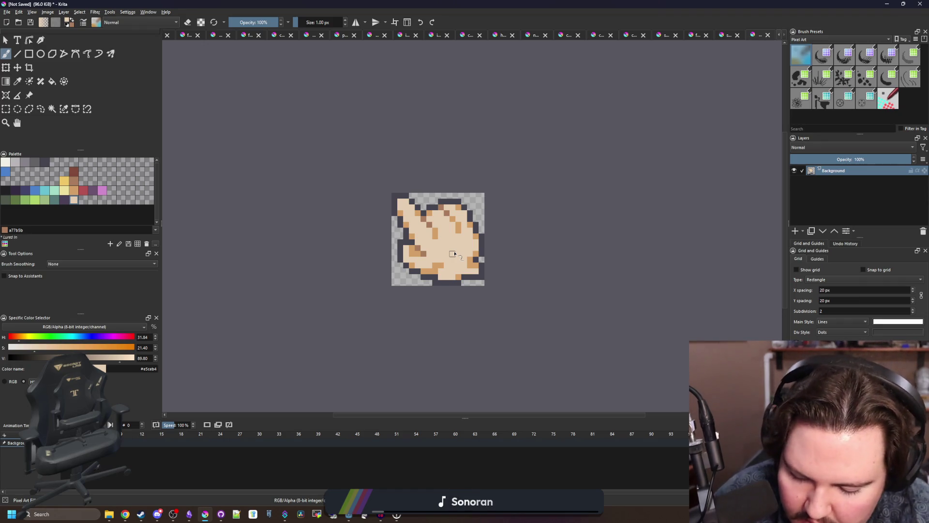
{"action": "scroll", "coordinate": [453, 254], "scroll_direction": "up", "scroll_amount": 5}
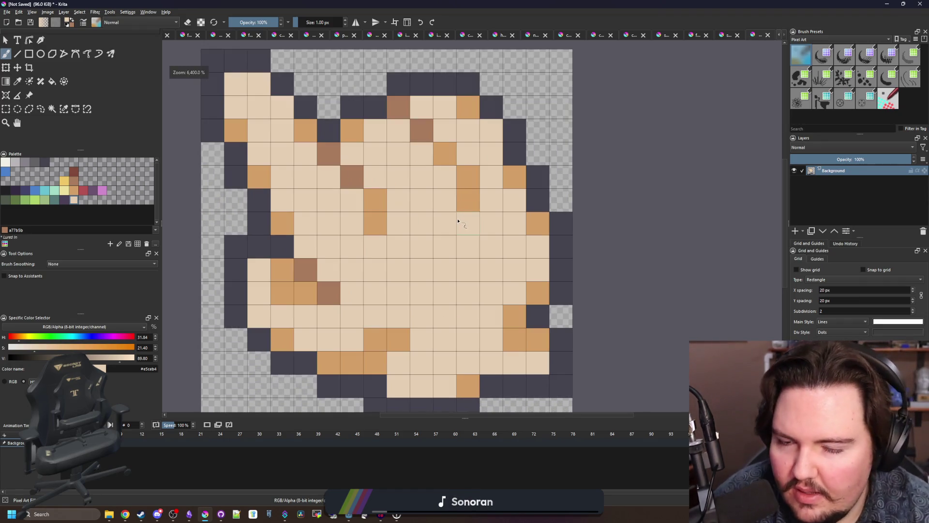
{"action": "scroll", "coordinate": [460, 215], "scroll_direction": "down", "scroll_amount": 2}
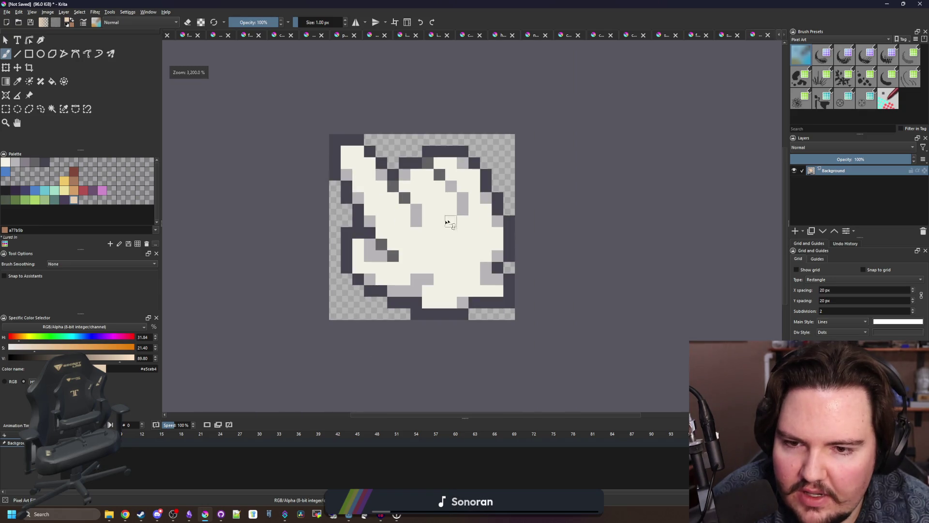
Save the hand as icon_cursor.png in the Sprites/Icons folder, accepting the PNG options.
{"action": "left_click", "coordinate": [7, 12]}
{"action": "left_click", "coordinate": [28, 55]}
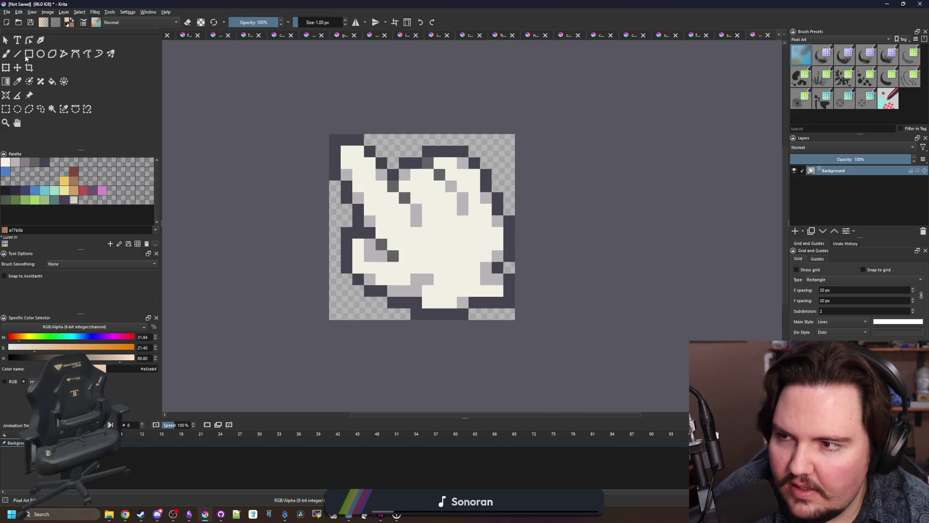
{"action": "left_click", "coordinate": [28, 55]}
{"action": "left_click", "coordinate": [7, 12]}
{"action": "left_click", "coordinate": [24, 57]}
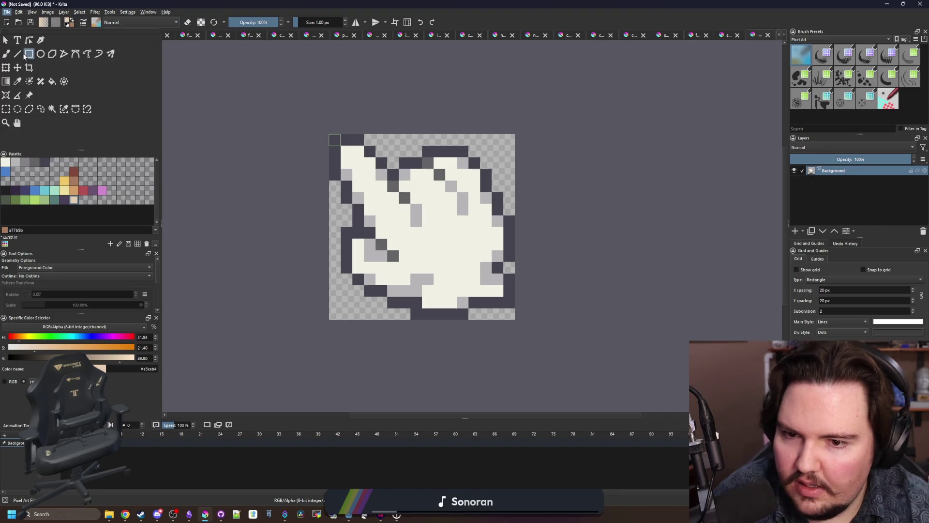
{"action": "key", "text": "ctrl+shift+s"}
{"action": "type", "text": "ICON_CURSO"}
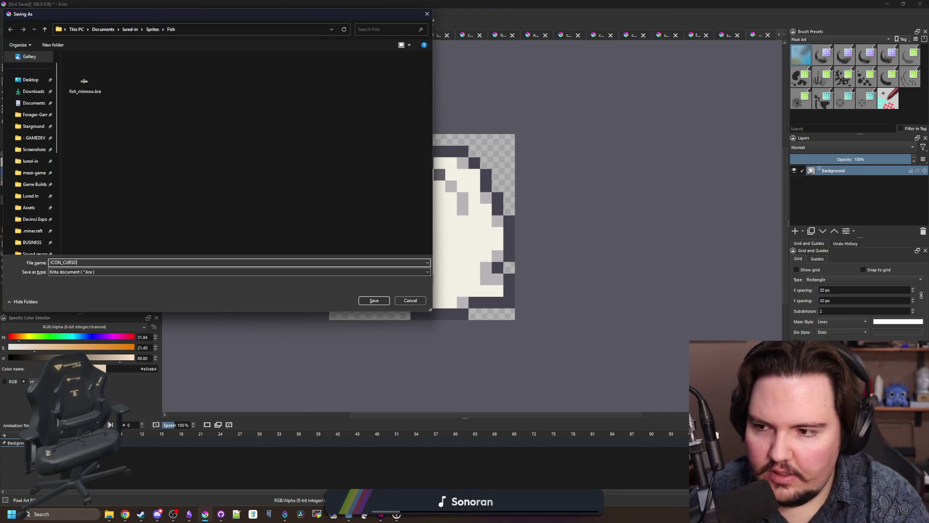
{"action": "key", "text": "BackSpace"}
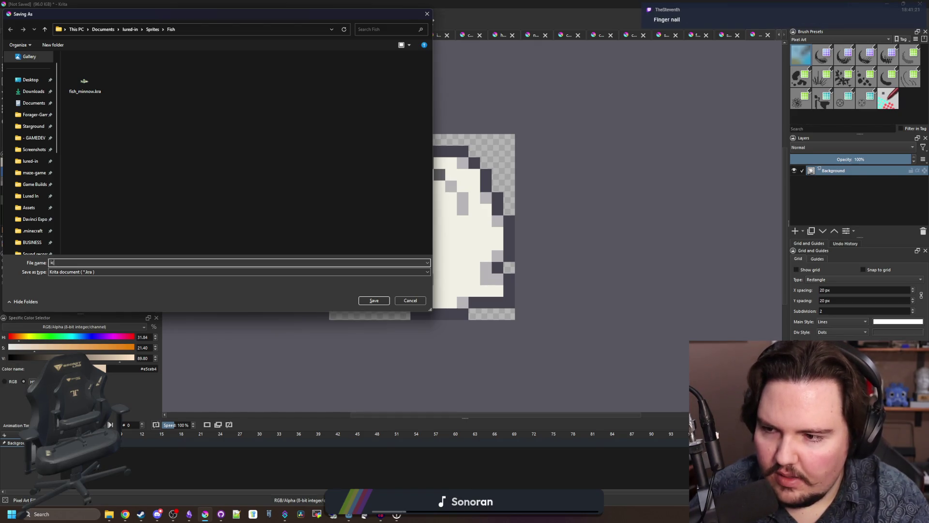
{"action": "left_click", "coordinate": [152, 29]}
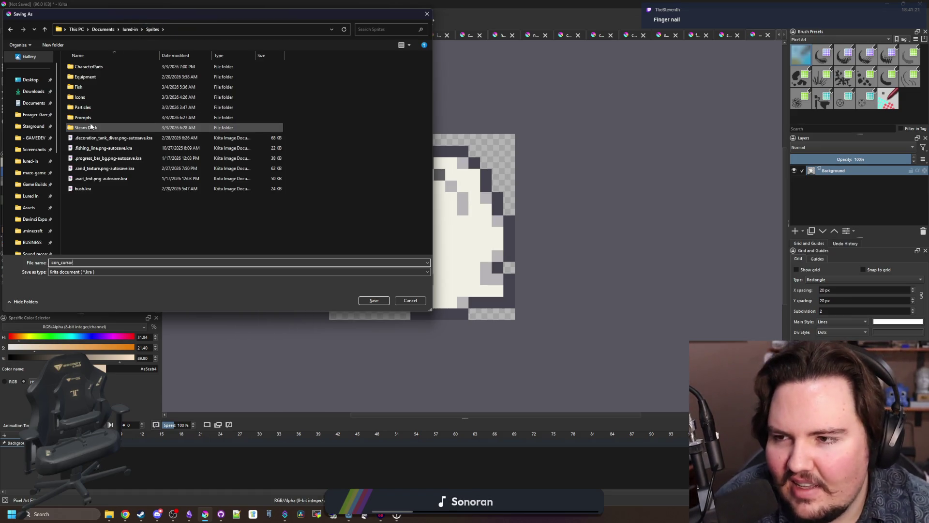
{"action": "double_click", "coordinate": [97, 102]}
{"action": "left_click", "coordinate": [107, 271]}
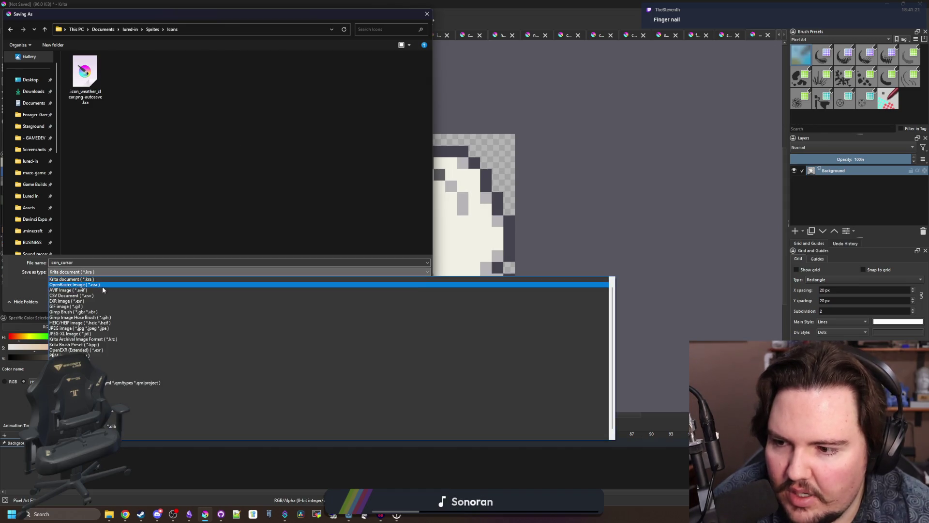
{"action": "left_click", "coordinate": [104, 365]}
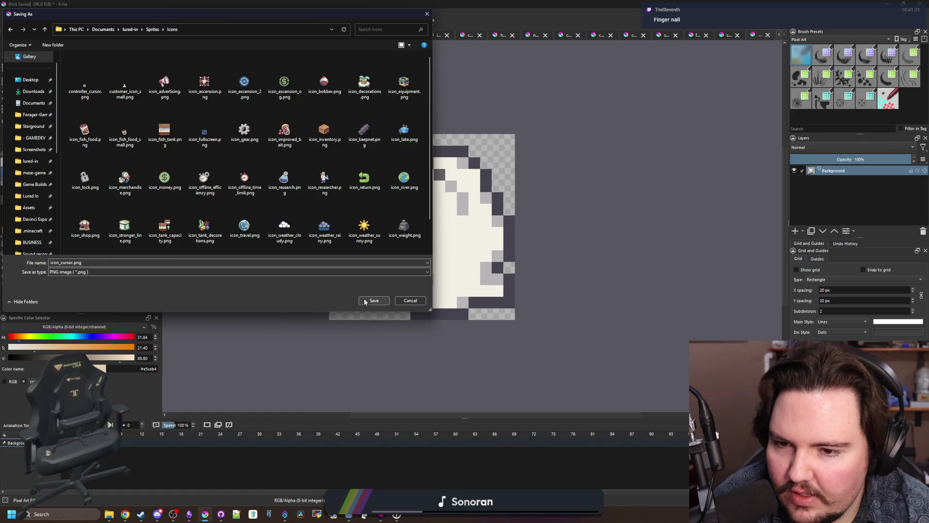
{"action": "left_click", "coordinate": [364, 303]}
{"action": "key", "text": "Return"}
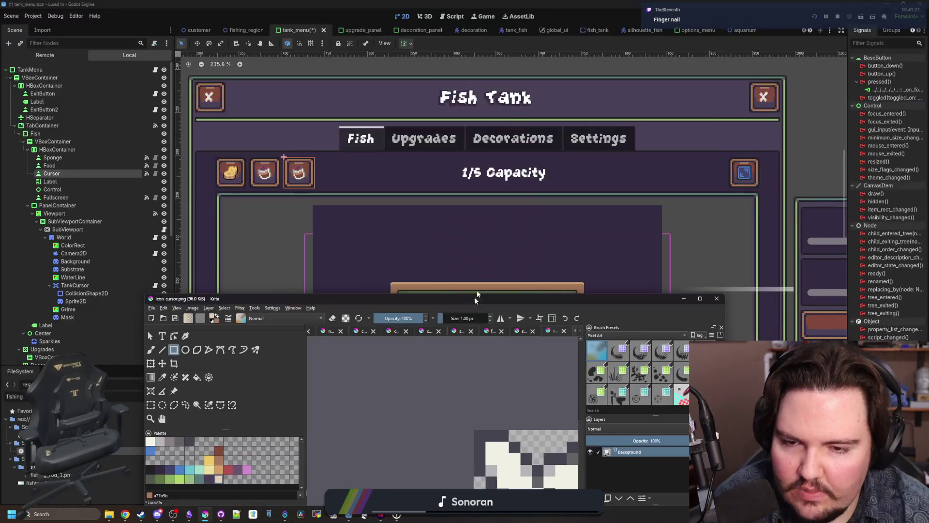
Set the Cursor button's icon to icon_cursor.png and save the tank_menu scene.
{"action": "left_click", "coordinate": [514, 246]}
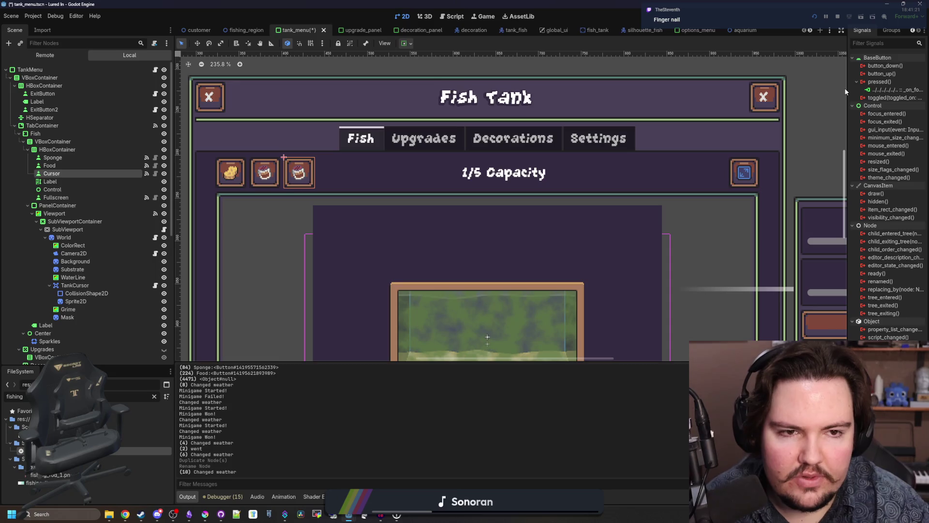
{"action": "left_click_drag", "start_coordinate": [846, 92], "coordinate": [692, 92]}
{"action": "left_click", "coordinate": [708, 30]}
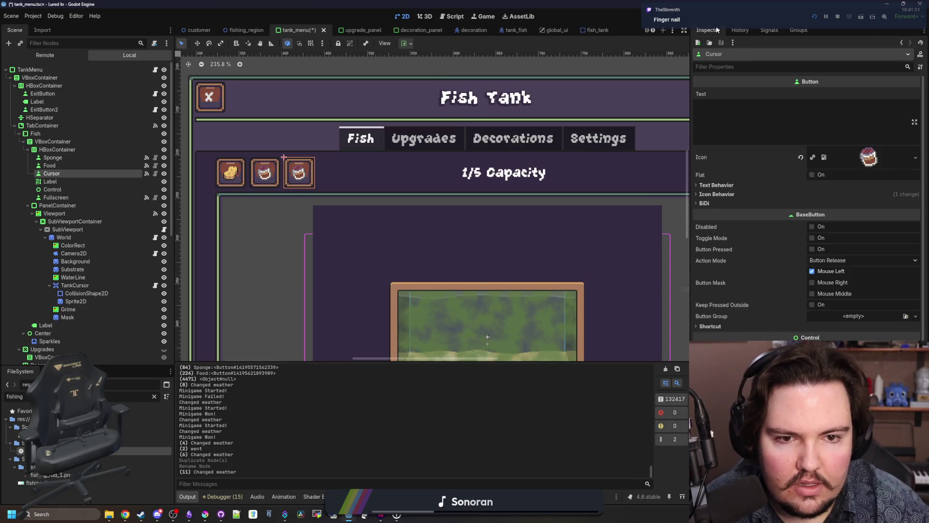
{"action": "left_click", "coordinate": [869, 166]}
{"action": "left_click", "coordinate": [865, 329]}
{"action": "type", "text": "cursor"}
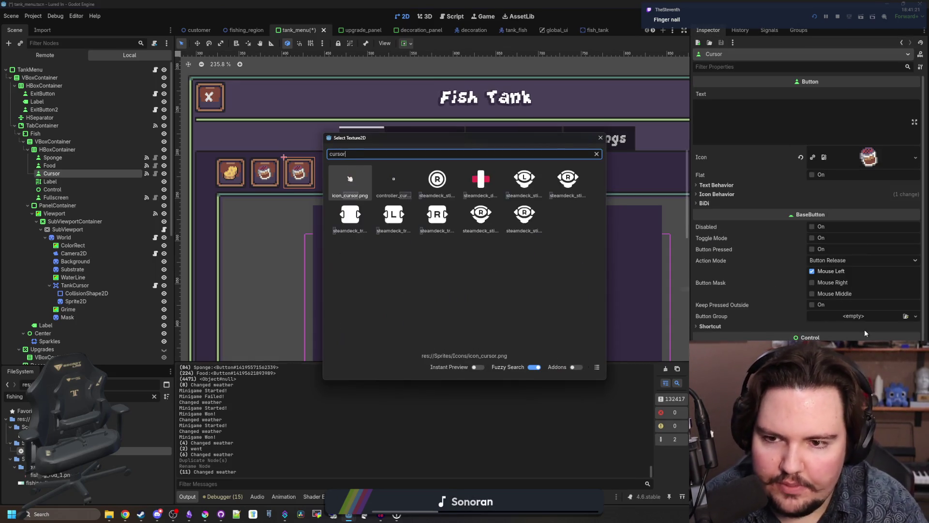
{"action": "key", "text": "Return"}
{"action": "scroll", "coordinate": [276, 191], "scroll_direction": "down", "scroll_amount": 6}
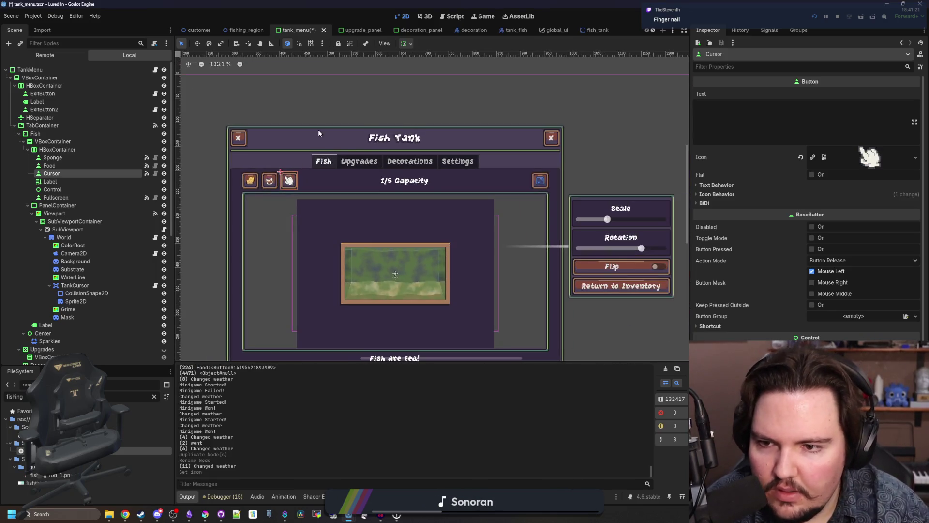
{"action": "scroll", "coordinate": [375, 252], "scroll_direction": "up", "scroll_amount": 2}
{"action": "key", "text": "ctrl+s"}
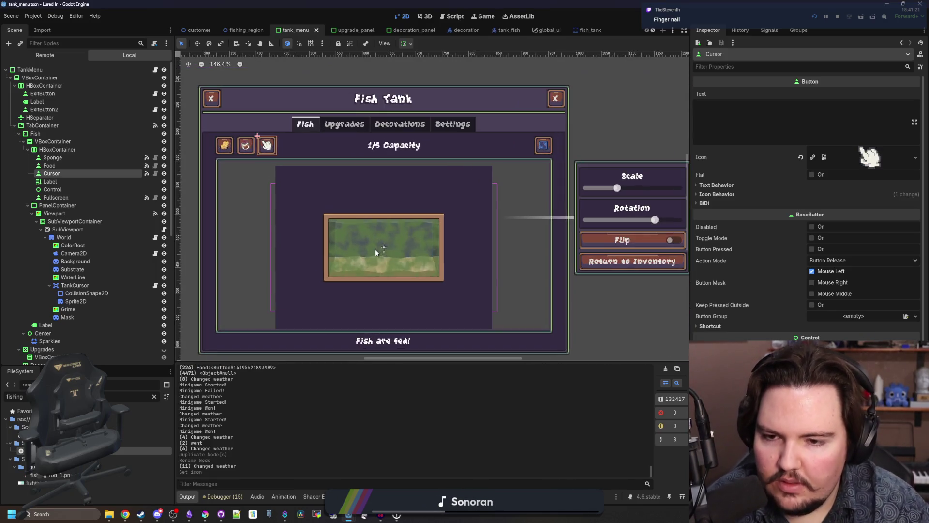
Rewire the Cursor button's pressed signal to a new _on_cursor_pressed calling set_cursor_mode, then save.
{"action": "left_click", "coordinate": [757, 31]}
{"action": "left_click", "coordinate": [759, 90]}
{"action": "key", "text": "Delete"}
{"action": "double_click", "coordinate": [722, 81]}
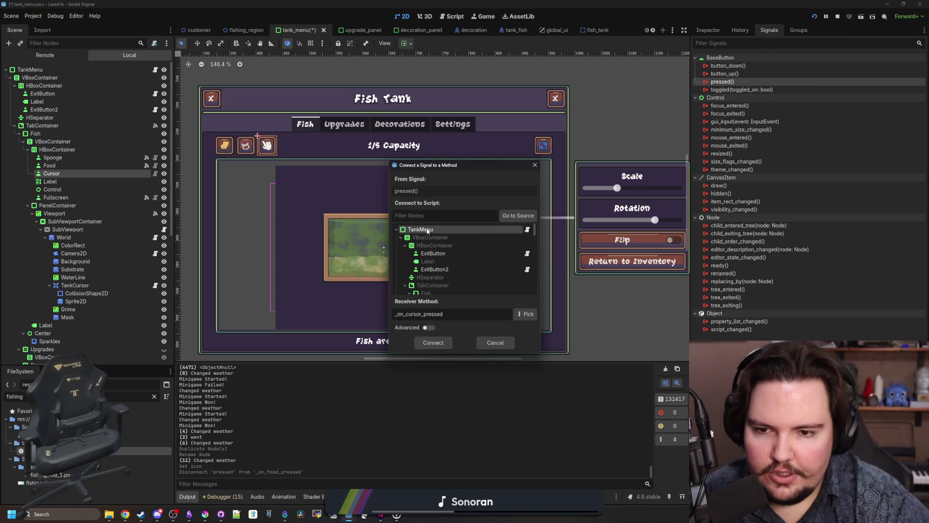
{"action": "left_click", "coordinate": [434, 342]}
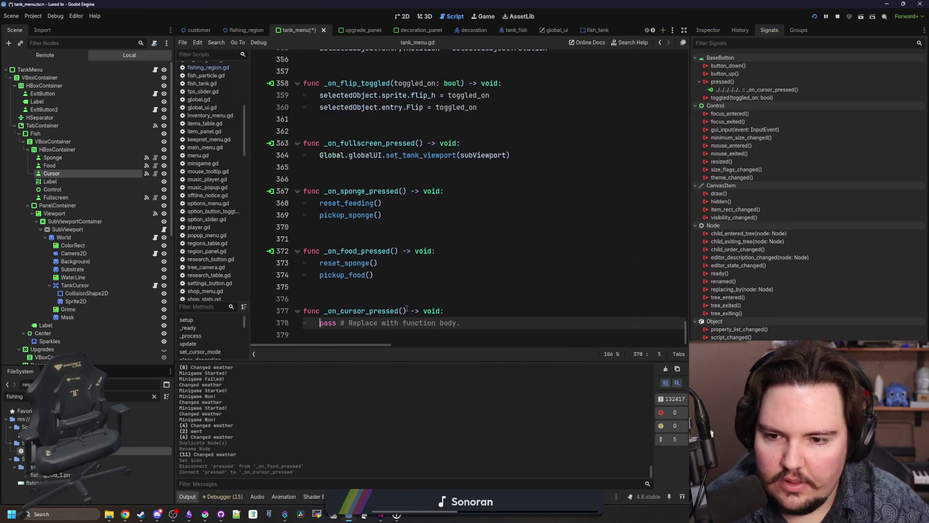
{"action": "left_click_drag", "start_coordinate": [460, 322], "coordinate": [319, 324]}
{"action": "type", "text": "s"}
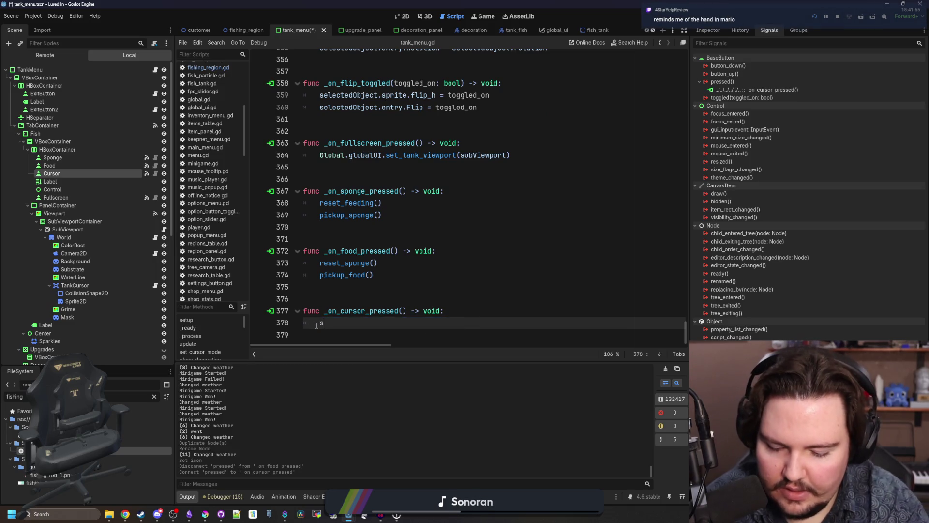
{"action": "type", "text": "et_"}
{"action": "key", "text": "Return"}
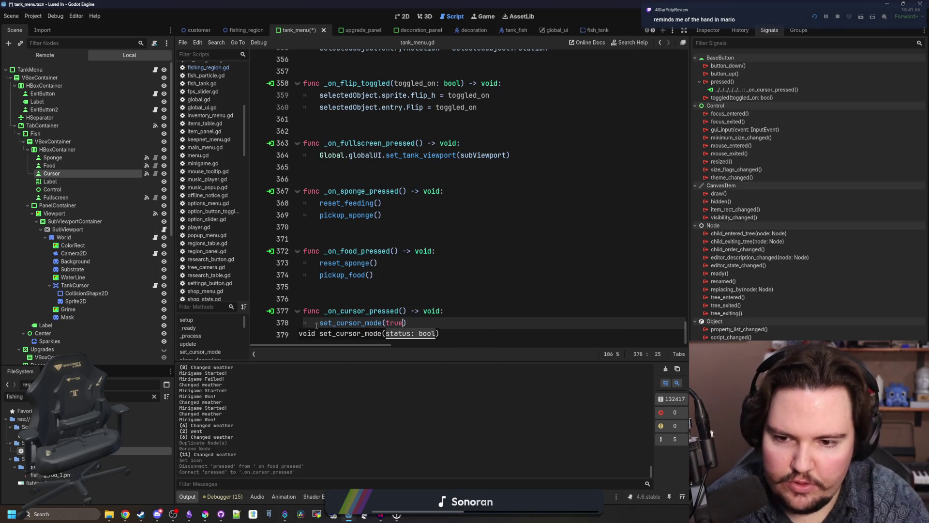
{"action": "left_click", "coordinate": [350, 299]}
{"action": "key", "text": "ctrl+s"}
{"action": "key", "text": "ctrl+s"}
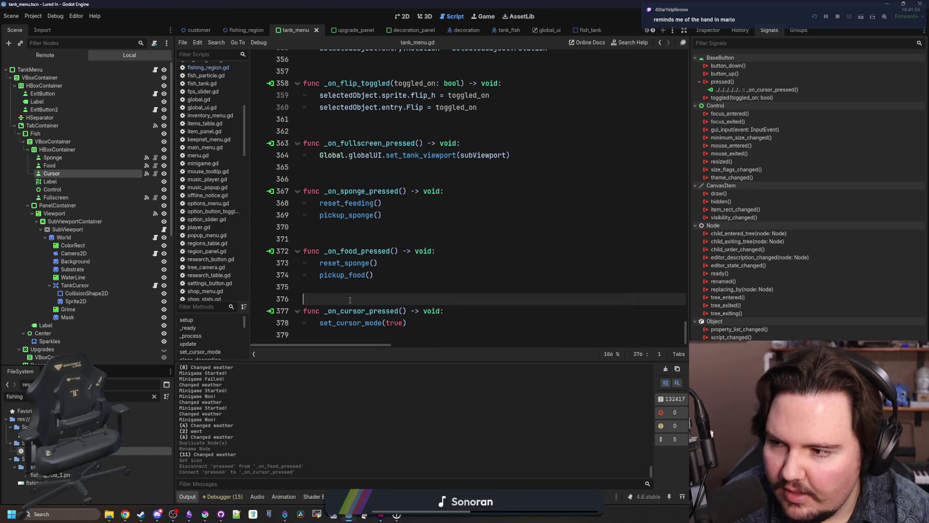
Review the tank_menu.gd code around line 373 and the setup function, then run the project.
{"action": "left_click", "coordinate": [608, 264]}
{"action": "scroll", "coordinate": [608, 264], "scroll_direction": "up", "scroll_amount": 20}
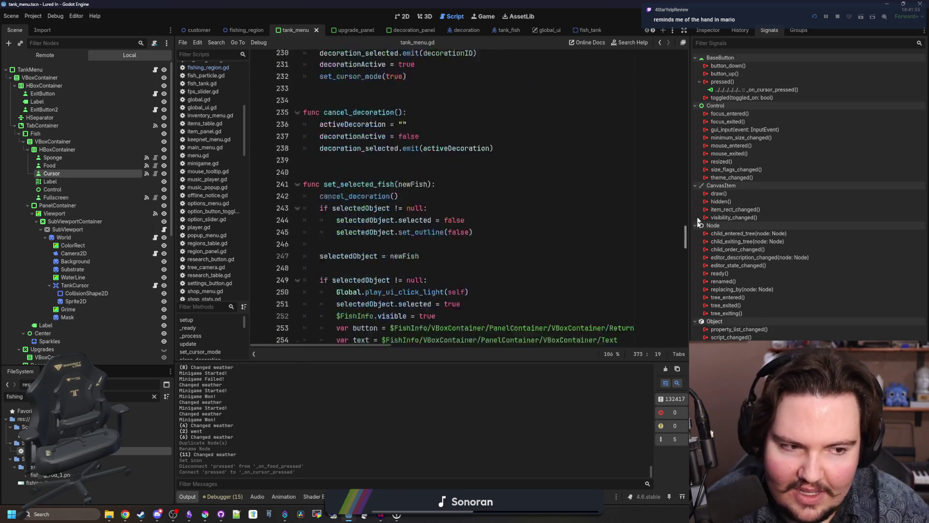
{"action": "left_click", "coordinate": [390, 176]}
{"action": "scroll", "coordinate": [387, 176], "scroll_direction": "down", "scroll_amount": 6}
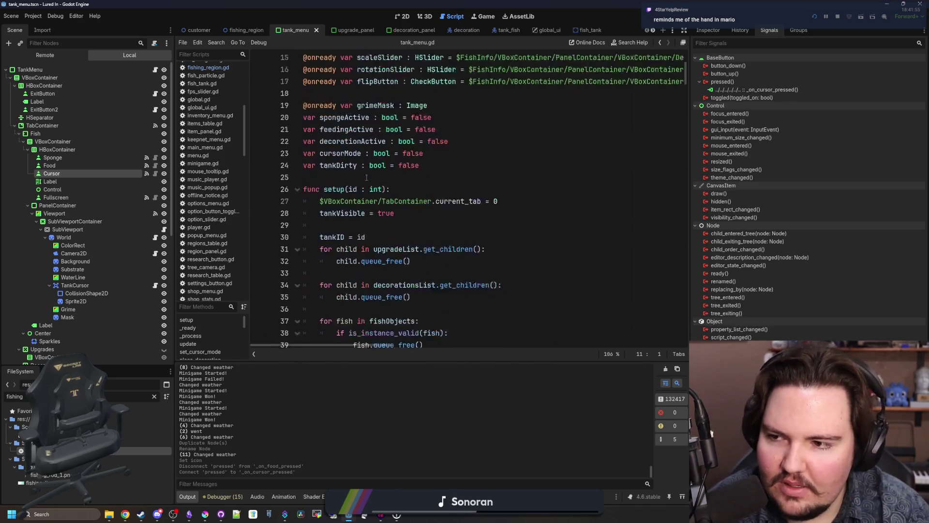
{"action": "left_click", "coordinate": [382, 178]}
{"action": "key", "text": "ctrl+s"}
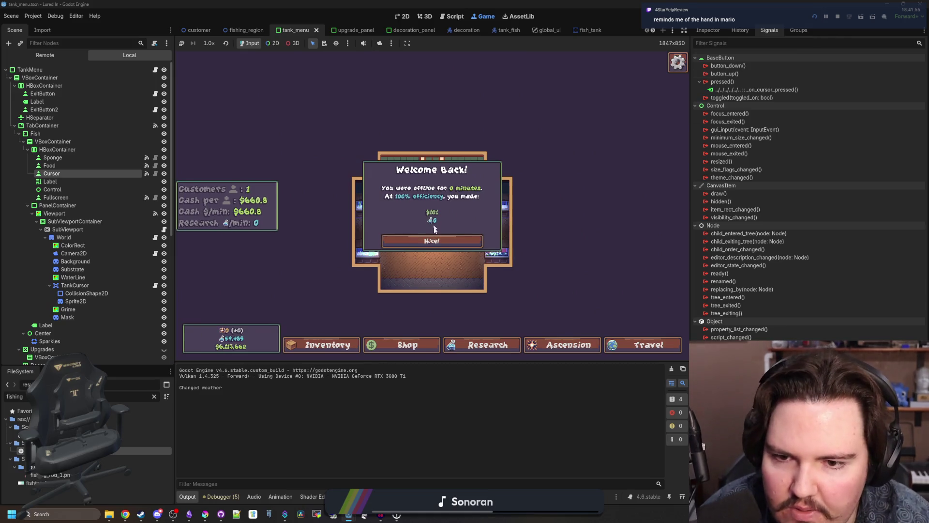
Dismiss Welcome Back with Nice!, open the Fish Tank 2 menu, then stop the game.
{"action": "left_click", "coordinate": [439, 246]}
{"action": "left_click", "coordinate": [571, 162]}
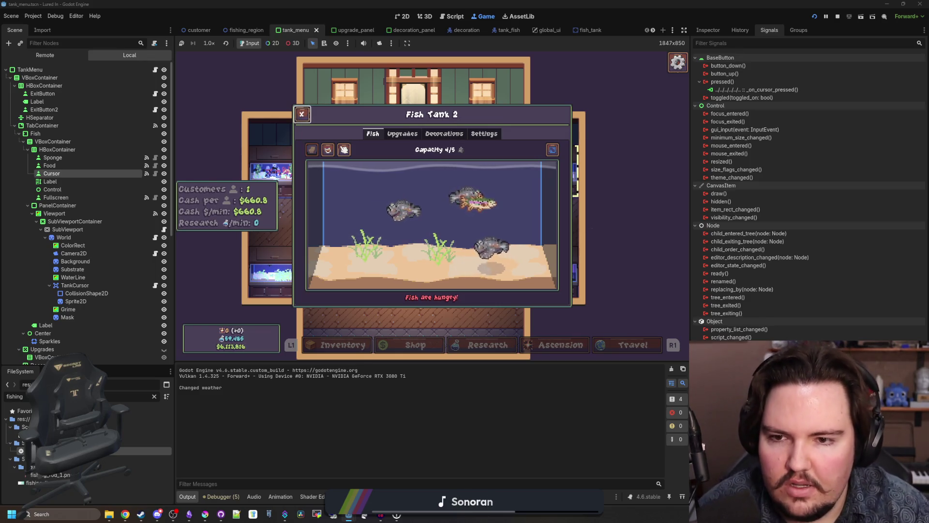
{"action": "key", "text": "super"}
{"action": "left_click", "coordinate": [838, 17]}
{"action": "key", "text": "super"}
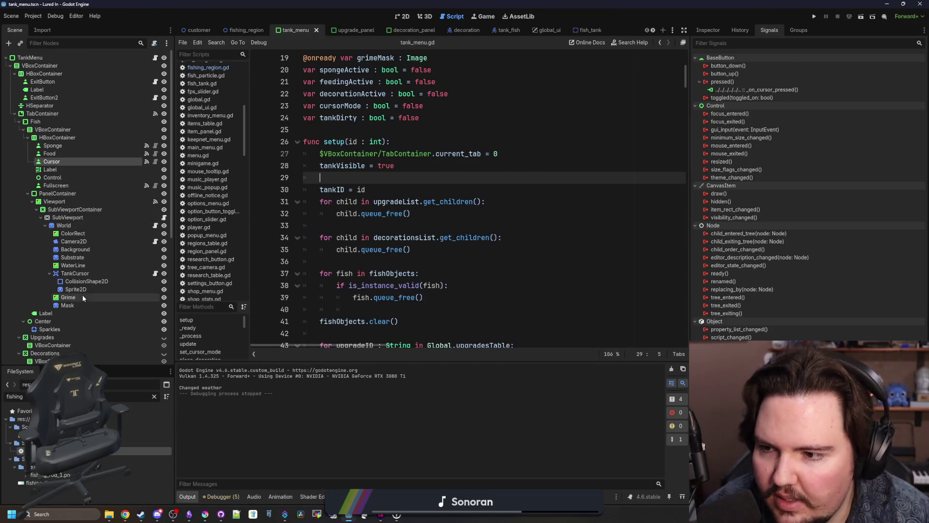
Select the TankCursor's Sprite2D node and inspect the fish tank menu layout in 2D.
{"action": "left_click", "coordinate": [77, 289]}
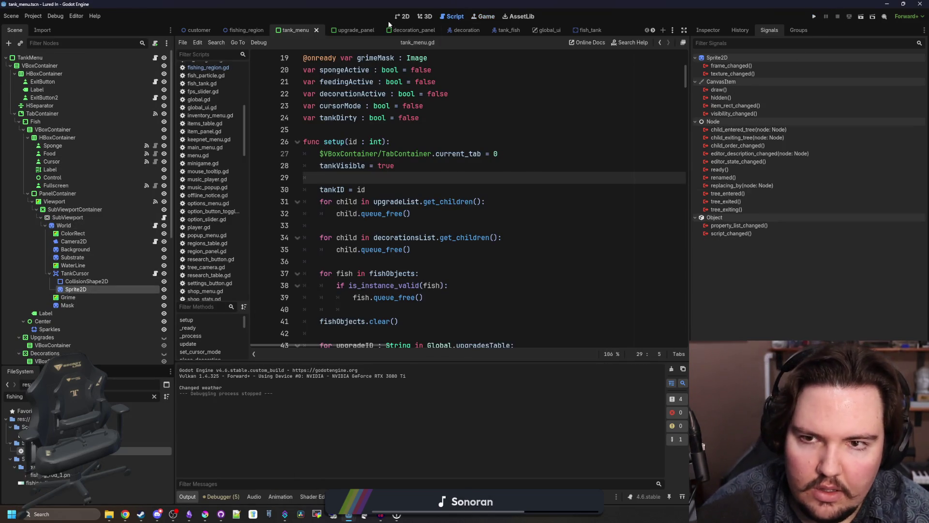
{"action": "left_click", "coordinate": [405, 18]}
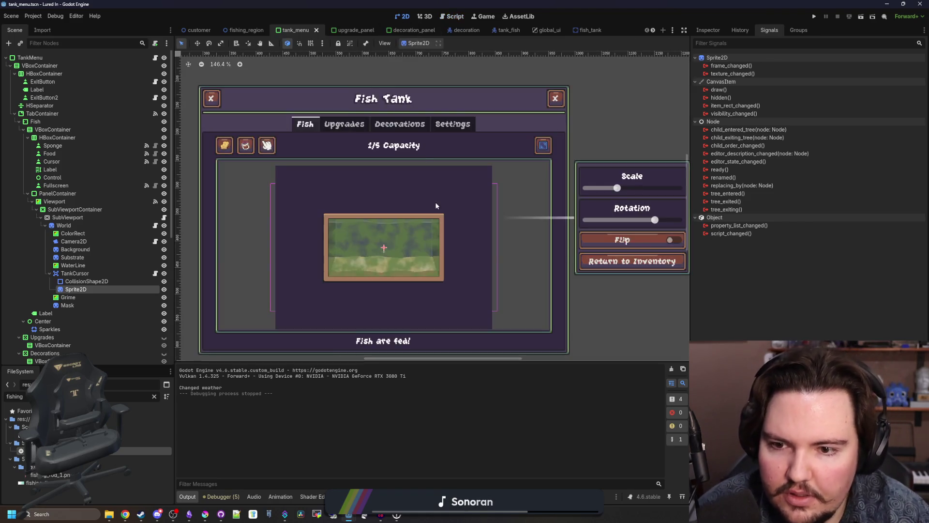
{"action": "scroll", "coordinate": [393, 285], "scroll_direction": "up", "scroll_amount": 5}
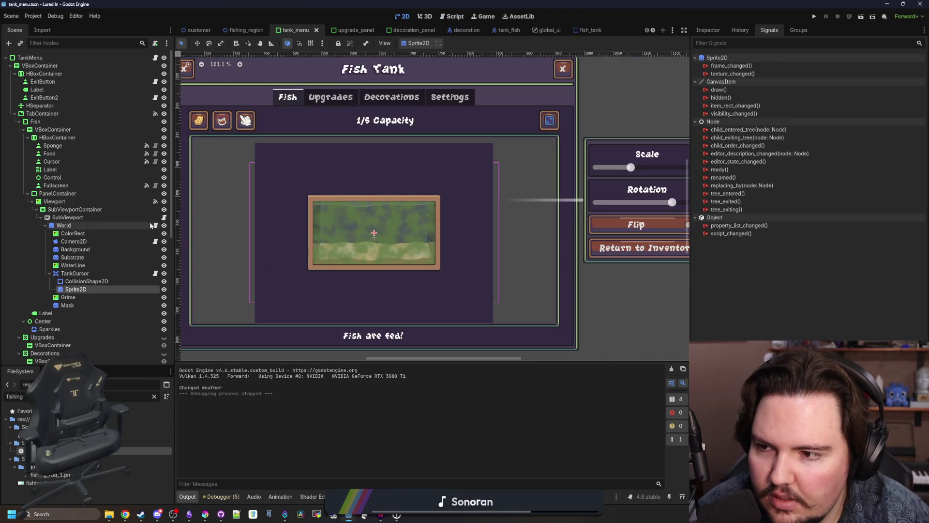
{"action": "left_click", "coordinate": [155, 57]}
Find set_cursor_mode(true) in tank_menu.gd and start a new line below it in _on_cursor_pressed.
{"action": "key", "text": "ctrl+f"}
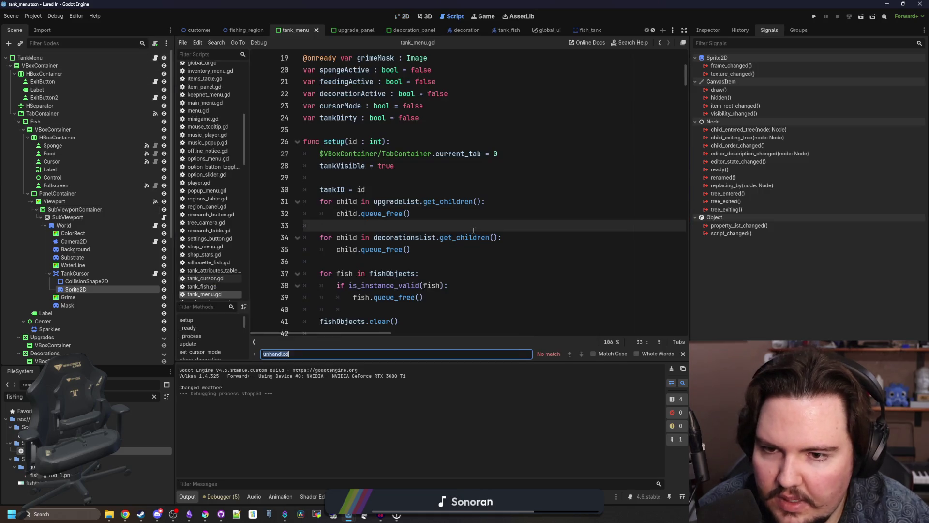
{"action": "type", "text": "set_"}
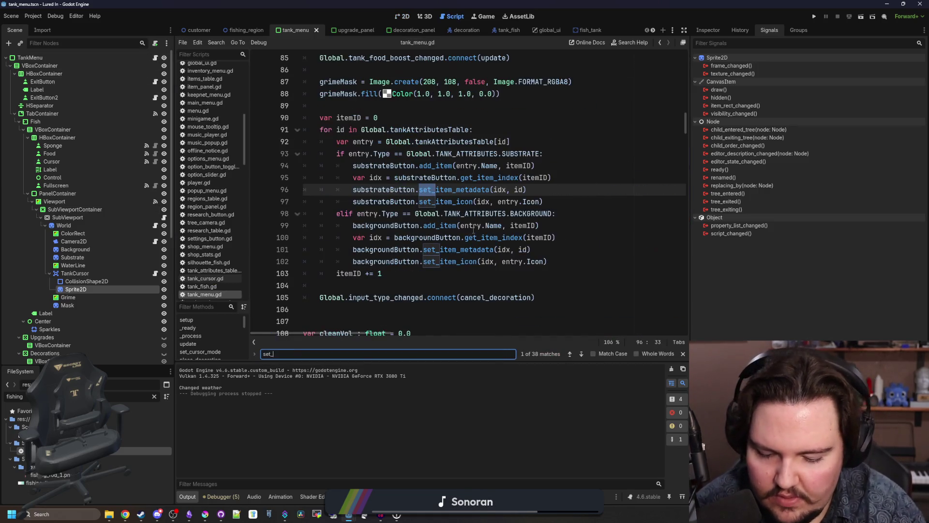
{"action": "scroll", "coordinate": [473, 231], "scroll_direction": "down", "scroll_amount": 20}
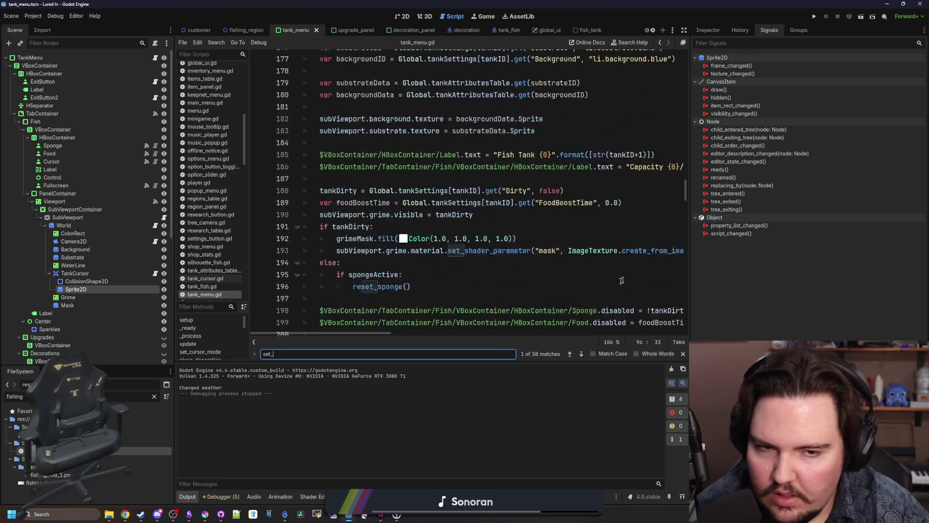
{"action": "left_click_drag", "start_coordinate": [676, 226], "coordinate": [685, 328]}
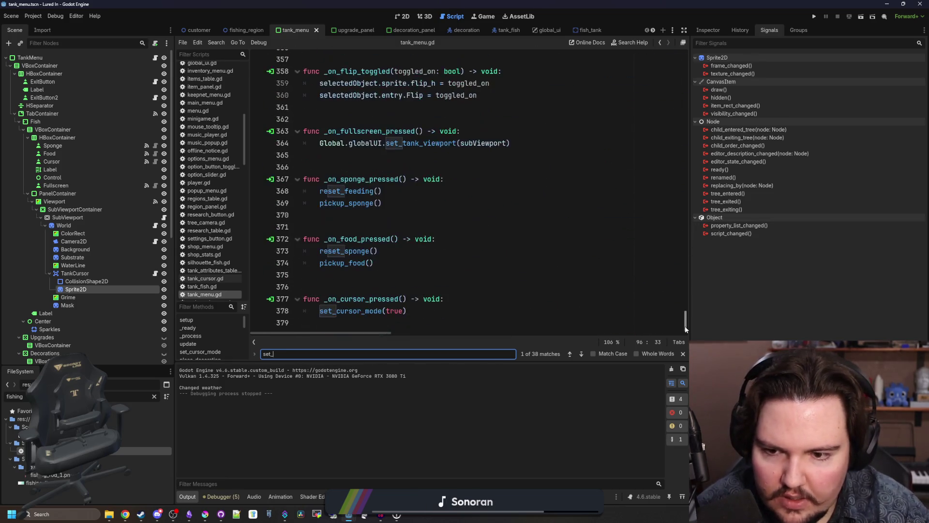
{"action": "left_click", "coordinate": [462, 304]}
{"action": "left_click", "coordinate": [433, 314]}
{"action": "key", "text": "Return"}
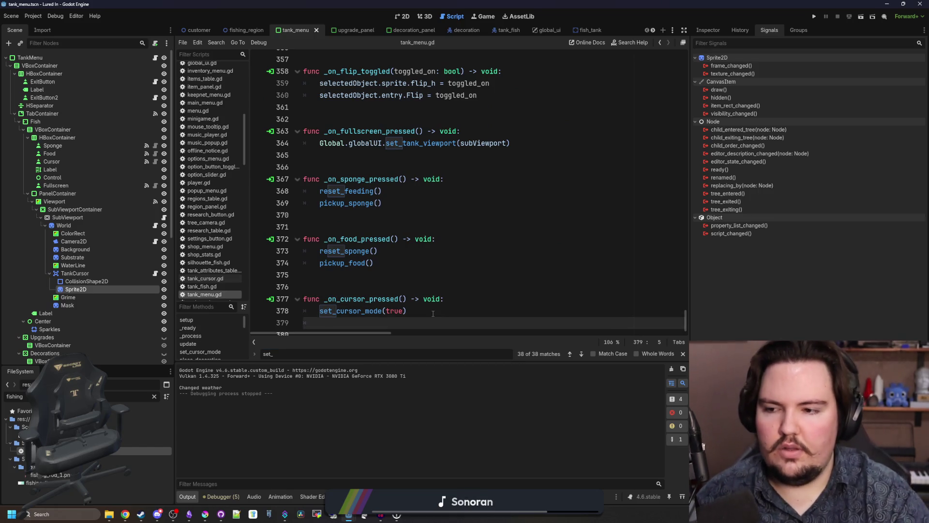
{"action": "left_click_drag", "start_coordinate": [75, 289], "coordinate": [383, 312]}
{"action": "left_click", "coordinate": [416, 333]}
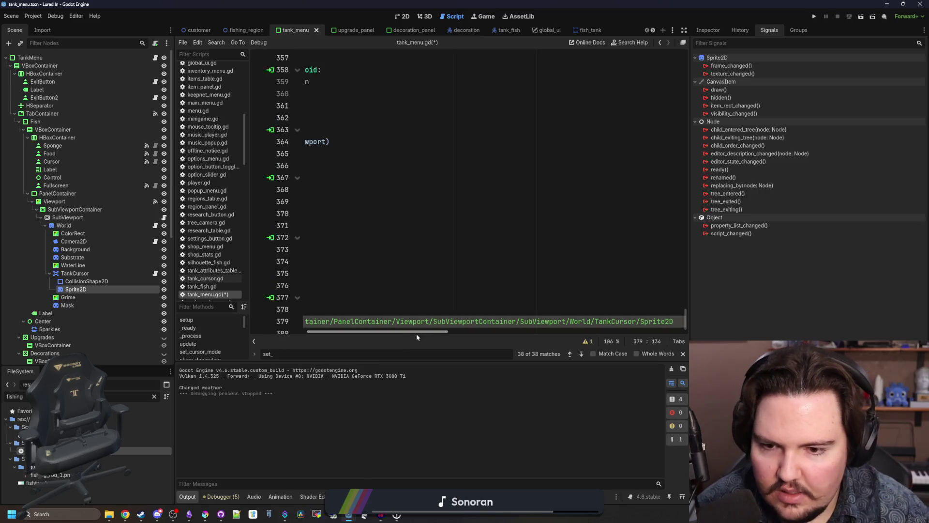
{"action": "key", "text": "BackSpace"}
{"action": "key", "text": "BackSpace"}
{"action": "key", "text": "BackSpace"}
{"action": "key", "text": "BackSpace"}
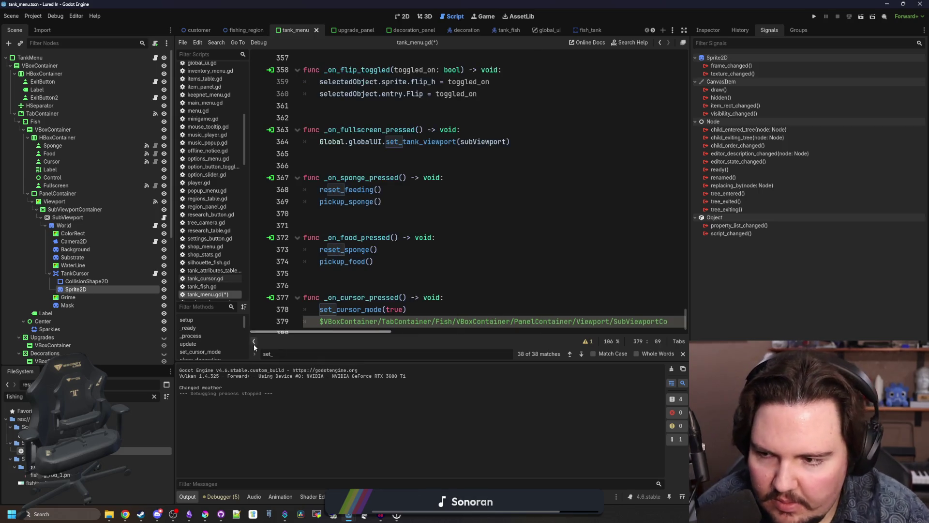
{"action": "left_click", "coordinate": [155, 273]}
{"action": "key", "text": "alt+Left"}
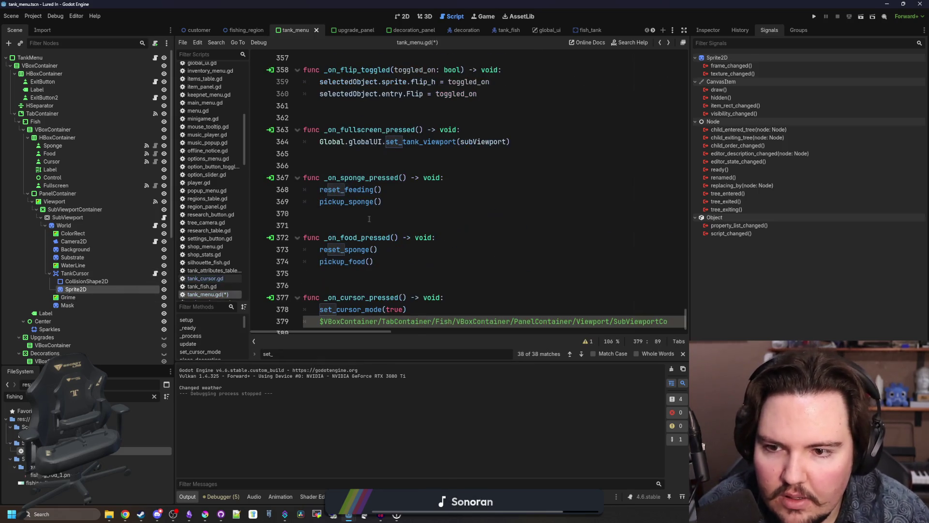
Write subViewport.cursor.sprite.texture = preload("res://Sprites/Icons/icon_cursor.png") and run the game.
{"action": "left_click_drag", "start_coordinate": [678, 325], "coordinate": [320, 315]}
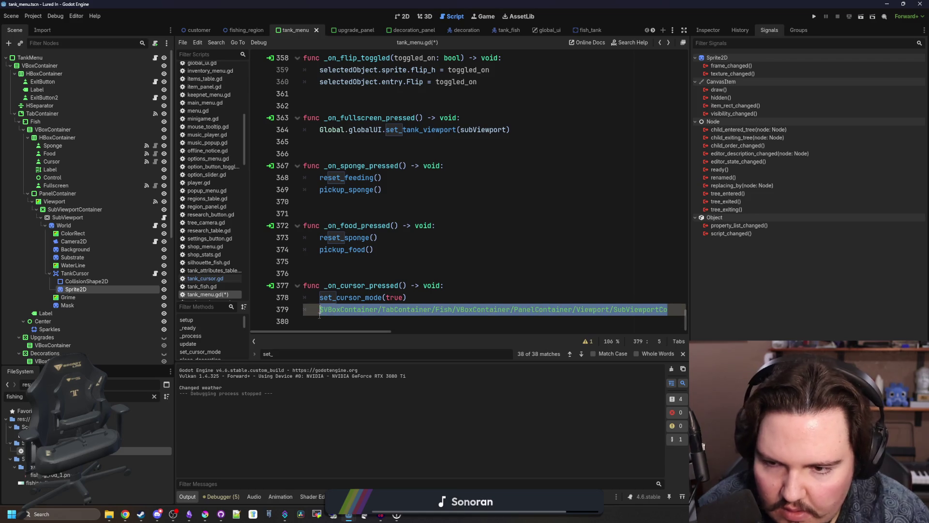
{"action": "type", "text": "v"}
{"action": "type", "text": "t"}
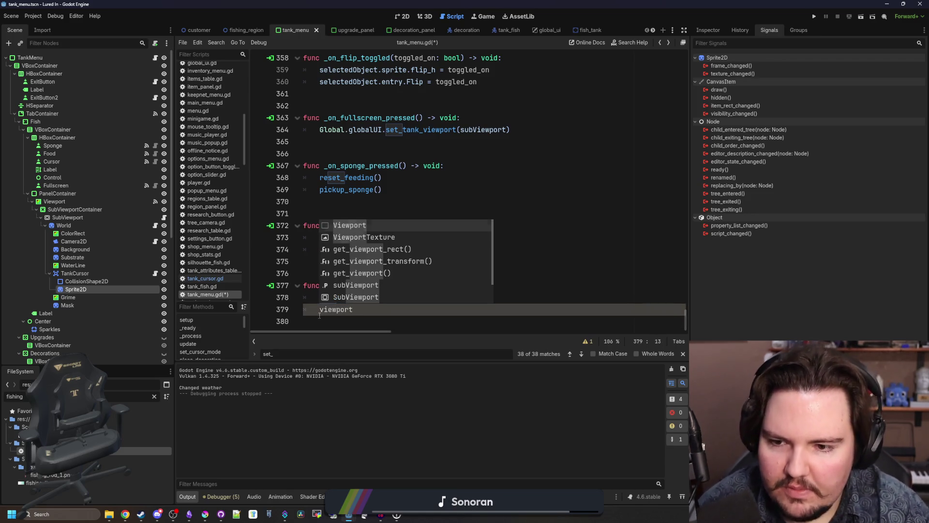
{"action": "key", "text": "Down"}
{"action": "key", "text": "Down"}
{"action": "key", "text": "Down"}
{"action": "key", "text": "Return"}
{"action": "type", "text": ".cuso"}
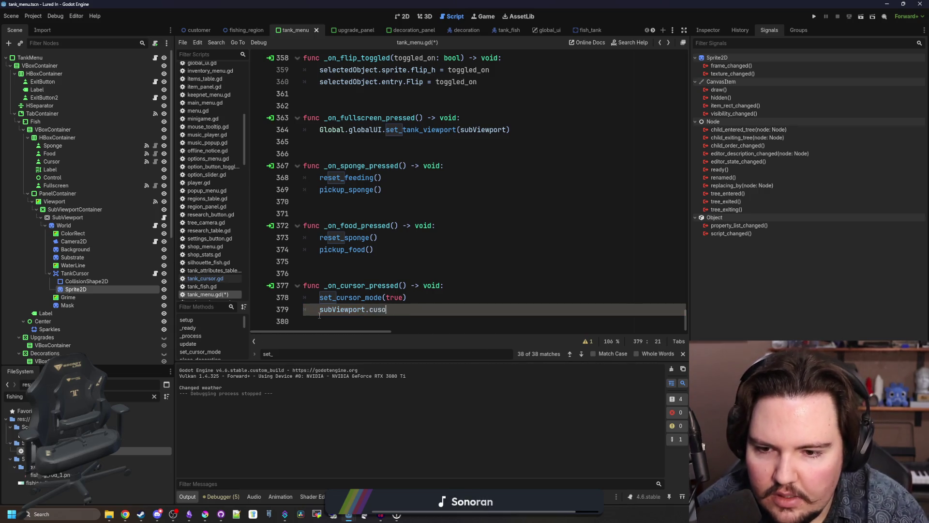
{"action": "type", "text": "sor.te"}
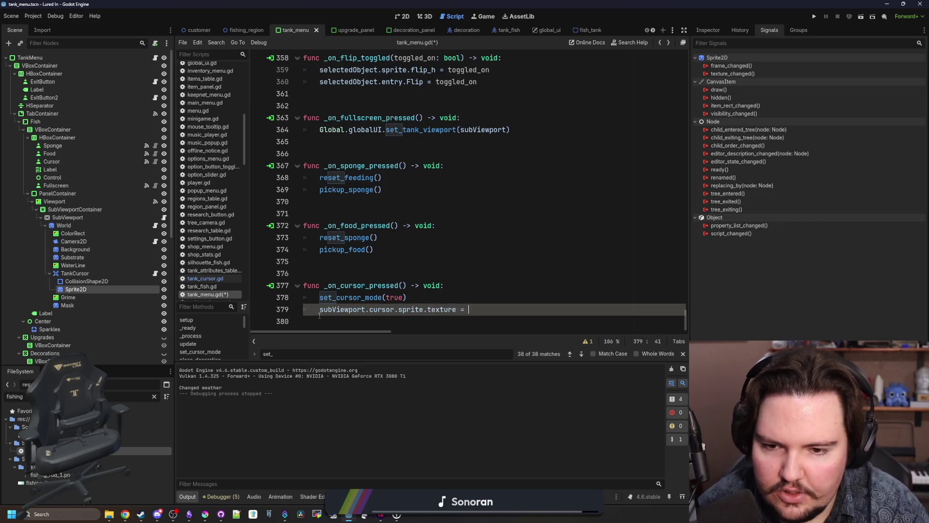
{"action": "type", "text": "\""}
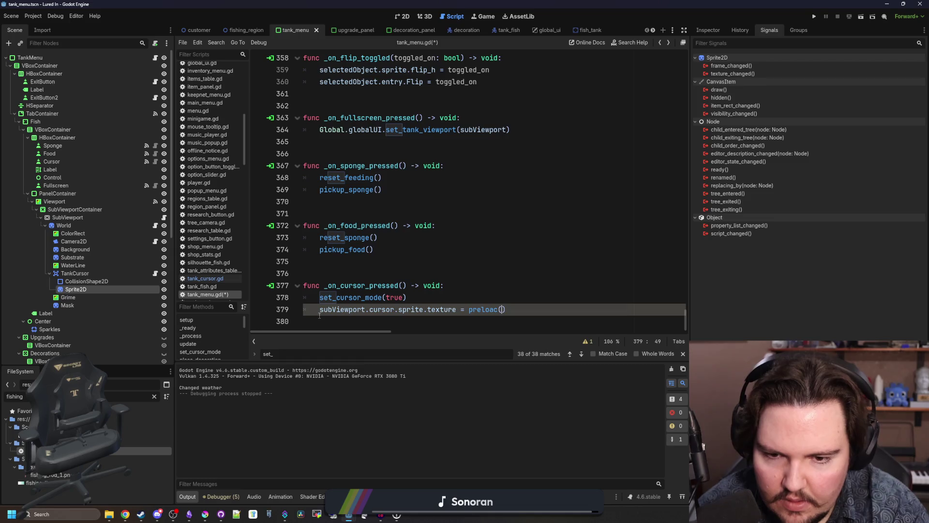
{"action": "type", "text": "("}
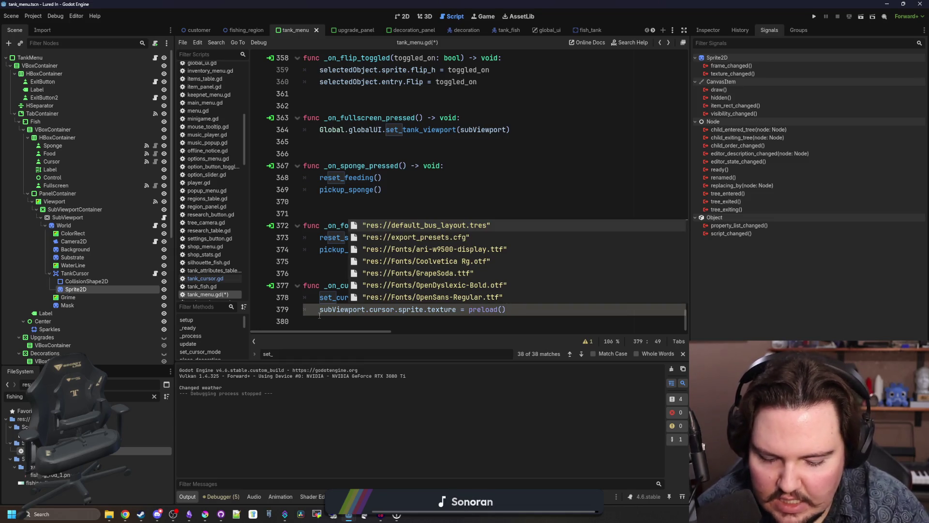
{"action": "type", "text": "\"cursor"}
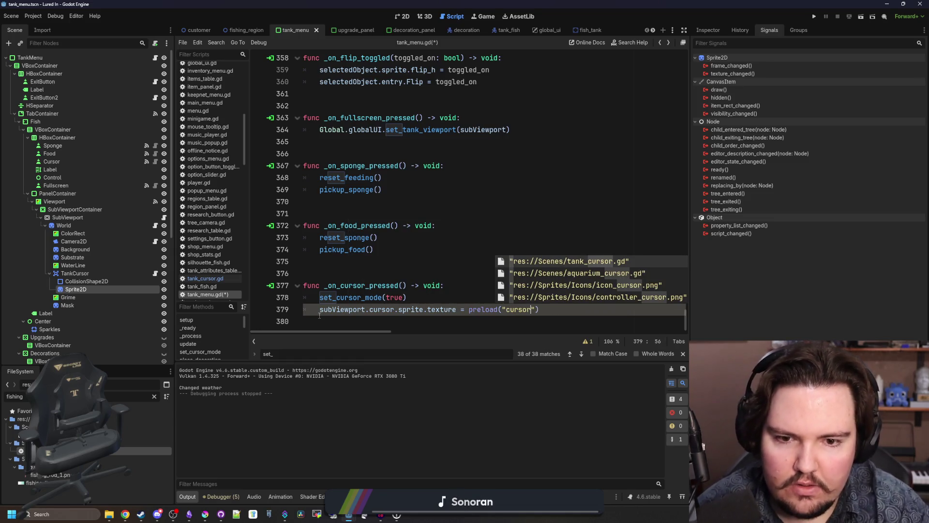
{"action": "key", "text": "Down"}
{"action": "key", "text": "Down"}
{"action": "key", "text": "Return"}
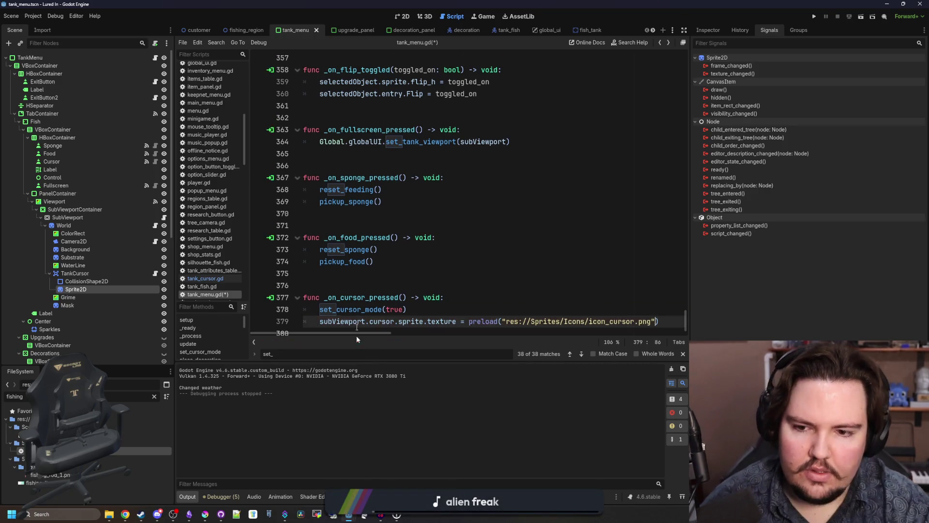
{"action": "left_click", "coordinate": [815, 17]}
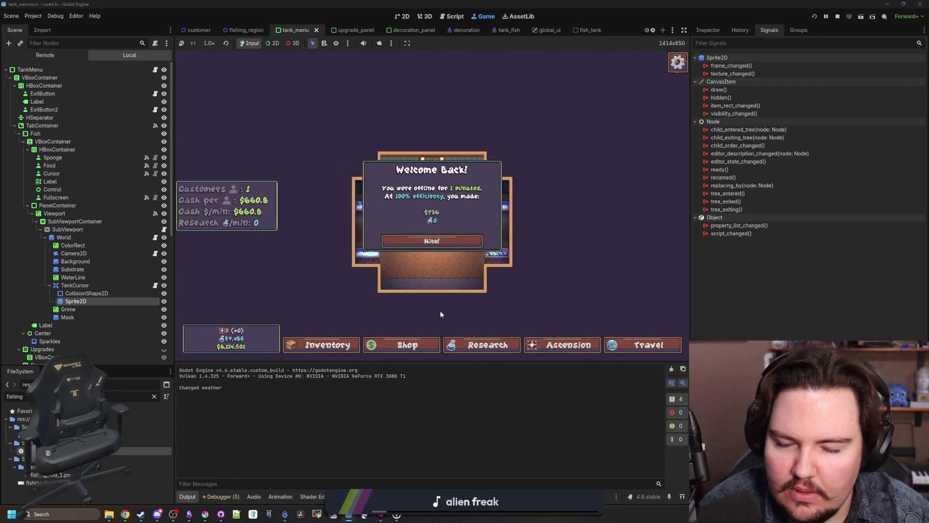
Dismiss Welcome Back, open Fish Tank 1, and press the cursor button to trigger cursor mode.
{"action": "left_click", "coordinate": [432, 242]}
{"action": "left_click", "coordinate": [497, 205]}
{"action": "left_click", "coordinate": [403, 134]}
{"action": "left_click", "coordinate": [372, 134]}
{"action": "left_click", "coordinate": [343, 150]}
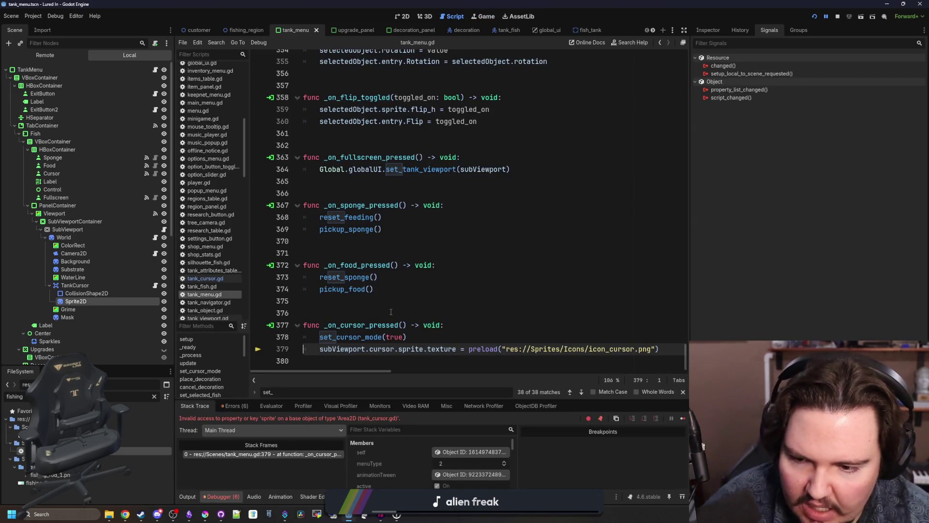
Open tank_cursor.gd and place the cursor on its empty line 7.
{"action": "key", "text": "alt+Left"}
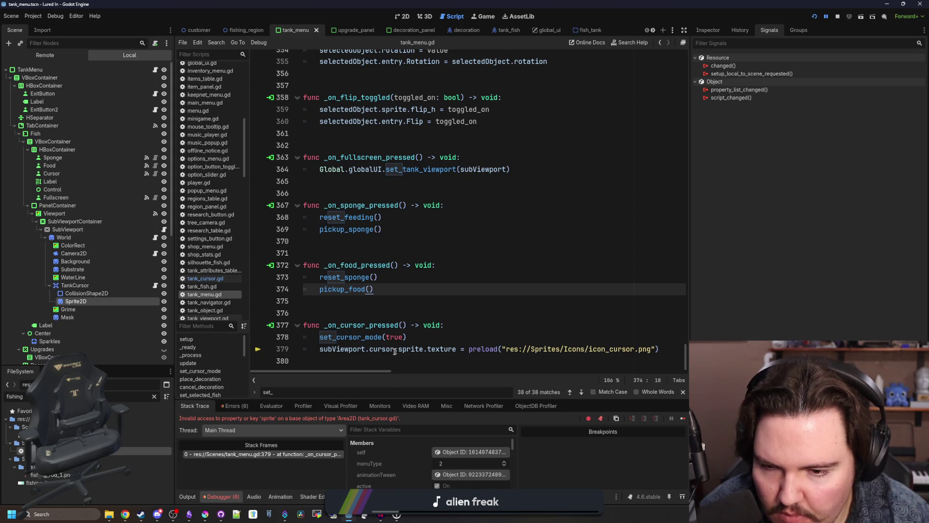
{"action": "left_click", "coordinate": [155, 285]}
{"action": "scroll", "coordinate": [503, 188], "scroll_direction": "up", "scroll_amount": 10}
{"action": "left_click", "coordinate": [381, 129]}
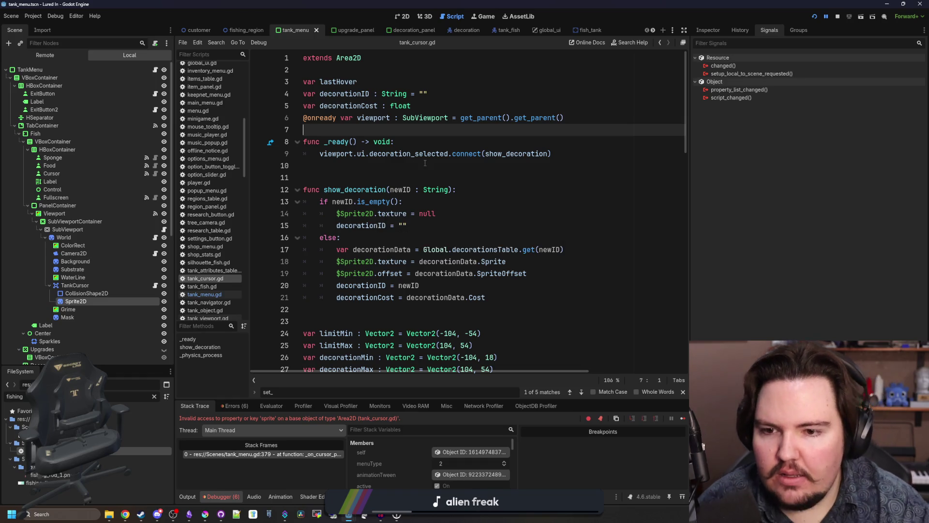
{"action": "double_click", "coordinate": [365, 213]}
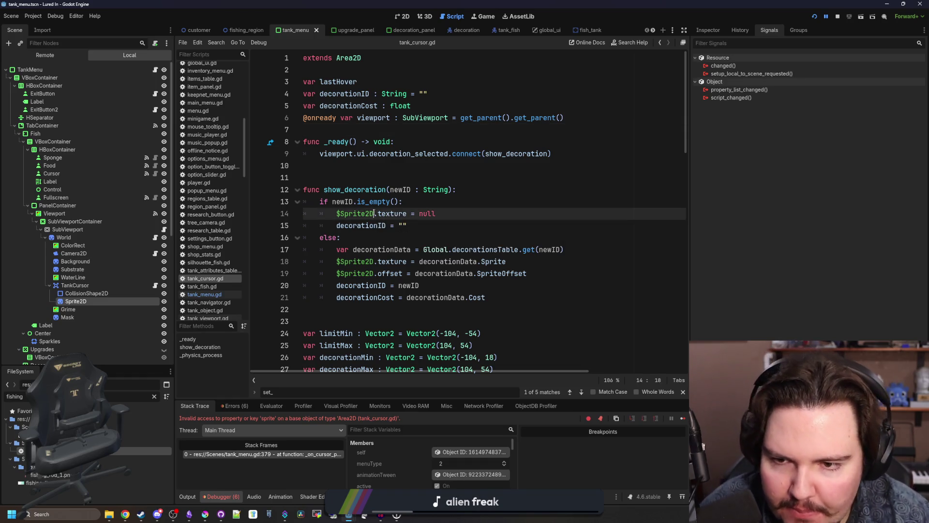
{"action": "left_click", "coordinate": [357, 130]}
{"action": "key", "text": "Return"}
{"action": "key", "text": "Up"}
{"action": "type", "text": "@onready"}
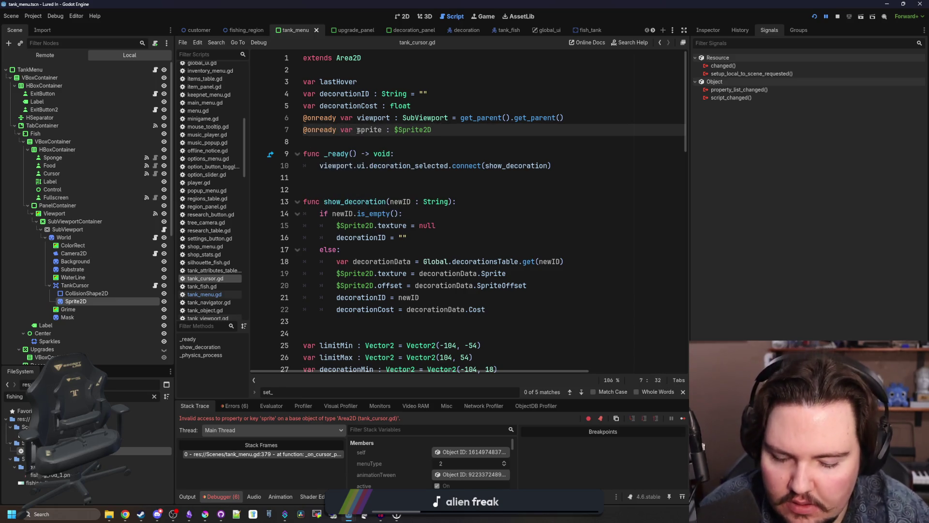
{"action": "double_click", "coordinate": [351, 225]}
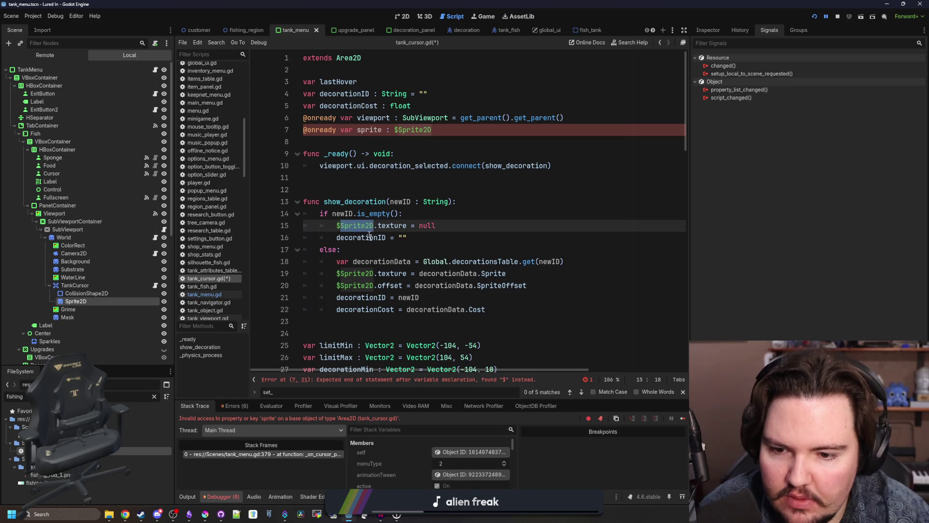
{"action": "left_click", "coordinate": [394, 131]}
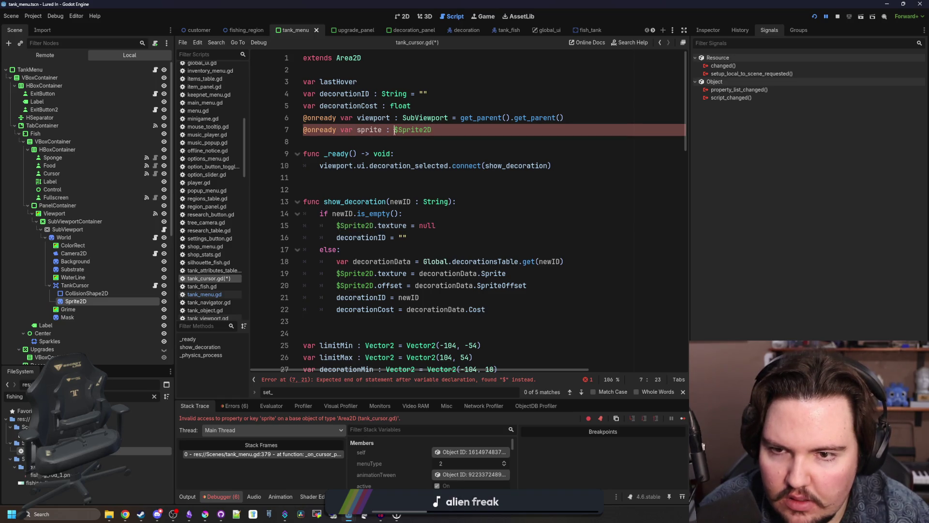
{"action": "type", "text": "= "}
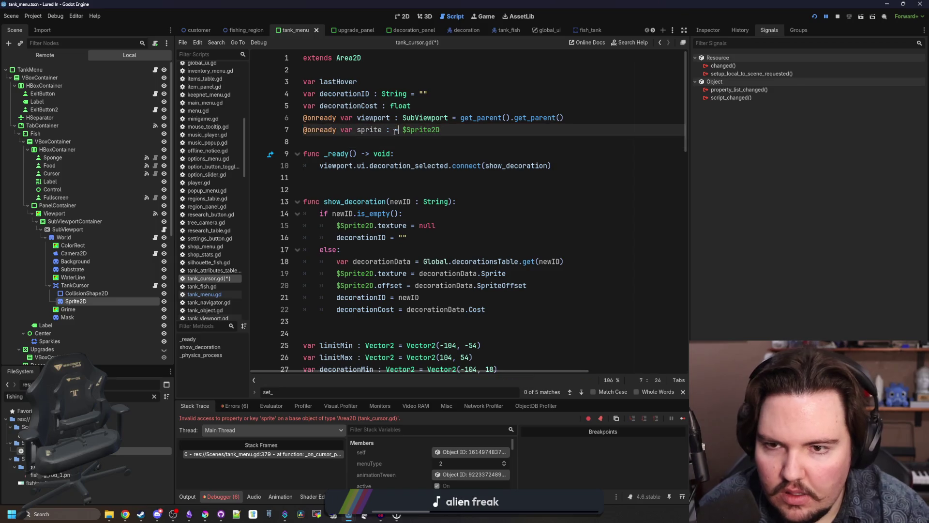
{"action": "type", "text": "Sprite2D"}
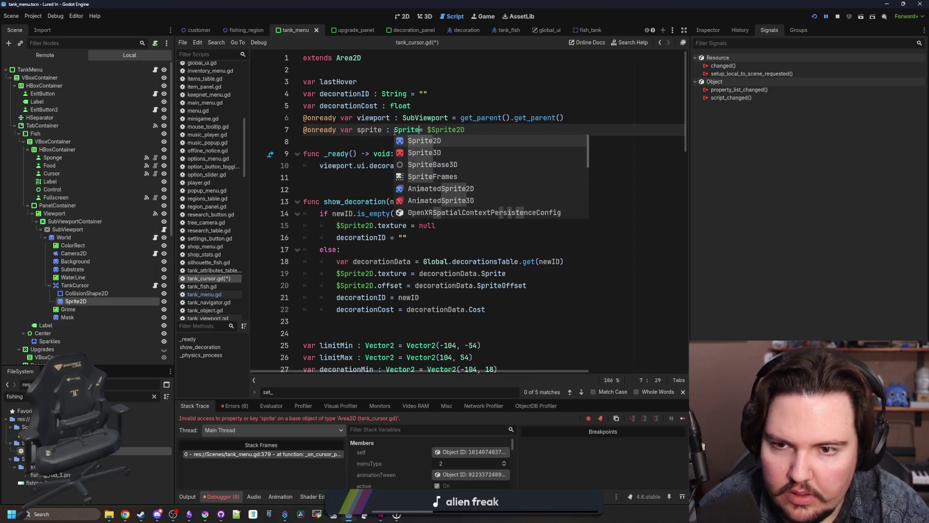
{"action": "key", "text": "Escape"}
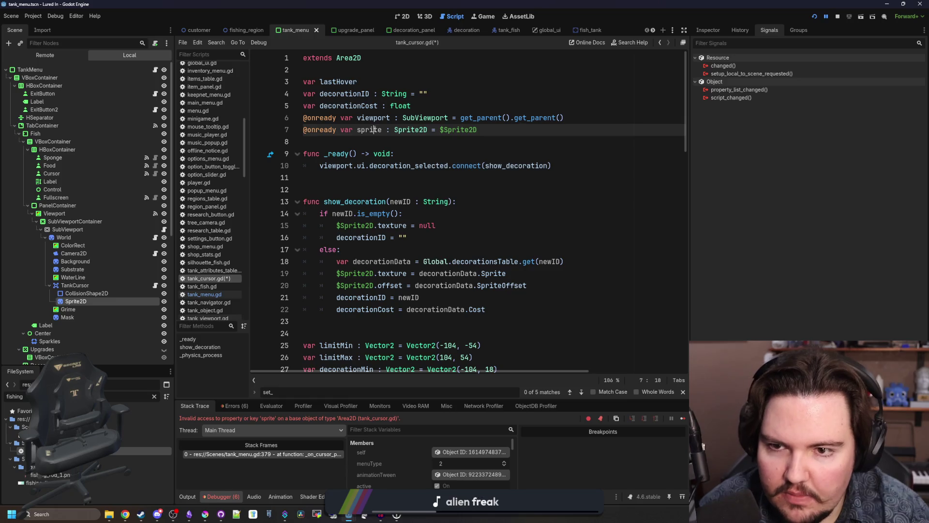
Replace $Sprite2D with sprite on lines 15 and 19 of show_decoration, save, and rerun the game.
{"action": "left_click", "coordinate": [363, 244]}
{"action": "left_click_drag", "start_coordinate": [375, 225], "coordinate": [337, 226]}
{"action": "type", "text": "sprite"}
{"action": "mouse_move", "coordinate": [374, 274]}
{"action": "left_mouse_down"}
{"action": "mouse_move", "coordinate": [337, 274]}
{"action": "mouse_move", "coordinate": [337, 285]}
{"action": "left_mouse_up"}
{"action": "type", "text": "sprite"}
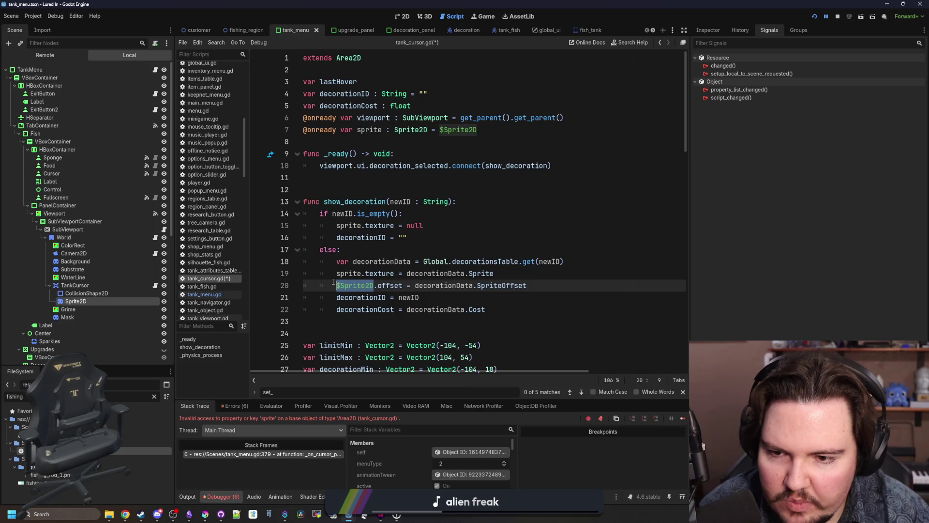
{"action": "type", "text": "sprite"}
{"action": "scroll", "coordinate": [530, 214], "scroll_direction": "down", "scroll_amount": 15}
{"action": "left_click", "coordinate": [528, 206]}
{"action": "key", "text": "ctrl+s"}
{"action": "left_click", "coordinate": [819, 17]}
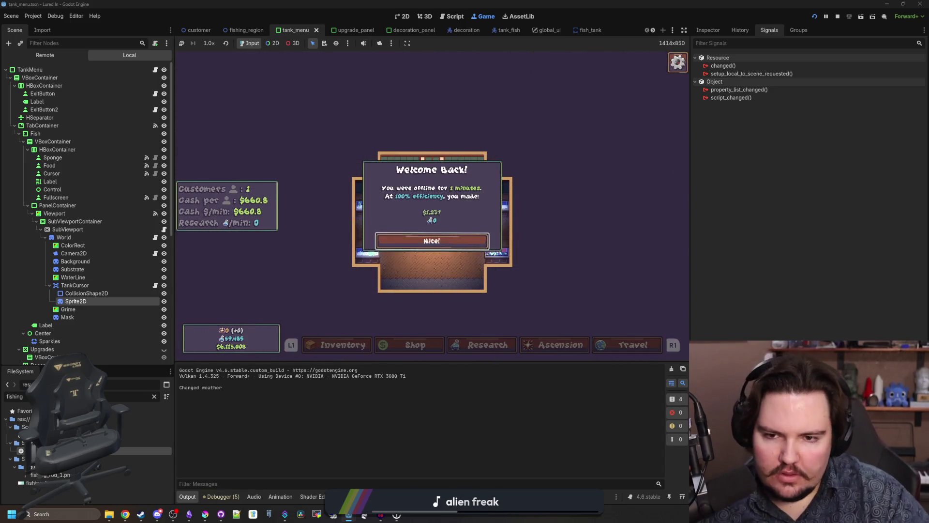
Dismiss Welcome Back, open the Fish Tank 1 menu, and return to the script editor.
{"action": "left_click", "coordinate": [432, 206]}
{"action": "left_click", "coordinate": [368, 205]}
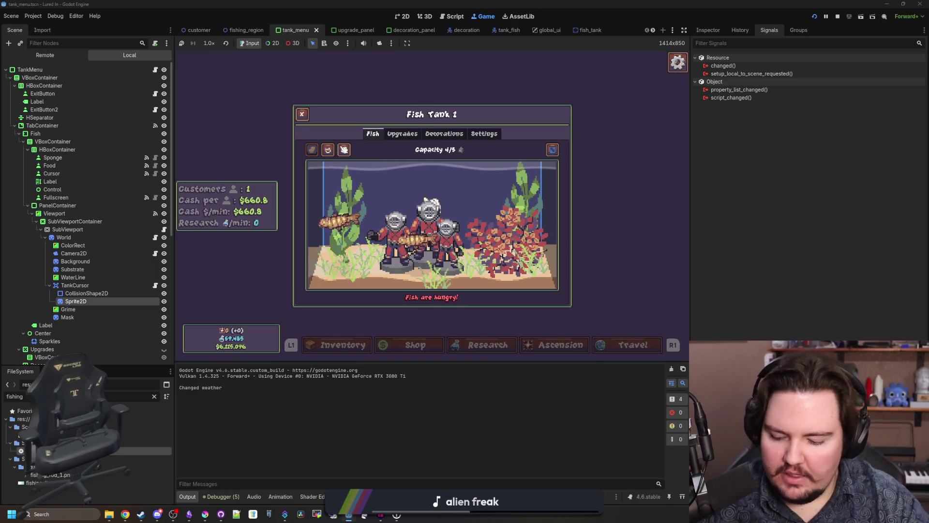
{"action": "key", "text": "super"}
{"action": "key", "text": "super"}
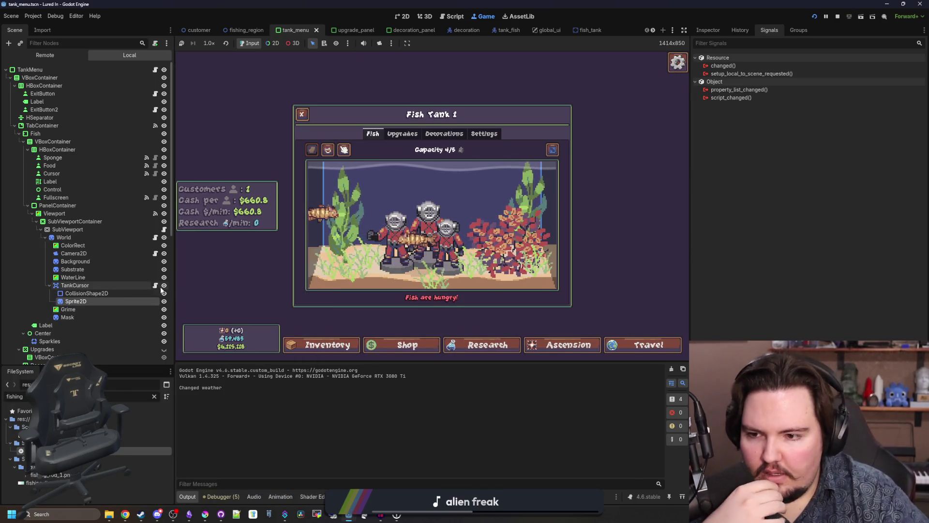
{"action": "left_click", "coordinate": [156, 285]}
Replace line 32's sponge, feeding and decoration checks with a single cursor-mode check, then run the scene.
{"action": "scroll", "coordinate": [498, 329], "scroll_direction": "up", "scroll_amount": 5}
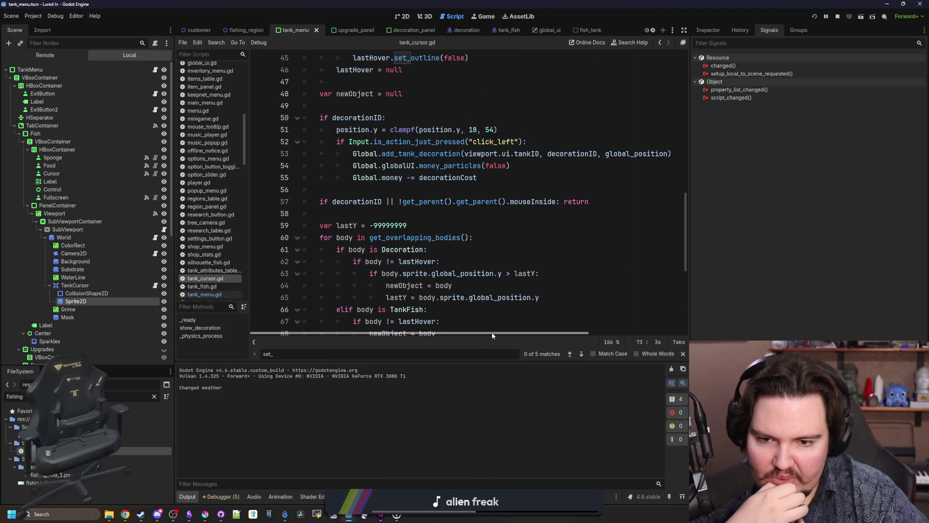
{"action": "scroll", "coordinate": [513, 331], "scroll_direction": "up", "scroll_amount": 12}
{"action": "scroll", "coordinate": [513, 292], "scroll_direction": "down", "scroll_amount": 5}
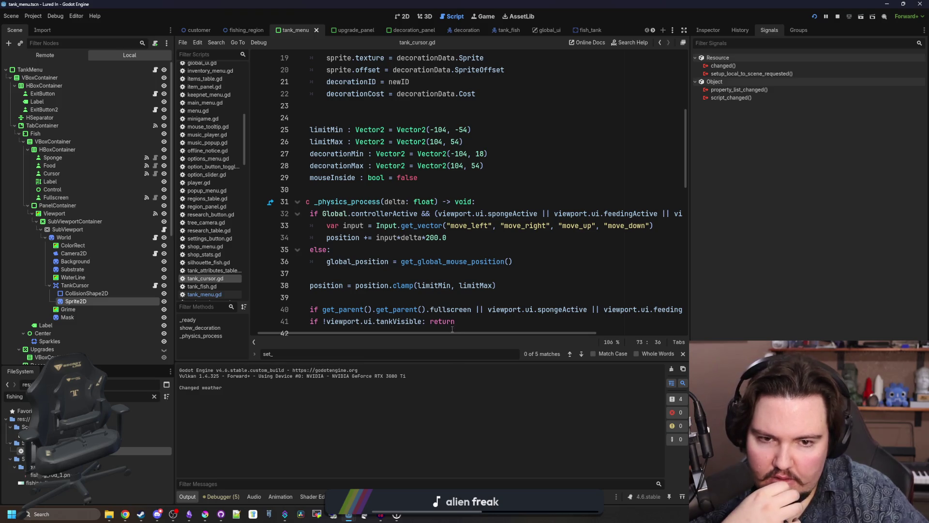
{"action": "mouse_move", "coordinate": [447, 332]}
{"action": "left_mouse_down"}
{"action": "mouse_move", "coordinate": [547, 330]}
{"action": "mouse_move", "coordinate": [570, 319]}
{"action": "left_mouse_up"}
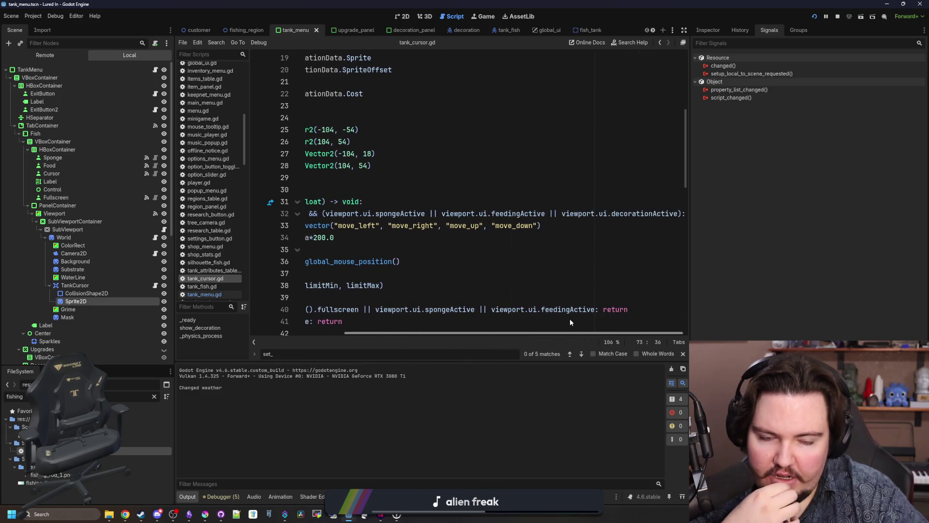
{"action": "right_click", "coordinate": [676, 214]}
{"action": "left_click", "coordinate": [677, 213]}
{"action": "mouse_move", "coordinate": [678, 214]}
{"action": "left_mouse_down"}
{"action": "mouse_move", "coordinate": [407, 226]}
{"action": "mouse_move", "coordinate": [375, 214]}
{"action": "left_mouse_up"}
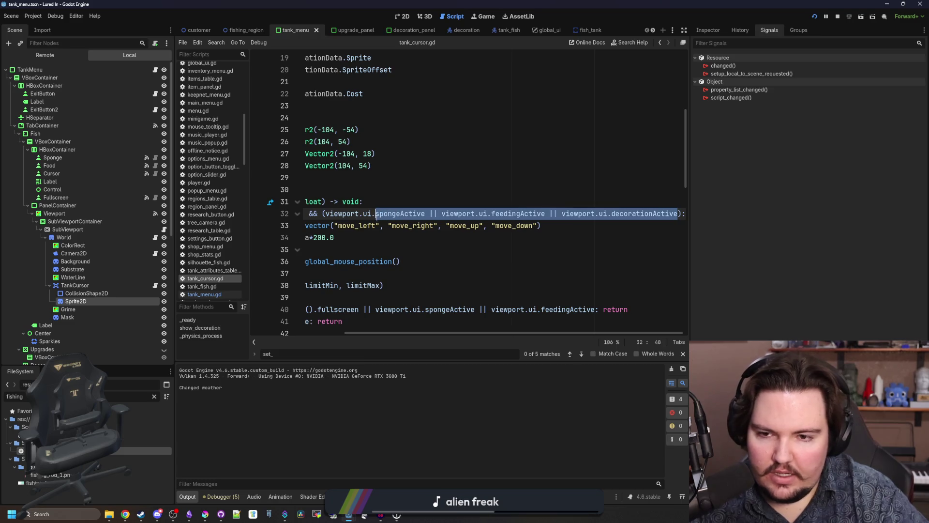
{"action": "type", "text": "c"}
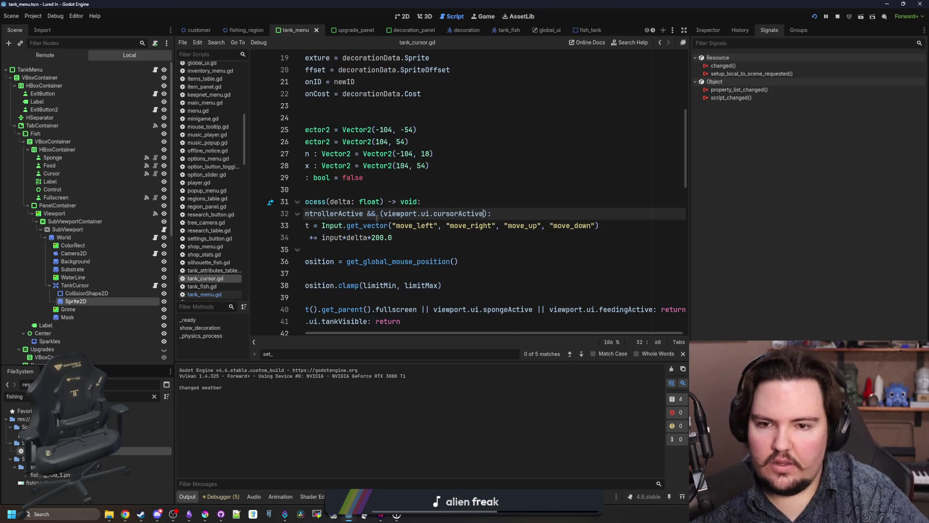
{"action": "key", "text": "F6"}
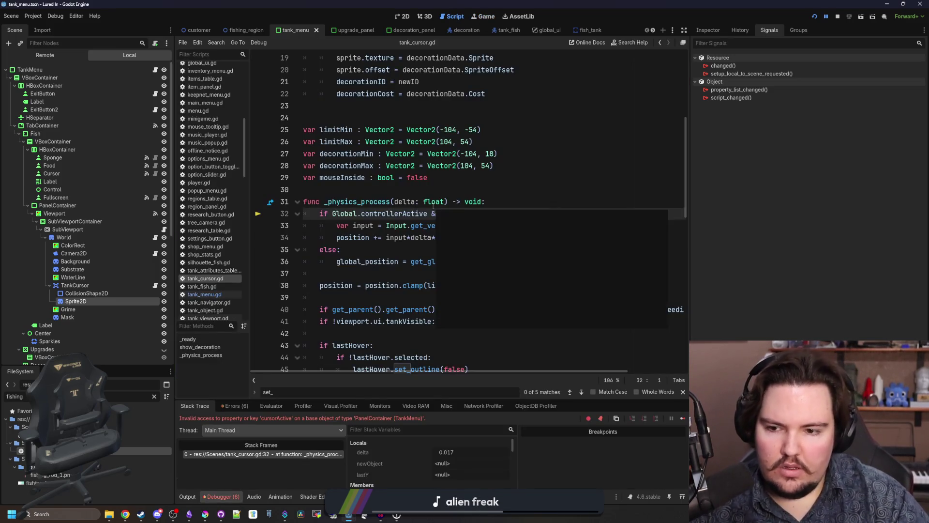
Change the condition's cursorActive name to viewport.ui.cursorMode and resume the paused game.
{"action": "left_click", "coordinate": [404, 214]}
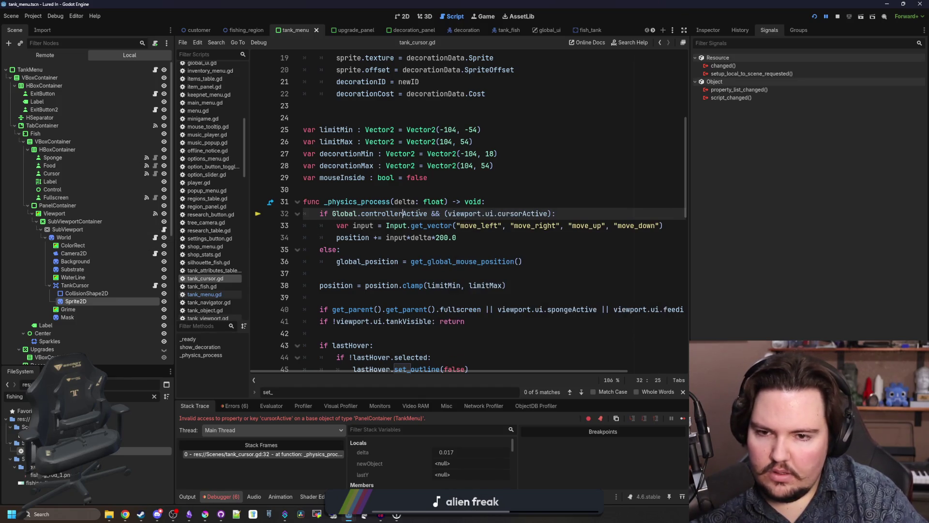
{"action": "double_click", "coordinate": [507, 214]}
{"action": "type", "text": "curs"}
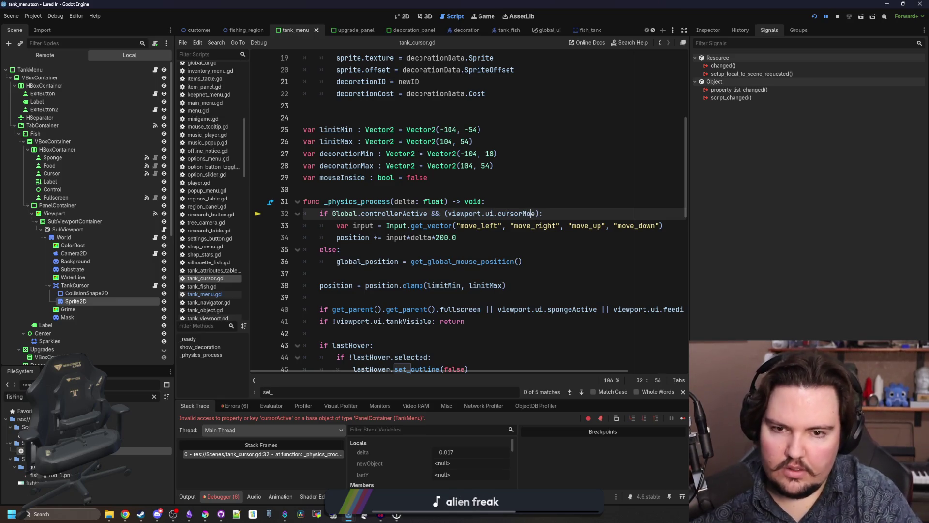
{"action": "key", "text": "F12"}
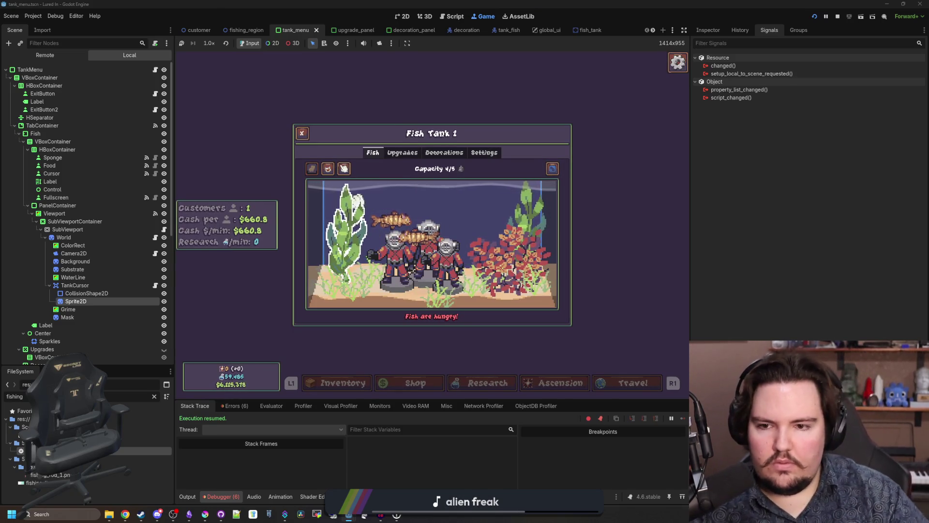
In the running game, select the kelp, then the middle diver, then the left kelp in Fish Tank 1.
{"action": "left_click", "coordinate": [525, 213]}
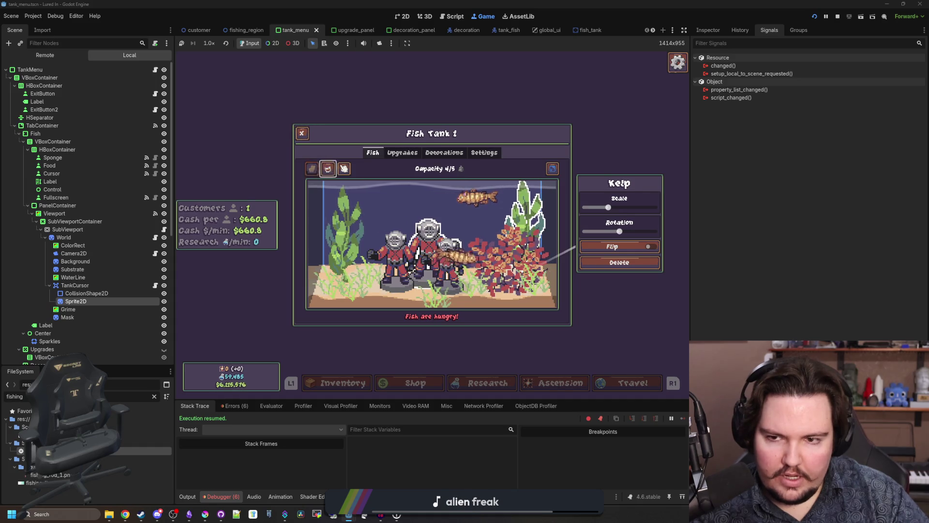
{"action": "left_click", "coordinate": [428, 233]}
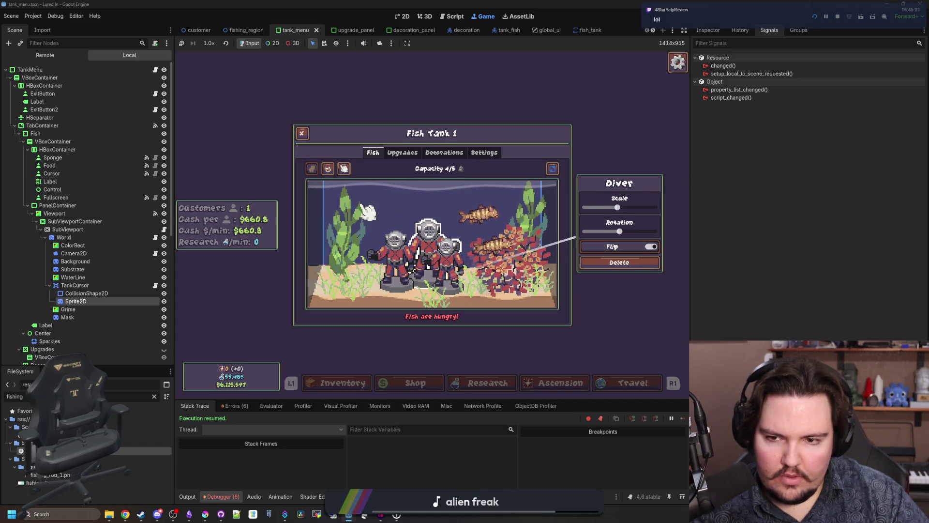
{"action": "left_click", "coordinate": [345, 233]}
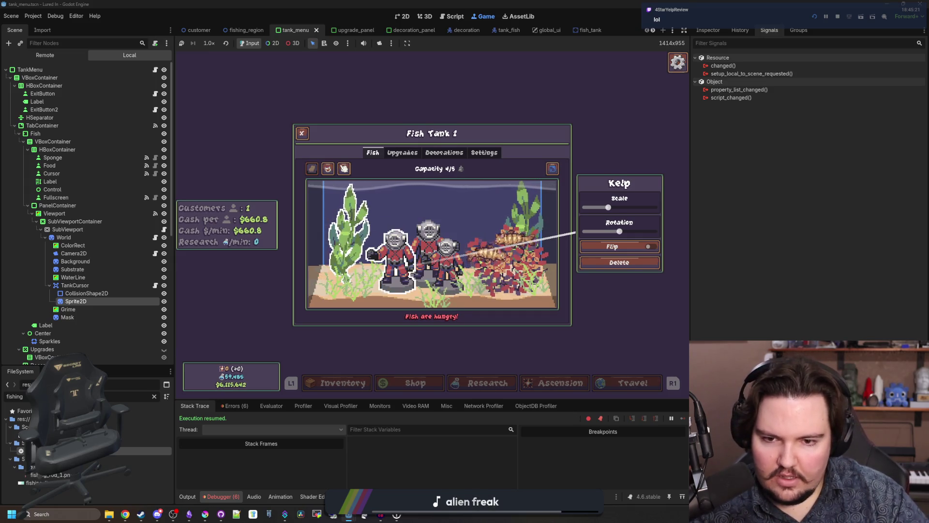
Open the TankCursor node's tank_cursor.gd script from the Scene dock.
{"action": "key", "text": "super"}
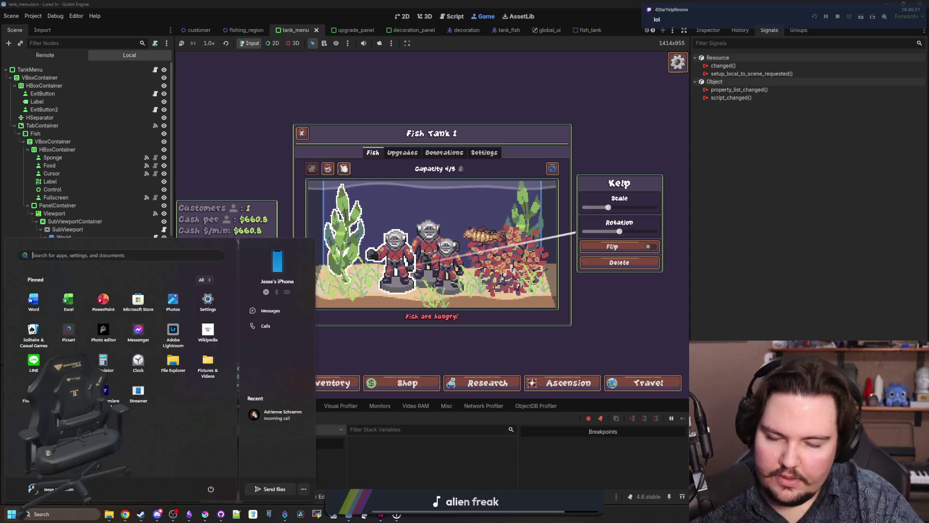
{"action": "key", "text": "super"}
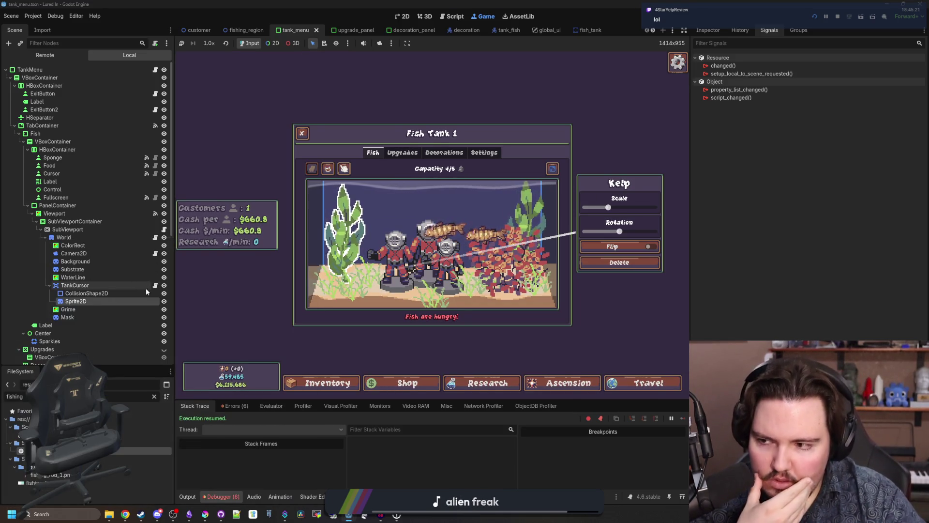
{"action": "left_click", "coordinate": [145, 278]}
{"action": "left_click", "coordinate": [156, 285]}
{"action": "left_click", "coordinate": [539, 200]}
{"action": "scroll", "coordinate": [425, 241], "scroll_direction": "up", "scroll_amount": 6}
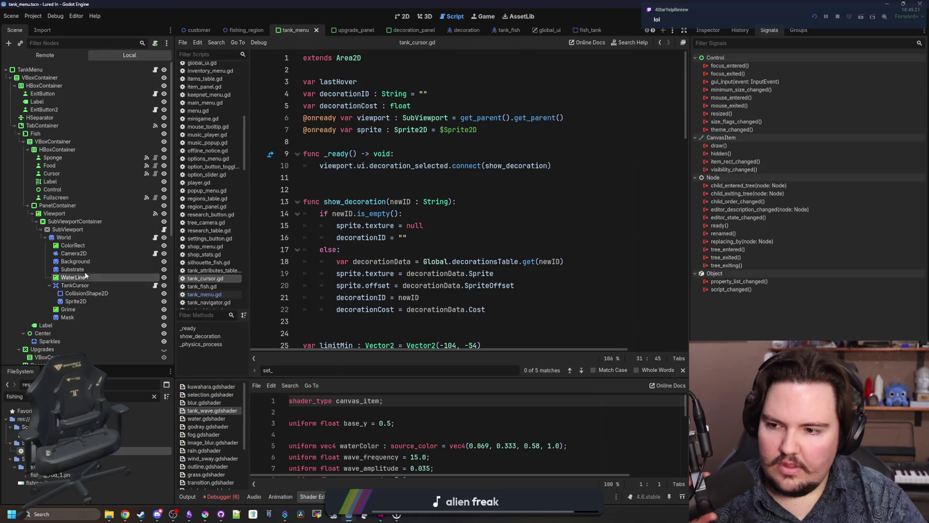
{"action": "left_click", "coordinate": [81, 287]}
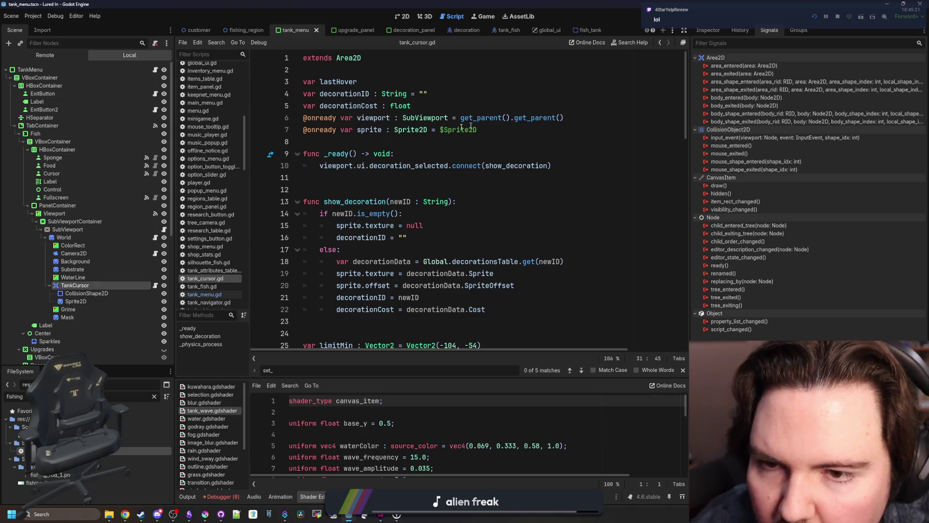
Rename TankCursor's Sprite2D node to Decoration.
{"action": "scroll", "coordinate": [434, 175], "scroll_direction": "down", "scroll_amount": 1}
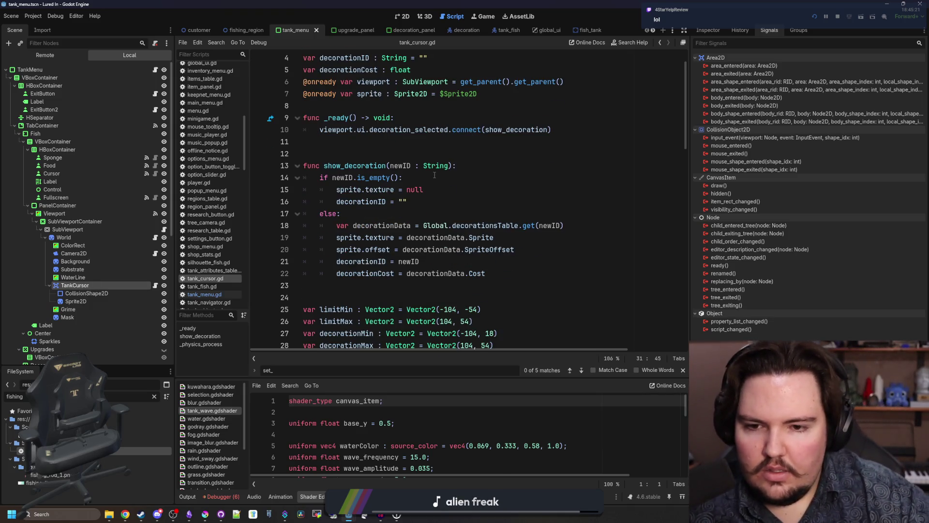
{"action": "scroll", "coordinate": [415, 211], "scroll_direction": "down", "scroll_amount": 7}
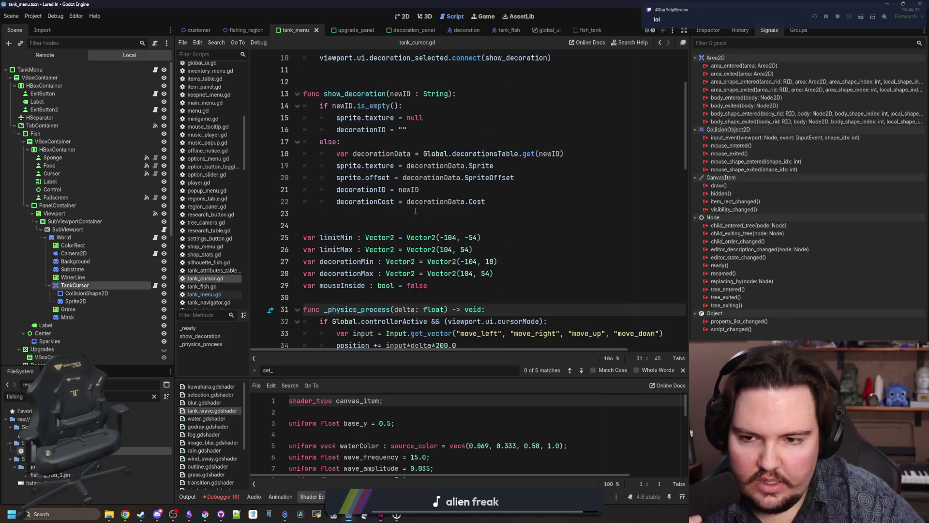
{"action": "scroll", "coordinate": [415, 211], "scroll_direction": "down", "scroll_amount": 1}
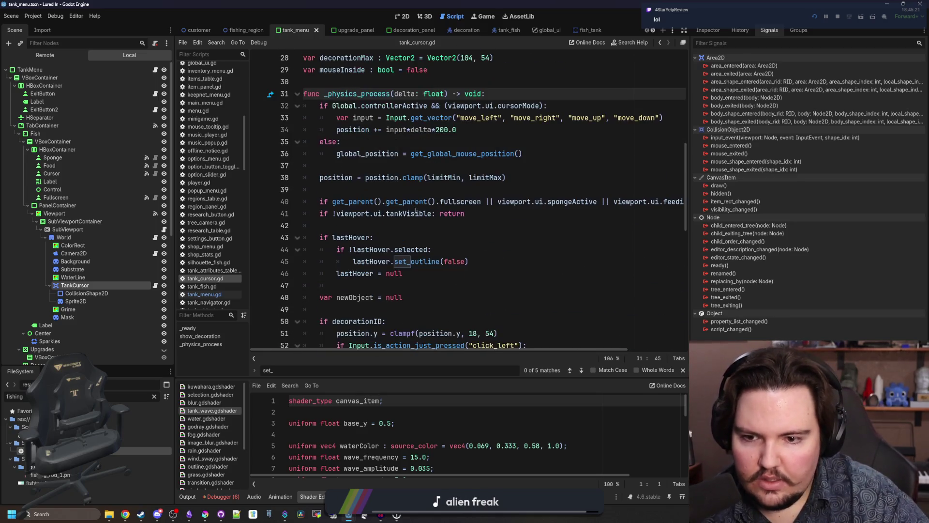
{"action": "scroll", "coordinate": [416, 211], "scroll_direction": "down", "scroll_amount": 3}
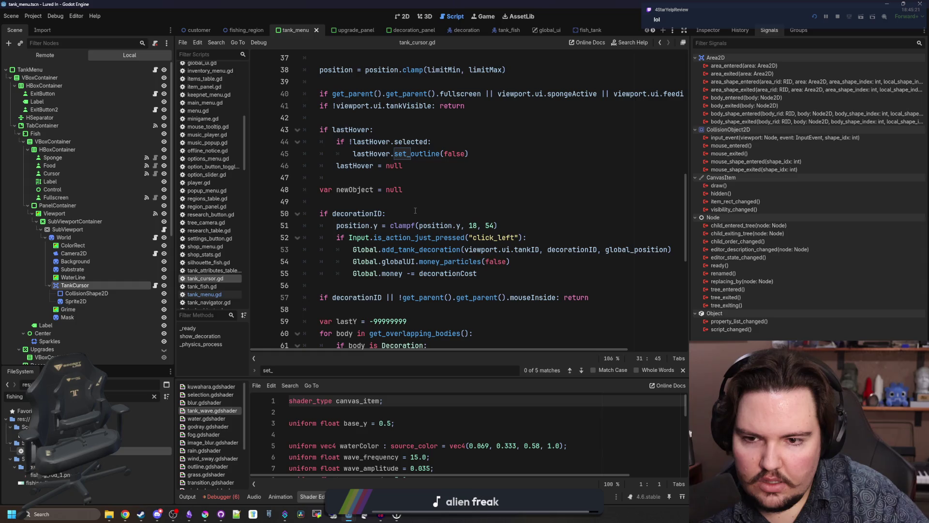
{"action": "scroll", "coordinate": [415, 211], "scroll_direction": "up", "scroll_amount": 12}
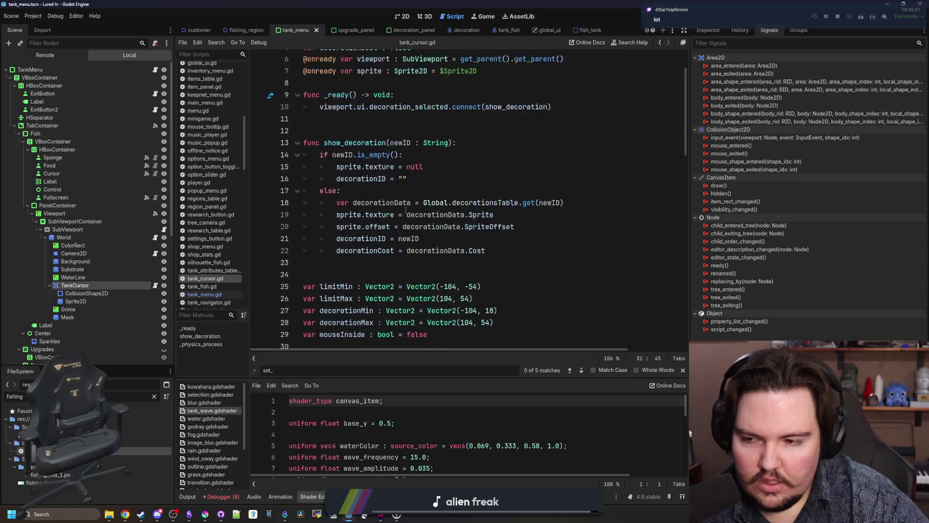
{"action": "left_click", "coordinate": [75, 301]}
{"action": "type", "text": "Decoration"}
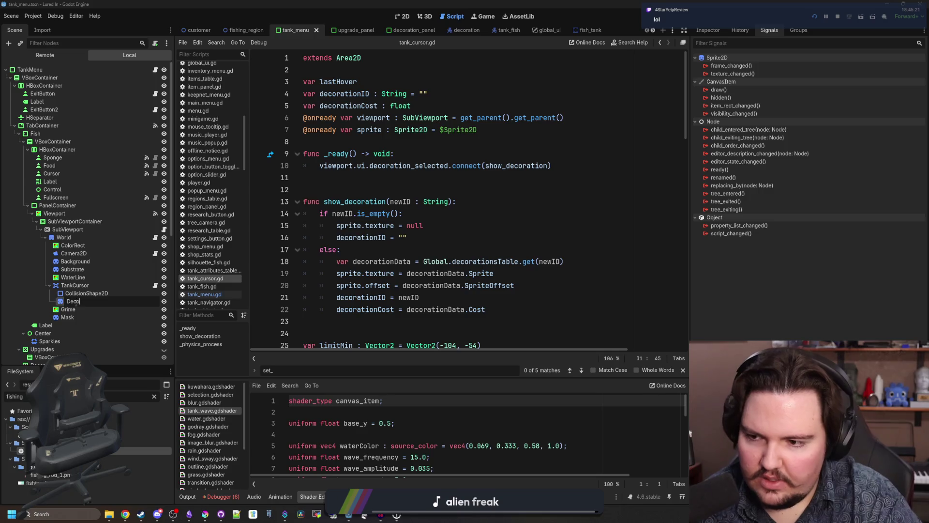
{"action": "key", "text": "Return"}
Add a new Sprite2D child node under TankCursor.
{"action": "right_click", "coordinate": [82, 286]}
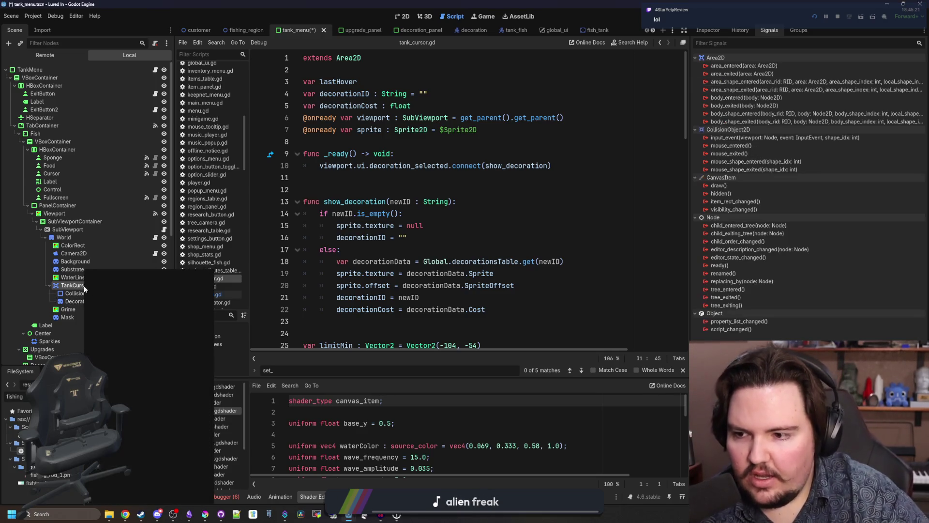
{"action": "left_click", "coordinate": [116, 298]}
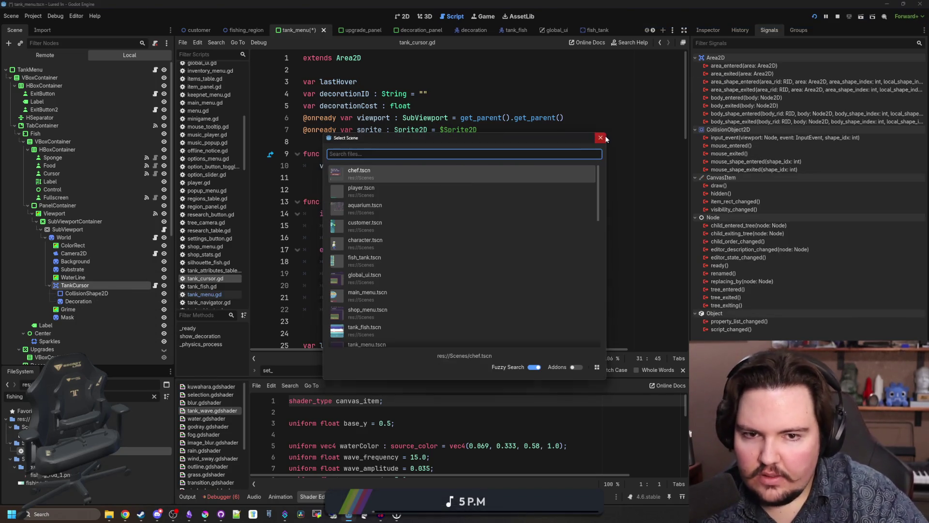
{"action": "left_click", "coordinate": [600, 138]}
{"action": "right_click", "coordinate": [86, 286]}
{"action": "left_click", "coordinate": [114, 289]}
{"action": "type", "text": "Sprite2D"}
{"action": "key", "text": "Return"}
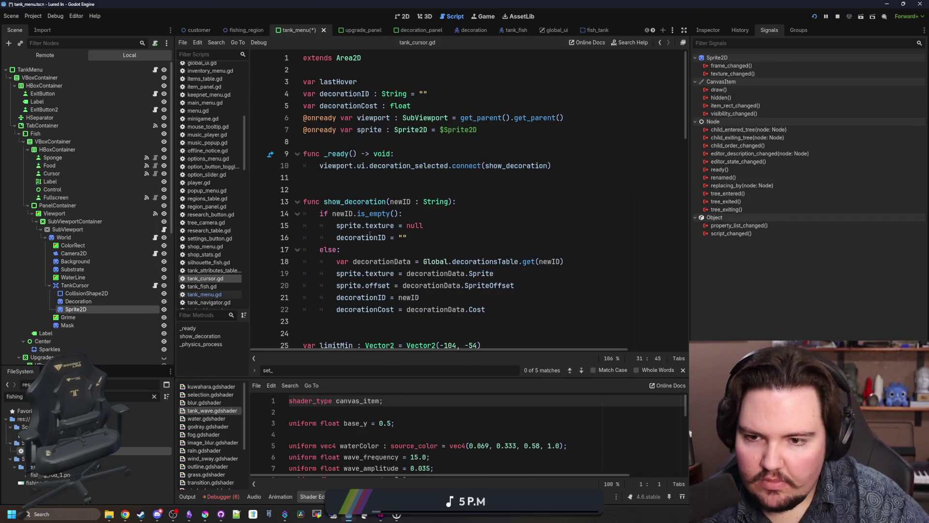
Replace each sprite reference in show_decoration with $Decoration.
{"action": "left_click_drag", "start_coordinate": [77, 301], "coordinate": [377, 250]}
{"action": "double_click", "coordinate": [377, 250]}
{"action": "key", "text": "ctrl+x"}
{"action": "double_click", "coordinate": [349, 226]}
{"action": "key", "text": "ctrl+v"}
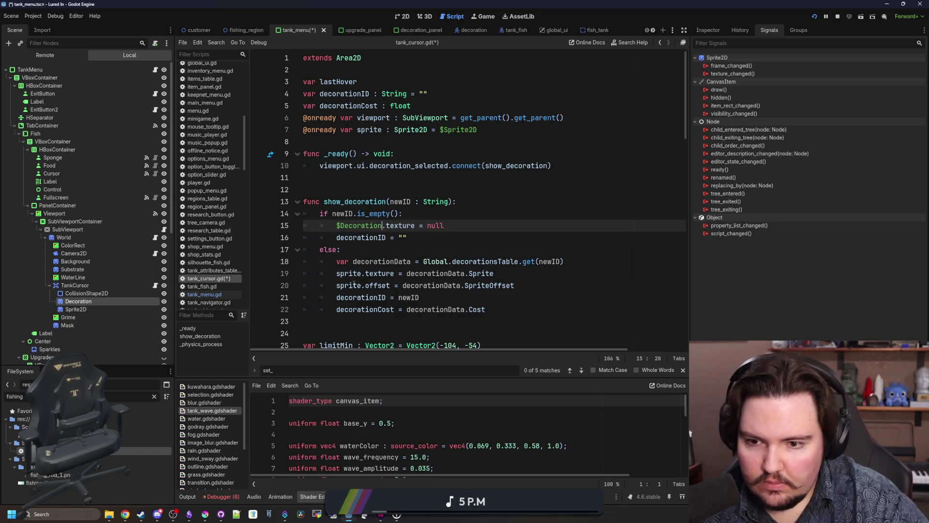
{"action": "double_click", "coordinate": [347, 274]}
{"action": "key", "text": "ctrl+v"}
{"action": "double_click", "coordinate": [346, 285]}
{"action": "key", "text": "ctrl+v"}
Change the sprite declaration's node path on line 7 to $Sprite2D and select the new Sprite2D.
{"action": "left_click", "coordinate": [381, 130]}
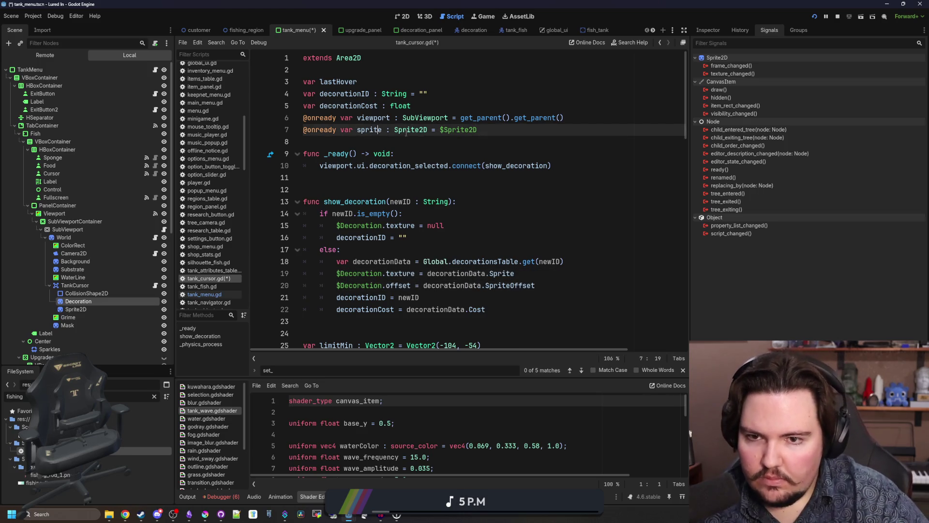
{"action": "double_click", "coordinate": [461, 130]}
{"action": "key", "text": "BackSpace"}
{"action": "type", "text": "C"}
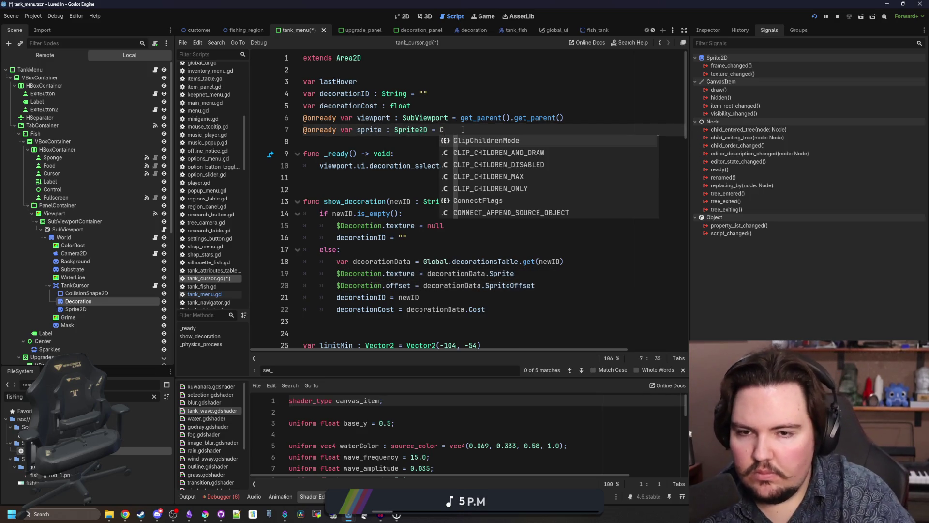
{"action": "key", "text": "BackSpace"}
{"action": "type", "text": "$#"}
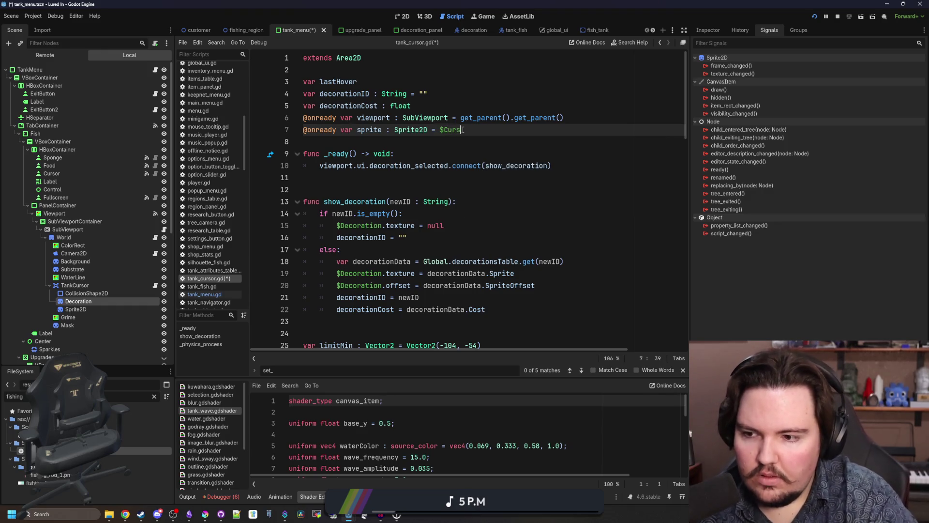
{"action": "key", "text": "BackSpace"}
{"action": "type", "text": "Sprite2D"}
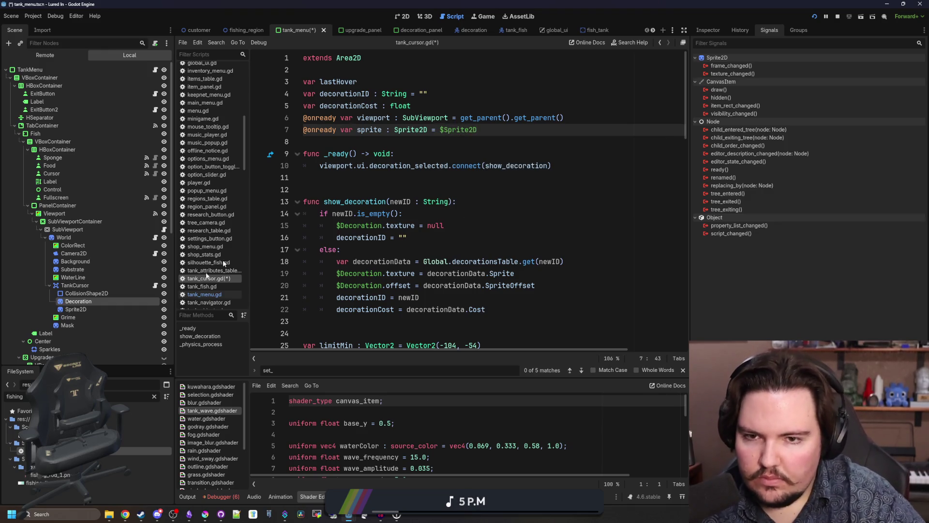
{"action": "left_click", "coordinate": [76, 309]}
Save, then set the new Sprite2D's Ordering Z Index to 1000.
{"action": "key", "text": "ctrl+s"}
{"action": "left_click", "coordinate": [715, 33]}
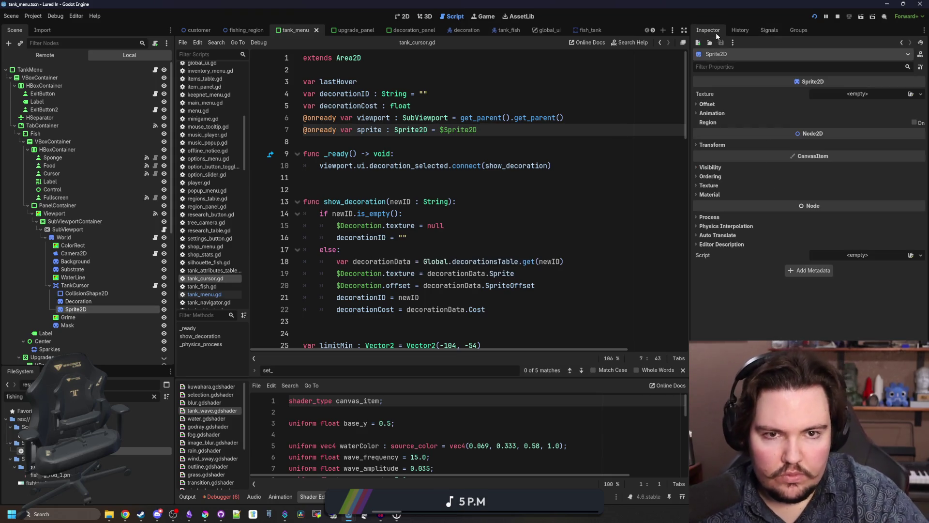
{"action": "left_click", "coordinate": [737, 177]}
{"action": "left_click", "coordinate": [890, 183]}
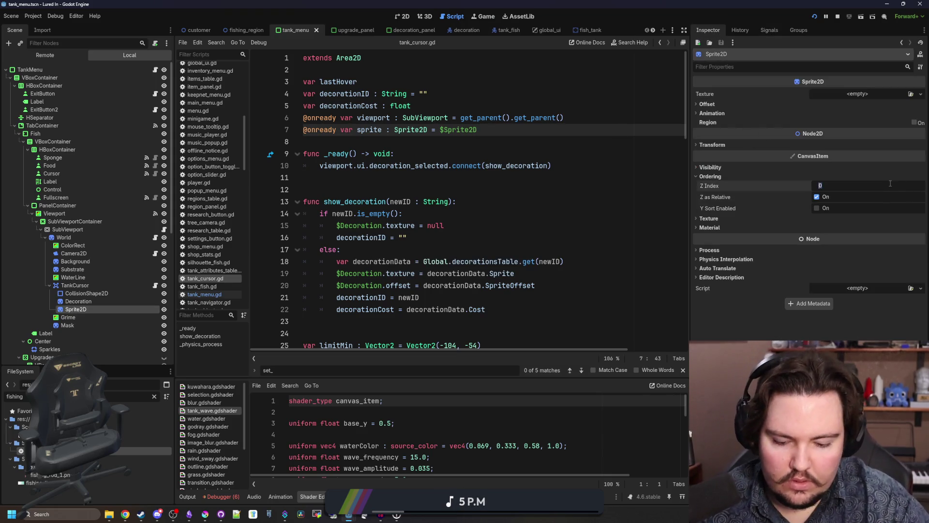
{"action": "type", "text": "000"}
{"action": "left_click", "coordinate": [484, 201]}
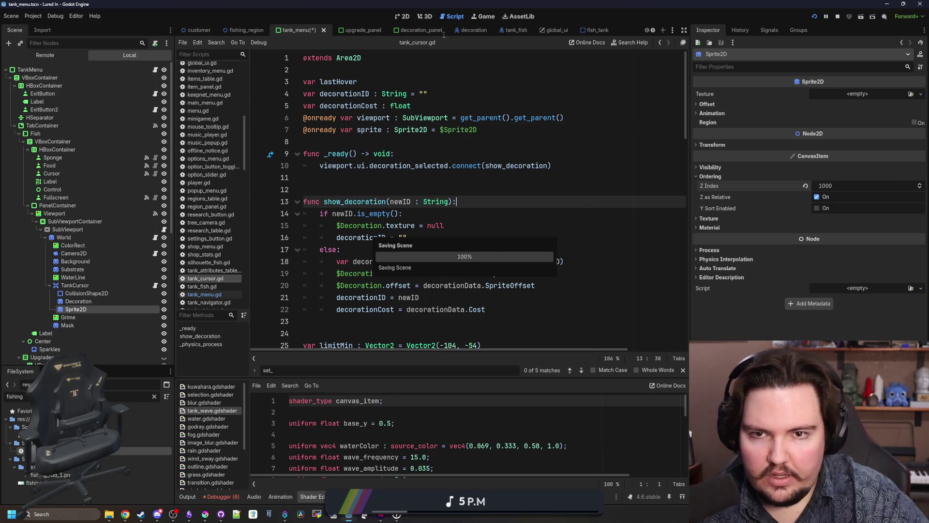
Run the game, stop it after the error, relaunch it, and dismiss the Welcome Back message.
{"action": "left_click", "coordinate": [481, 19]}
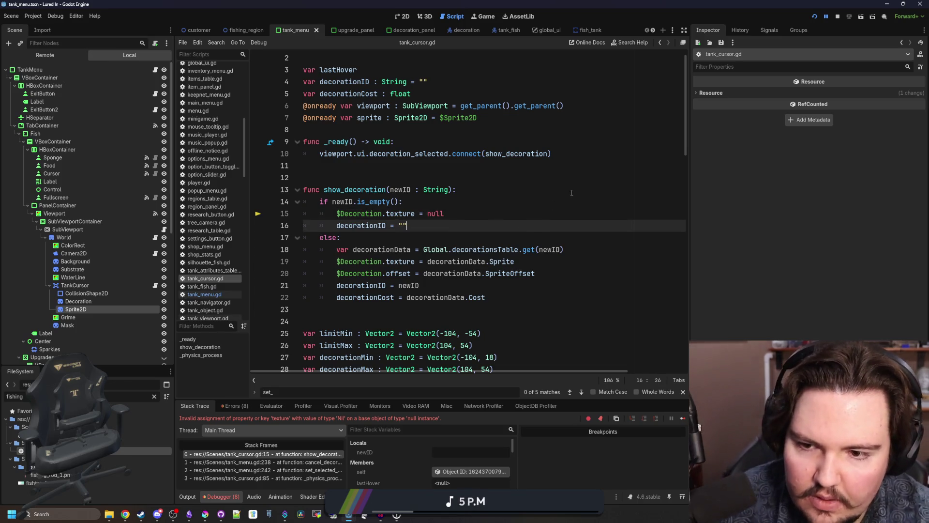
{"action": "left_click", "coordinate": [838, 16]}
{"action": "left_click", "coordinate": [505, 165]}
{"action": "left_click", "coordinate": [815, 16]}
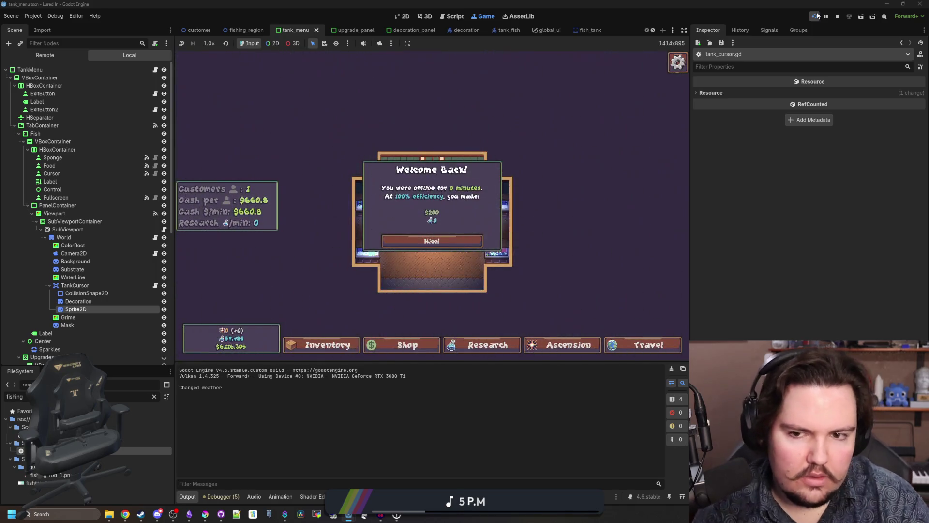
{"action": "left_click", "coordinate": [424, 207]}
Open the Fish Tank 1 panel and switch it into controller select mode.
{"action": "left_click", "coordinate": [371, 204]}
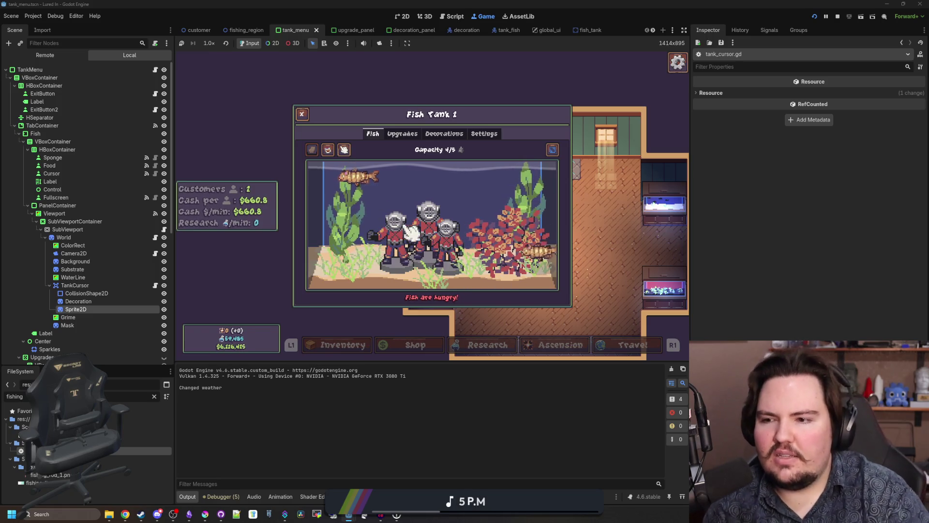
{"action": "key", "text": "1"}
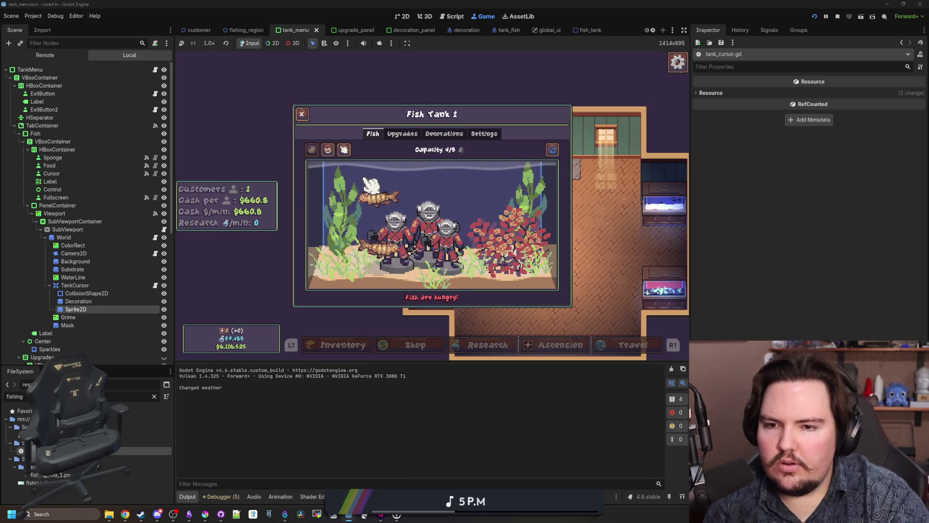
{"action": "left_click", "coordinate": [312, 149]}
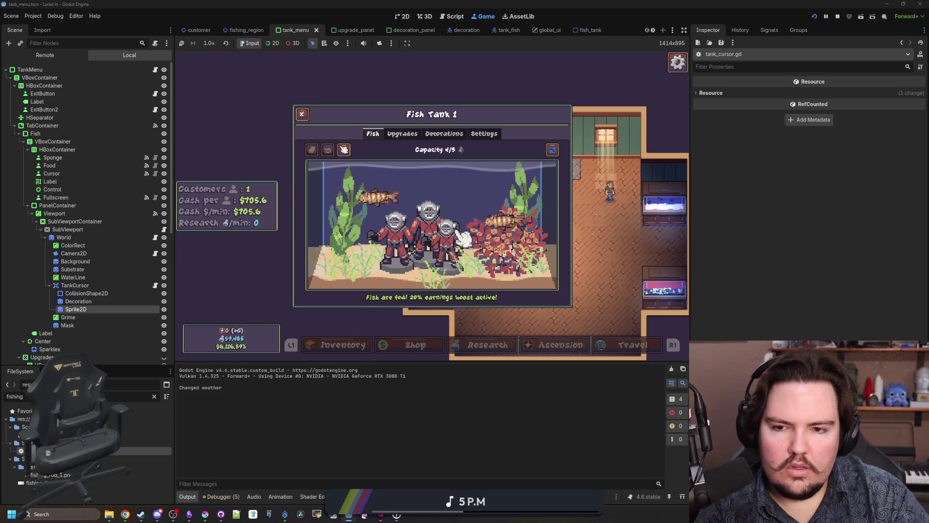
{"action": "key", "text": "super"}
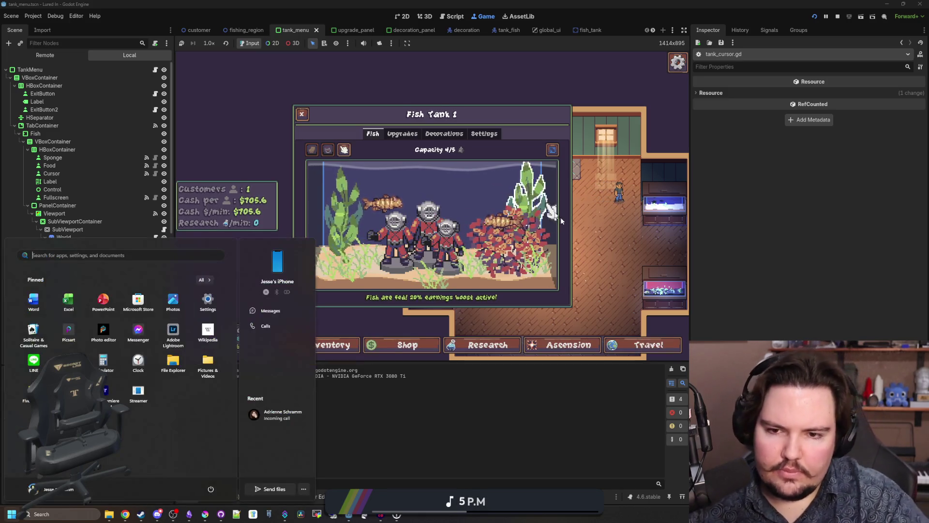
{"action": "key", "text": "super"}
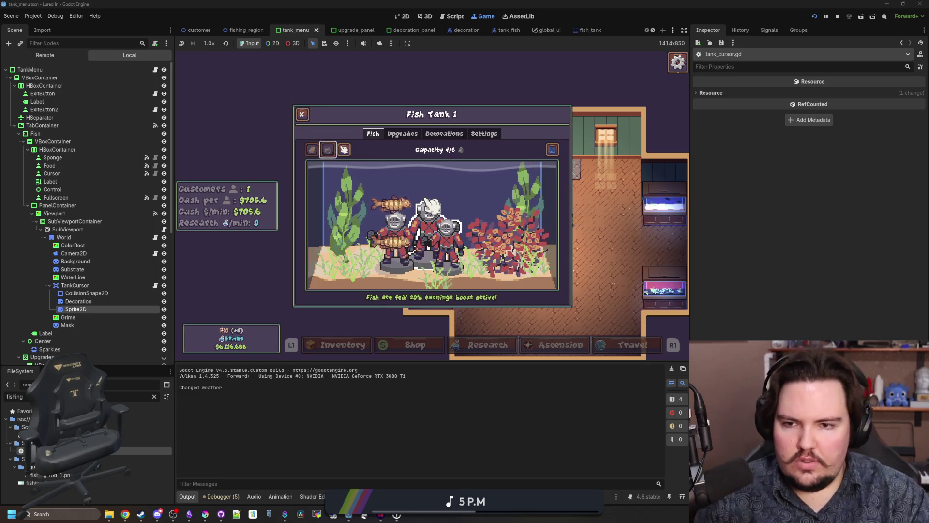
Select the diver, the right and left kelp, the diver again, and the Super Red coral.
{"action": "left_click", "coordinate": [430, 207]}
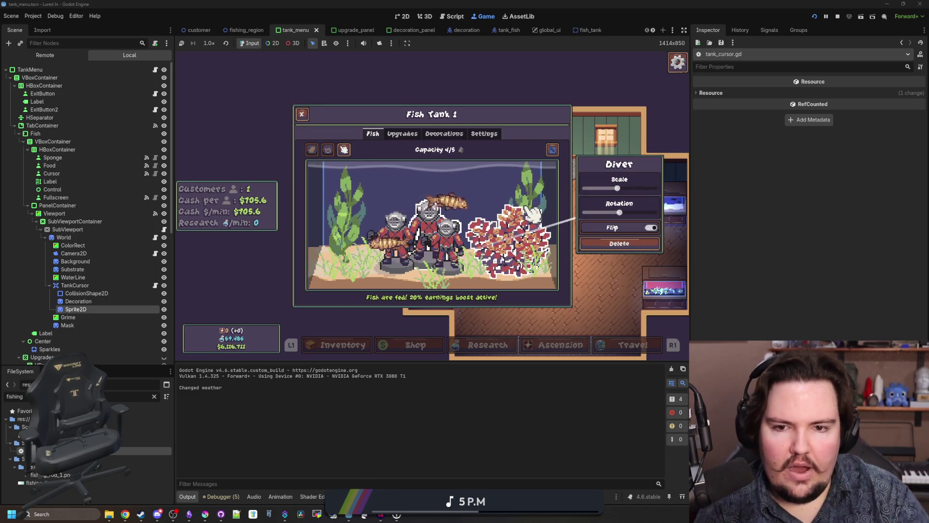
{"action": "left_click", "coordinate": [498, 181]}
{"action": "left_click", "coordinate": [384, 209]}
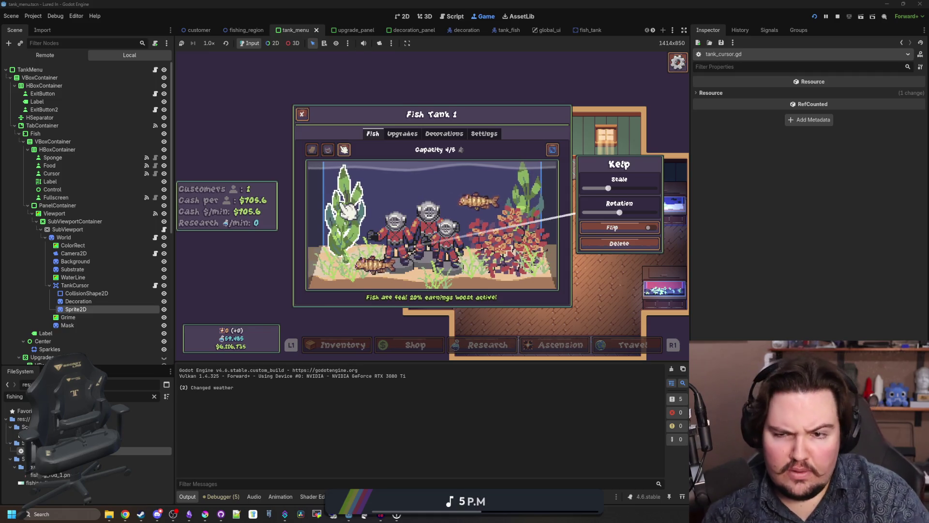
{"action": "left_click", "coordinate": [397, 225]}
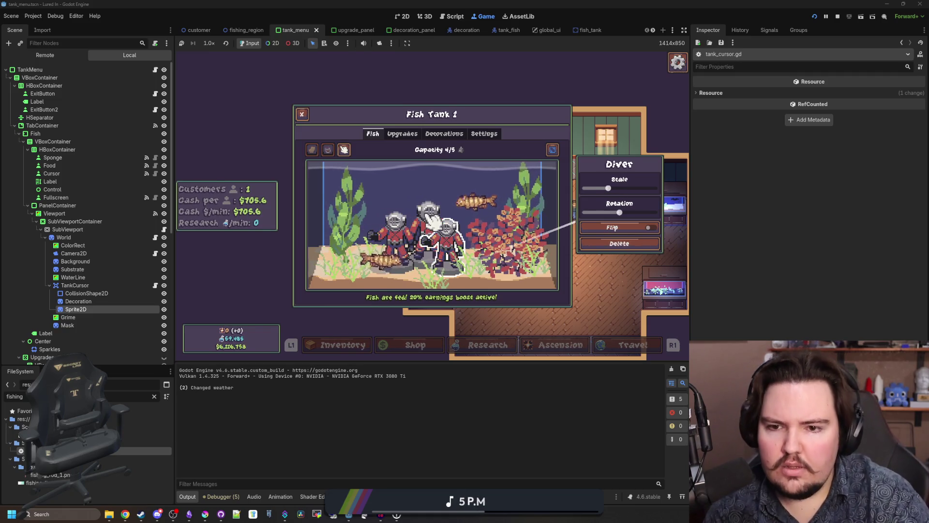
{"action": "left_click", "coordinate": [446, 228]}
{"action": "left_click", "coordinate": [503, 235]}
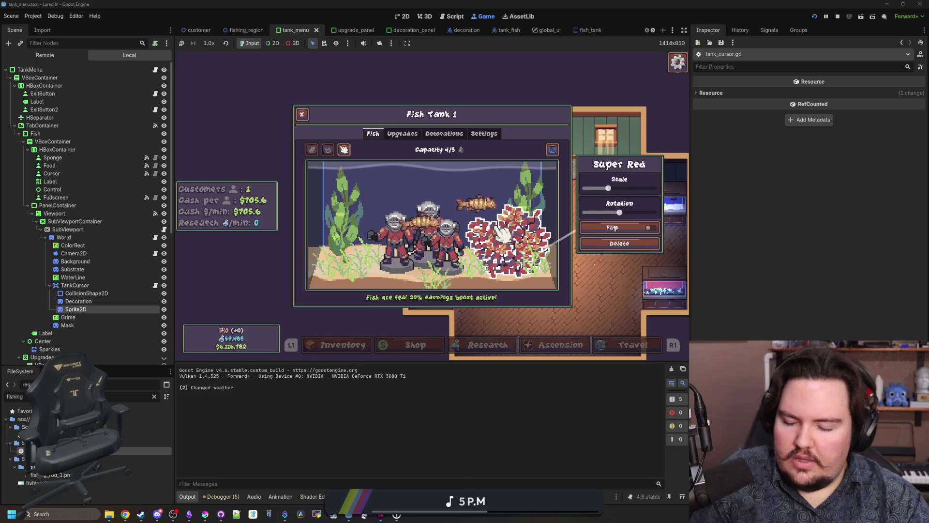
Stop the game with F8 and reopen tank_cursor.gd.
{"action": "key", "text": "super"}
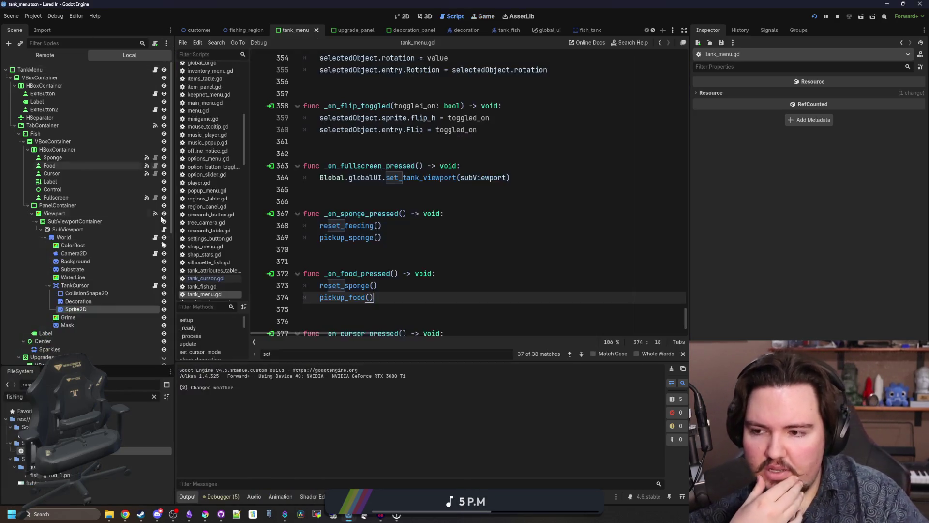
{"action": "key", "text": "F8"}
{"action": "left_click", "coordinate": [155, 285]}
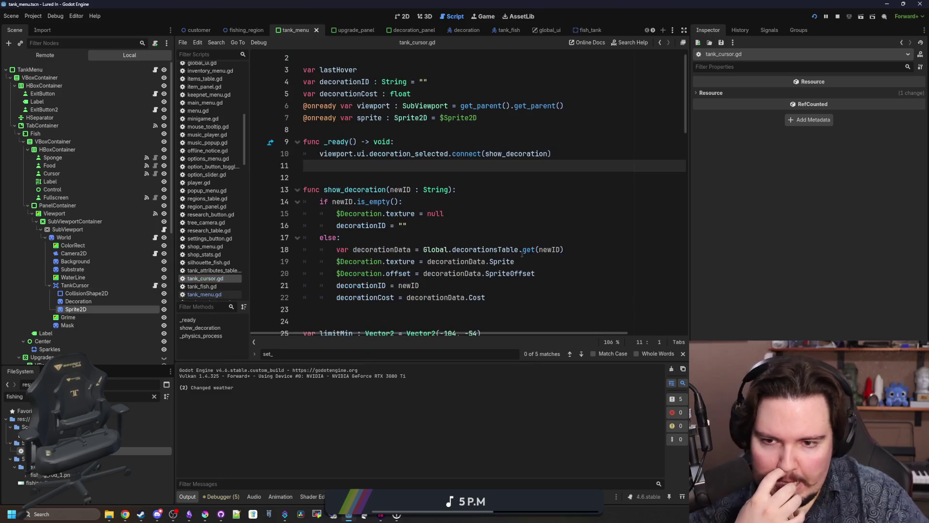
Find the mouseInside guard on line 57, add a Global.controllerActive condition, and save.
{"action": "left_click", "coordinate": [531, 231]}
{"action": "key", "text": "ctrl+f"}
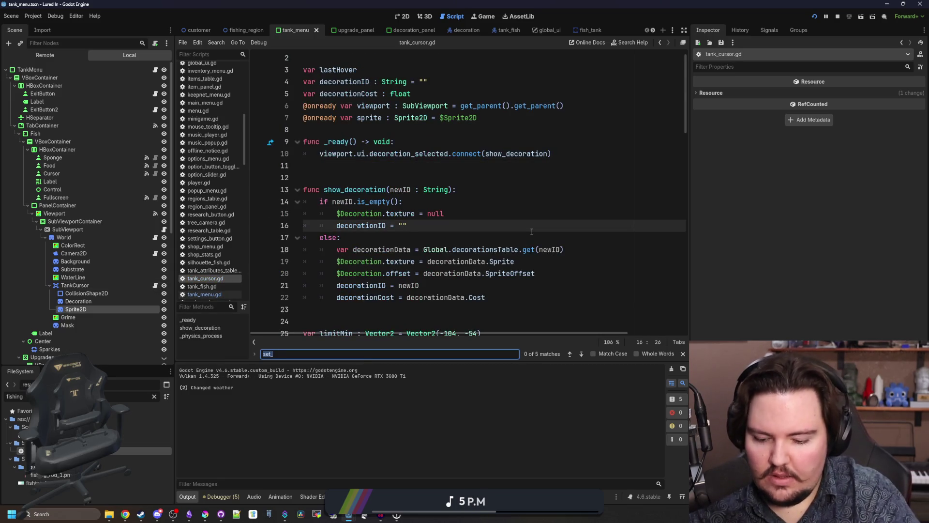
{"action": "type", "text": "inside"}
{"action": "key", "text": "Return"}
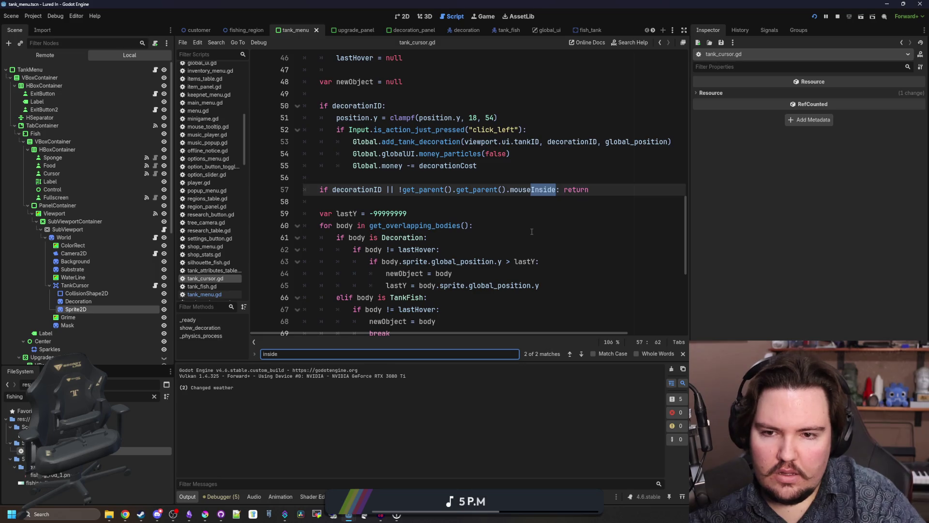
{"action": "left_click", "coordinate": [440, 208]}
{"action": "left_click", "coordinate": [448, 202]}
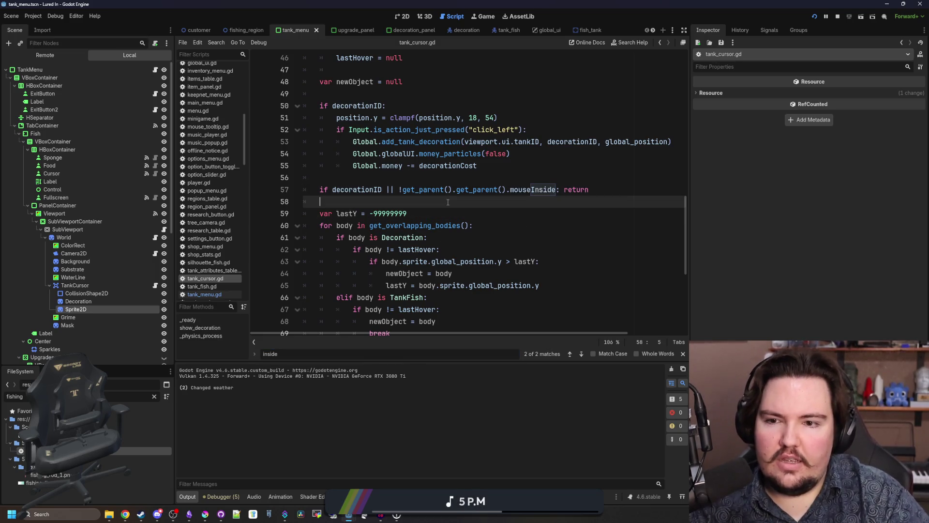
{"action": "scroll", "coordinate": [435, 228], "scroll_direction": "up", "scroll_amount": 1}
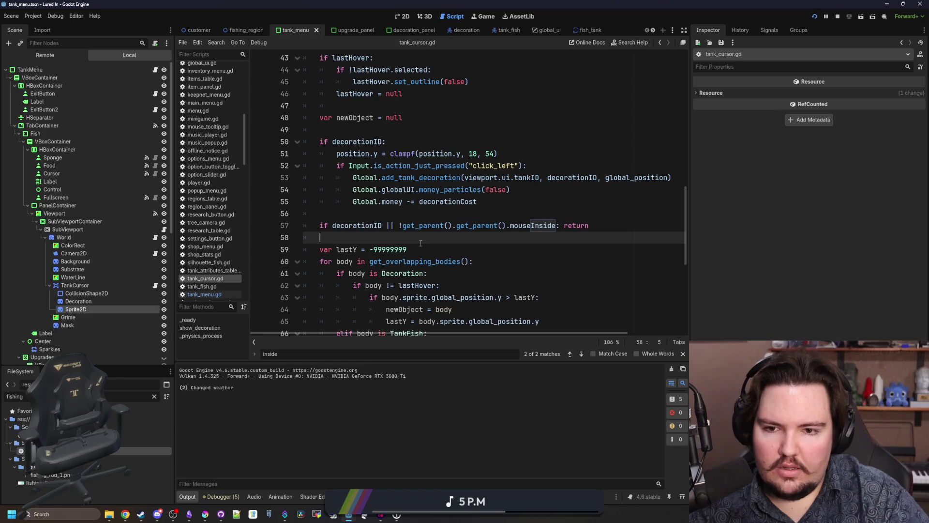
{"action": "left_click", "coordinate": [400, 227]}
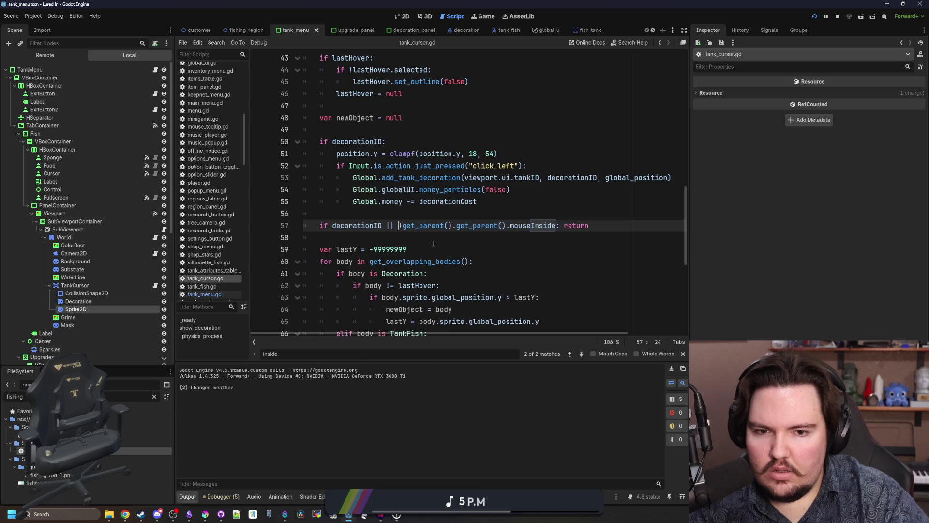
{"action": "type", "text": "(Global"}
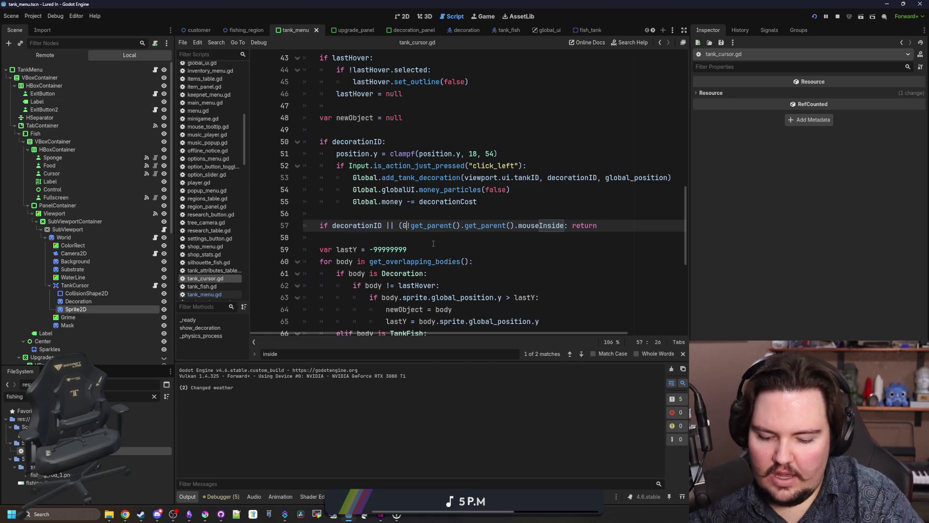
{"action": "type", "text": ".controllerA"}
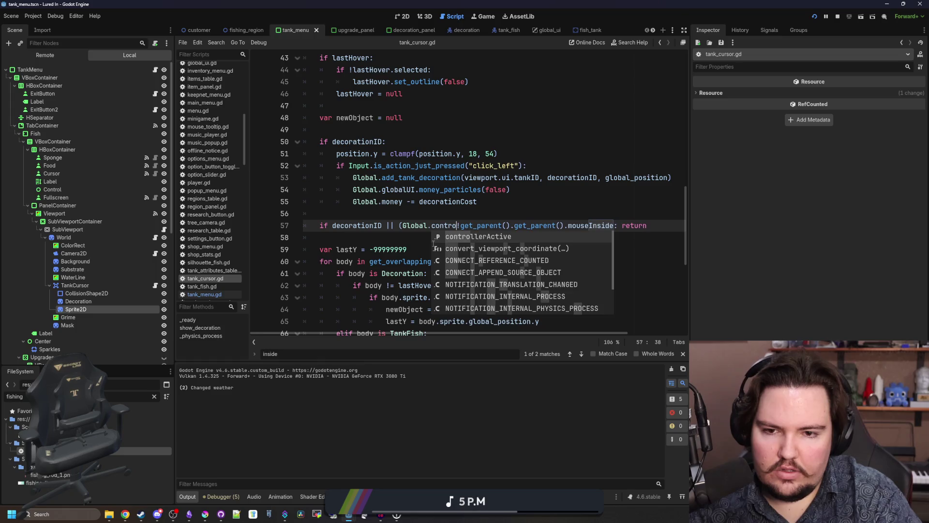
{"action": "type", "text": "ctive && !"}
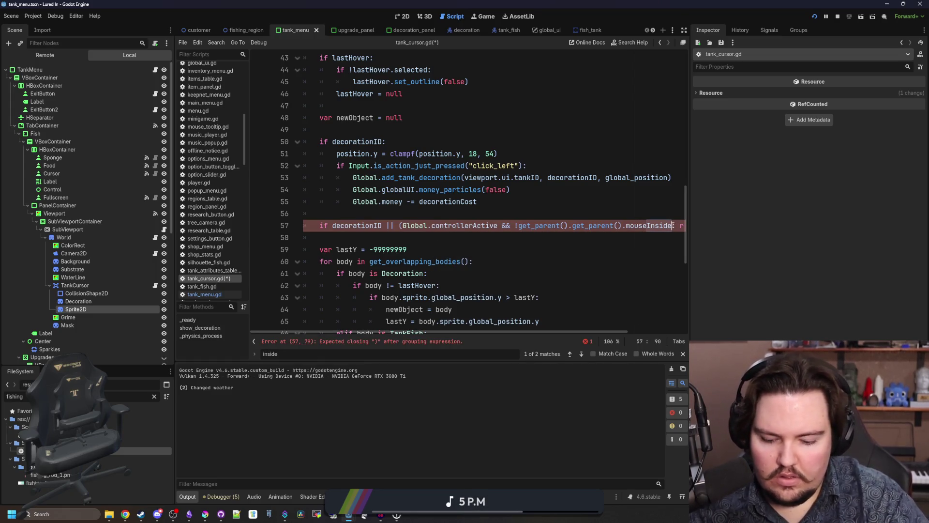
{"action": "type", "text": ")"}
{"action": "type", "text": "!"}
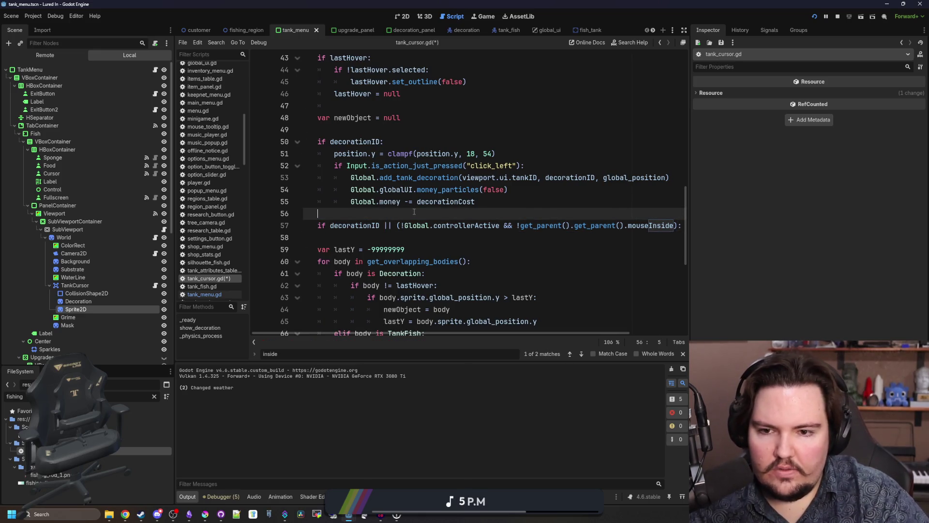
{"action": "left_click", "coordinate": [401, 214]}
{"action": "key", "text": "ctrl+s"}
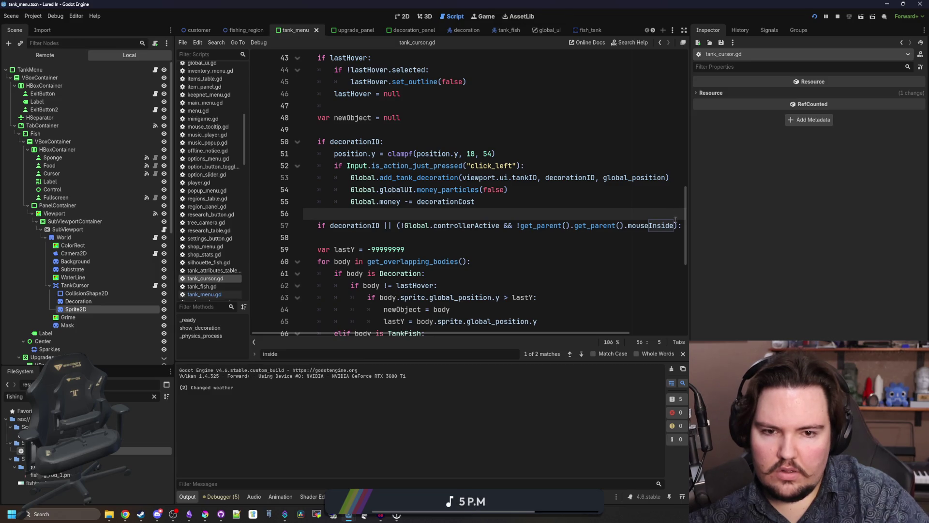
Adjust the editor layout, review the script, and save again.
{"action": "left_click_drag", "start_coordinate": [690, 226], "coordinate": [848, 227]}
{"action": "scroll", "coordinate": [487, 223], "scroll_direction": "down", "scroll_amount": 3}
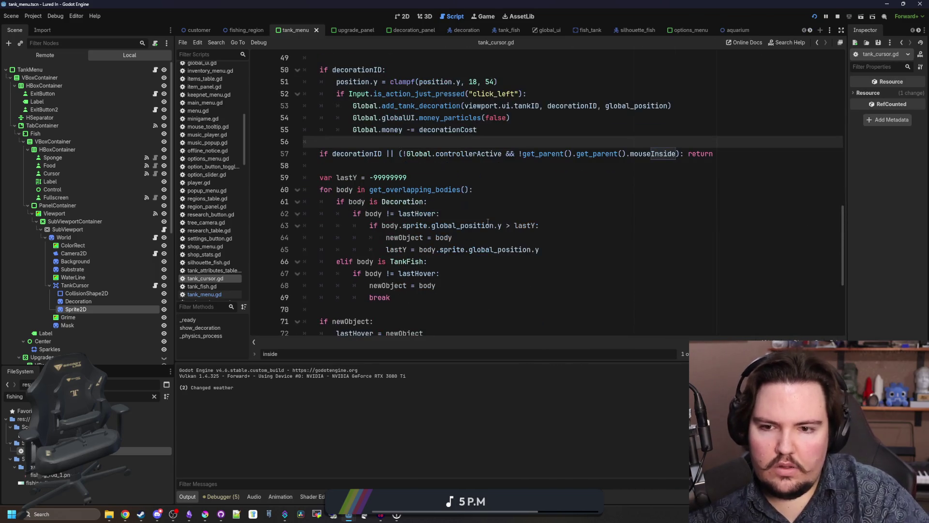
{"action": "scroll", "coordinate": [487, 222], "scroll_direction": "down", "scroll_amount": 2}
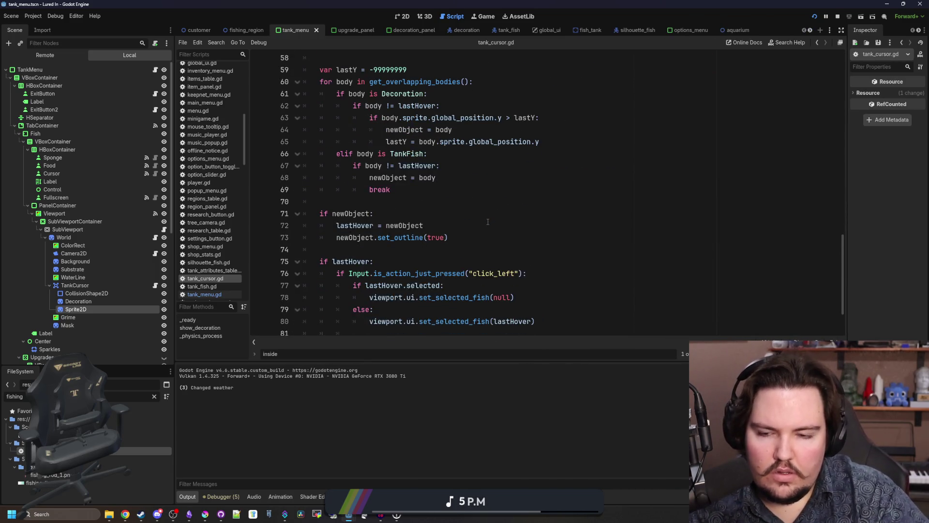
{"action": "scroll", "coordinate": [460, 225], "scroll_direction": "up", "scroll_amount": 5}
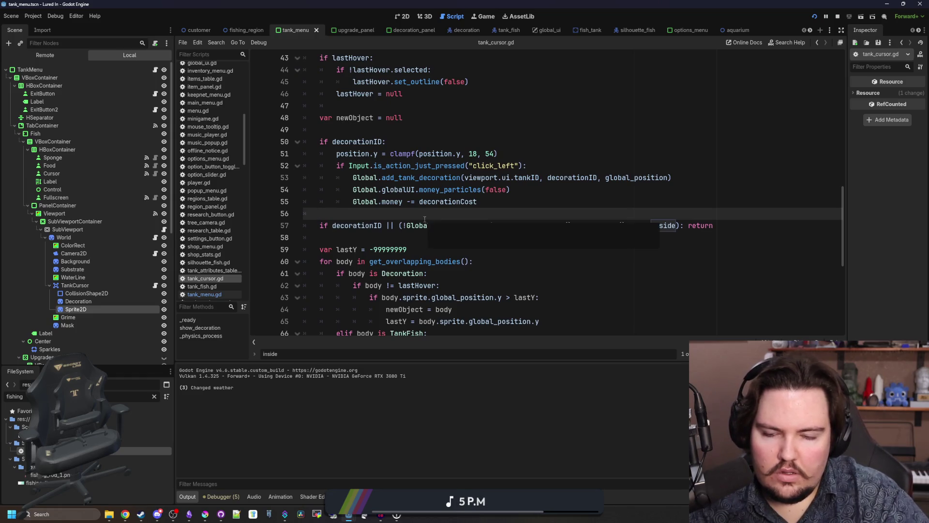
{"action": "key", "text": "ctrl+s"}
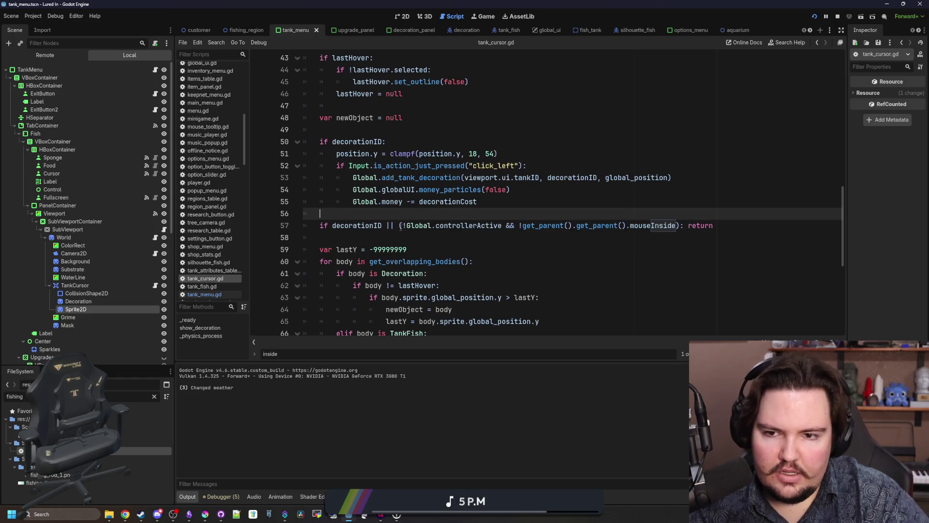
{"action": "scroll", "coordinate": [382, 218], "scroll_direction": "down", "scroll_amount": 2}
{"action": "scroll", "coordinate": [383, 218], "scroll_direction": "up", "scroll_amount": 4}
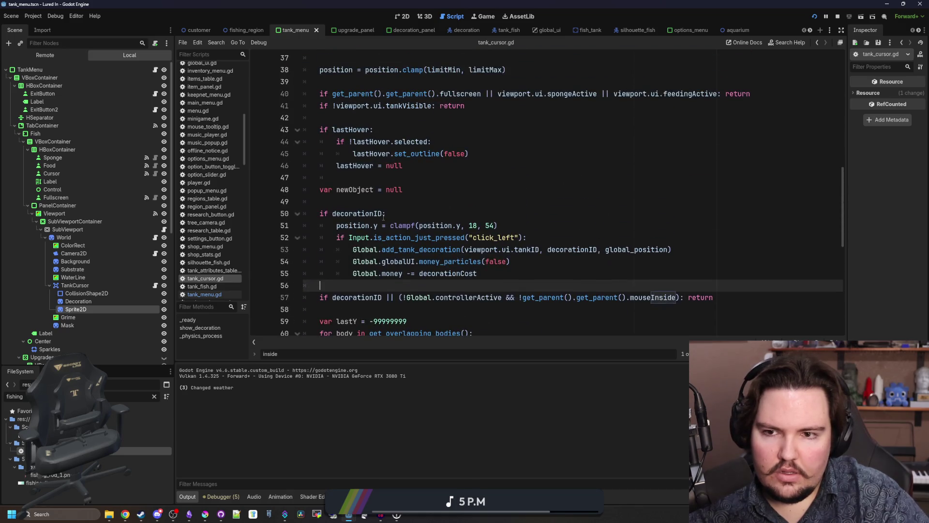
{"action": "scroll", "coordinate": [383, 218], "scroll_direction": "down", "scroll_amount": 8}
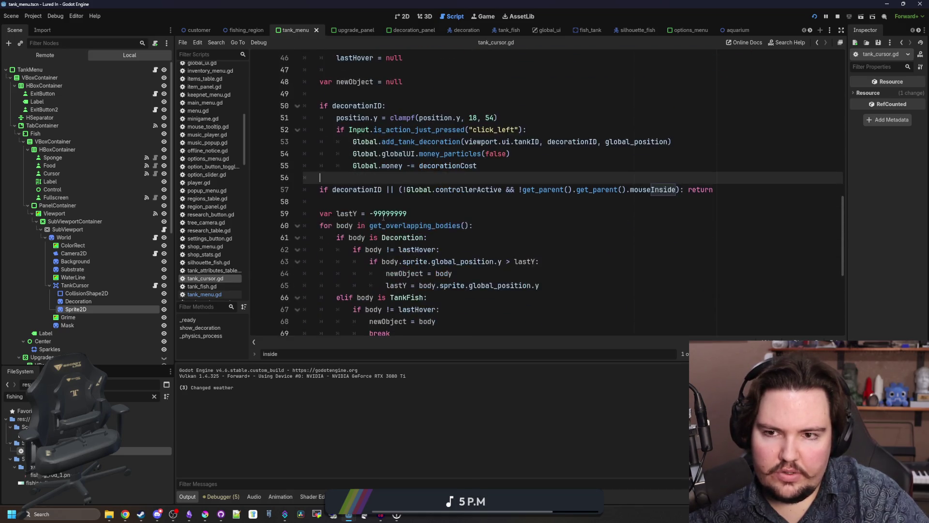
{"action": "scroll", "coordinate": [383, 218], "scroll_direction": "up", "scroll_amount": 6}
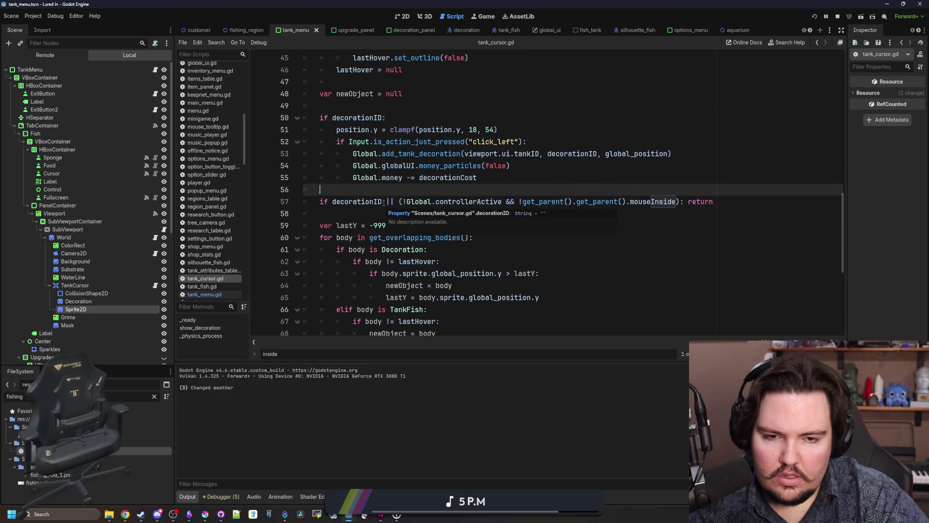
Try extending the line-57 guard, revert it, and insert a blank line above it.
{"action": "left_click", "coordinate": [383, 203]}
{"action": "type", "text": "|| spon"}
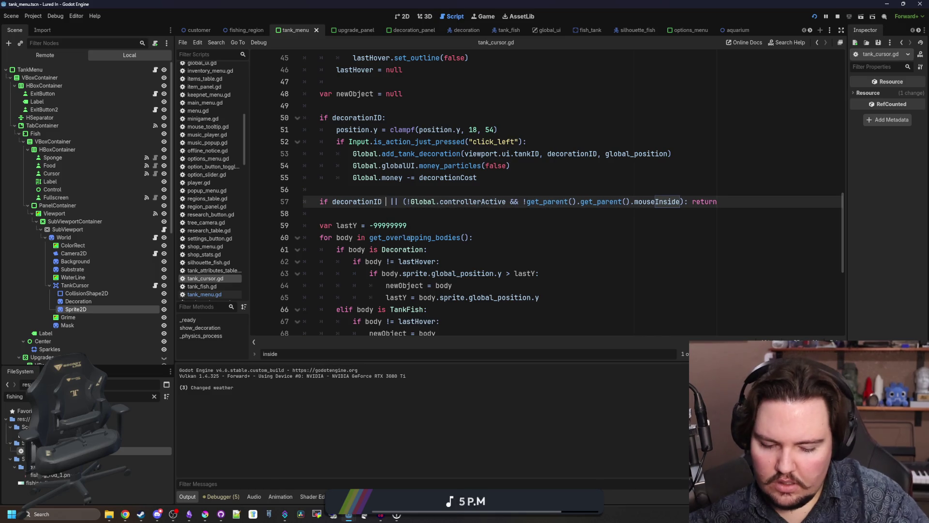
{"action": "key", "text": "BackSpace"}
{"action": "key", "text": "BackSpace"}
{"action": "key", "text": "BackSpace"}
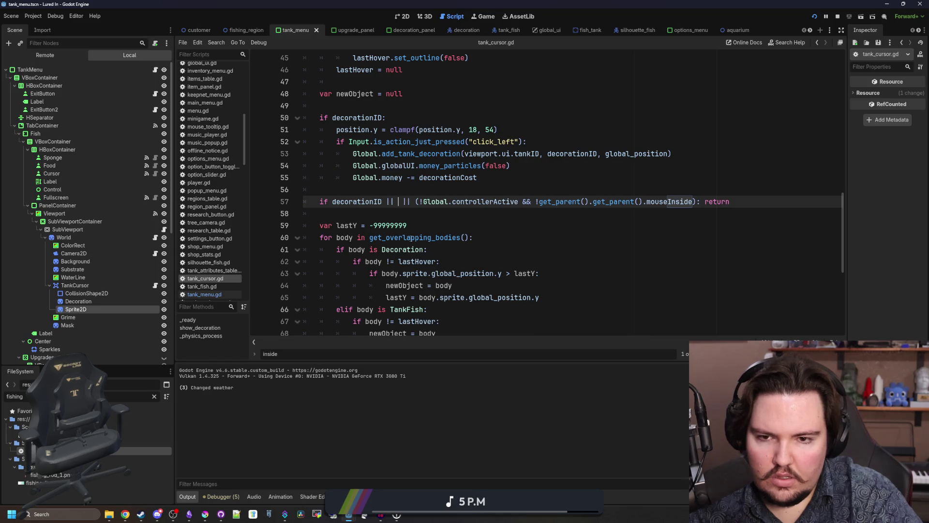
{"action": "type", "text": "|"}
{"action": "key", "text": "BackSpace"}
{"action": "key", "text": "BackSpace"}
{"action": "key", "text": "BackSpace"}
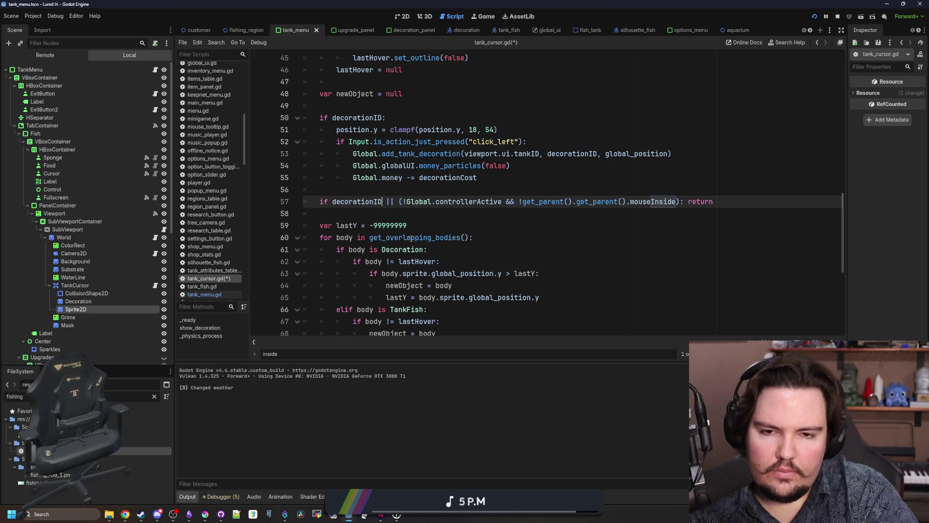
{"action": "left_click", "coordinate": [446, 193]}
{"action": "left_click", "coordinate": [378, 199]}
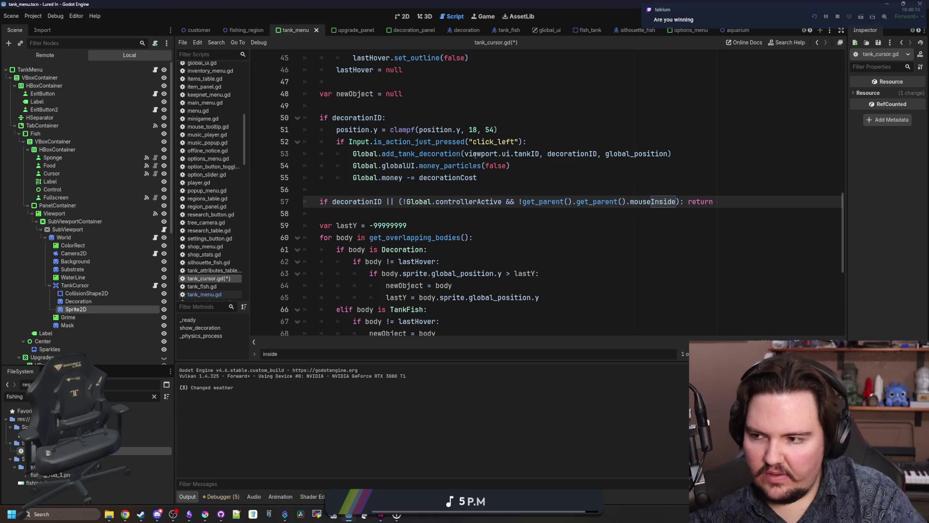
{"action": "left_click", "coordinate": [359, 188]}
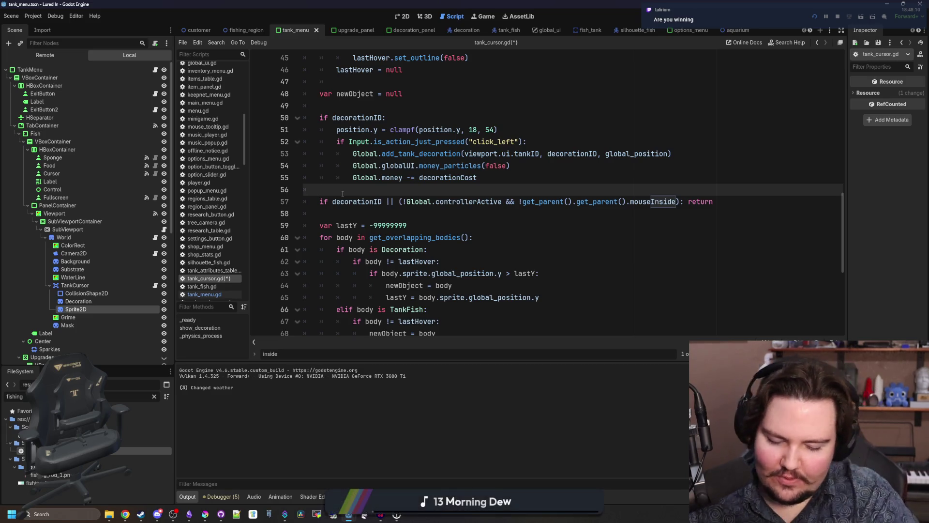
{"action": "key", "text": "Return"}
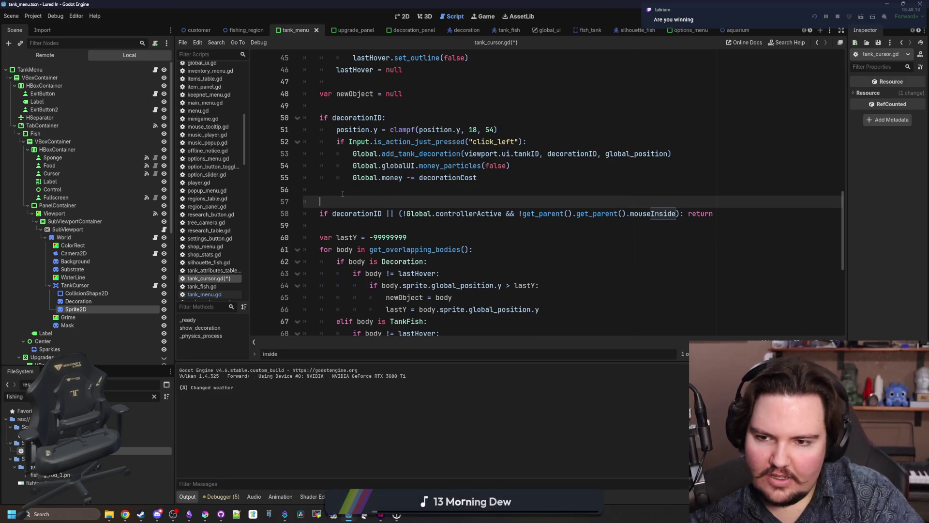
Start a new if condition on line 57 checking the decoration ID.
{"action": "type", "text": "if viewpo"}
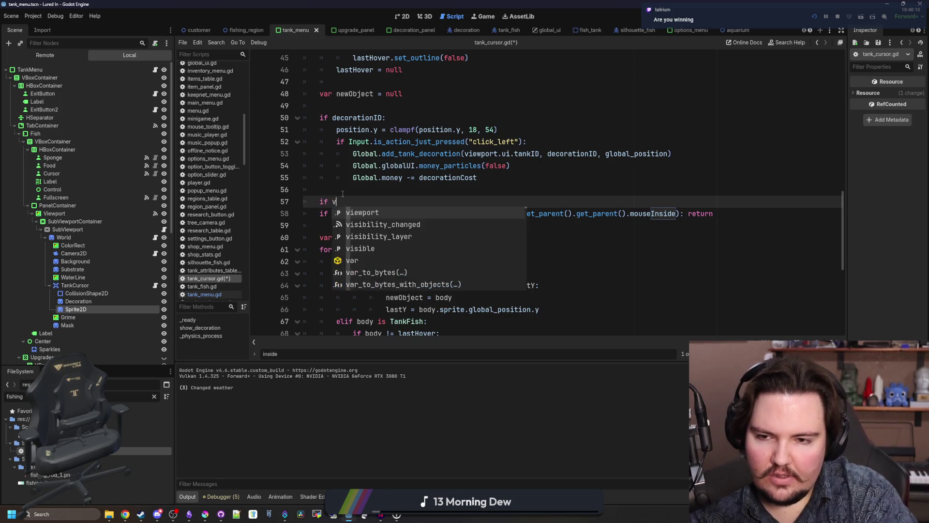
{"action": "type", "text": "rt.ui."}
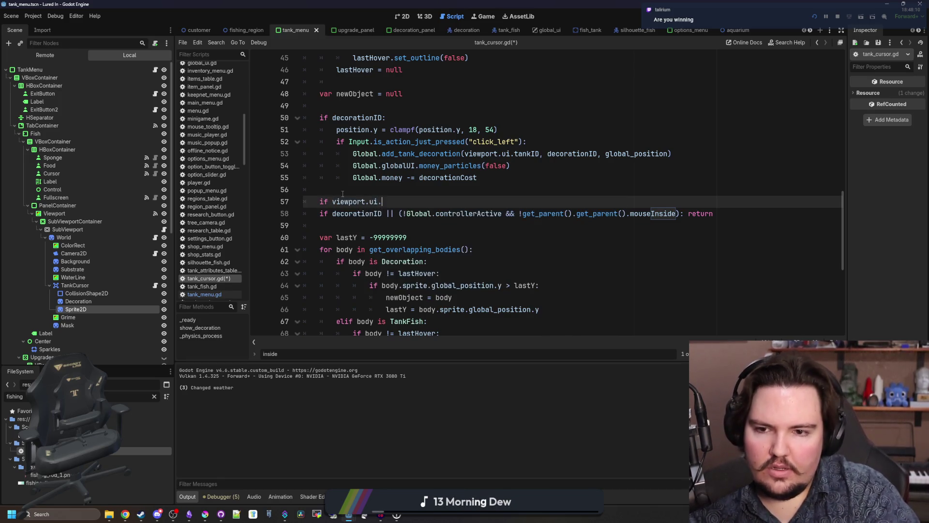
{"action": "type", "text": "spongeActive:"}
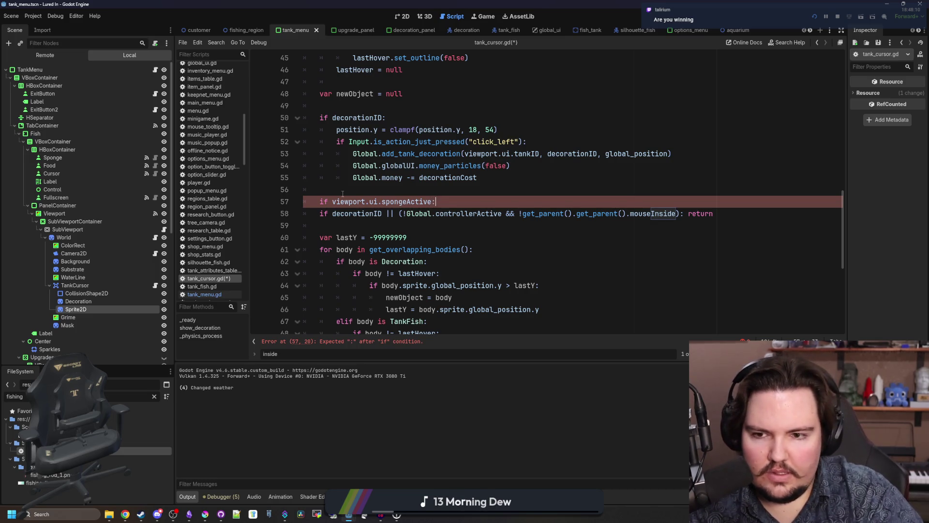
{"action": "key", "text": "BackSpace"}
{"action": "type", "text": "viewport.ui.feedingActive"}
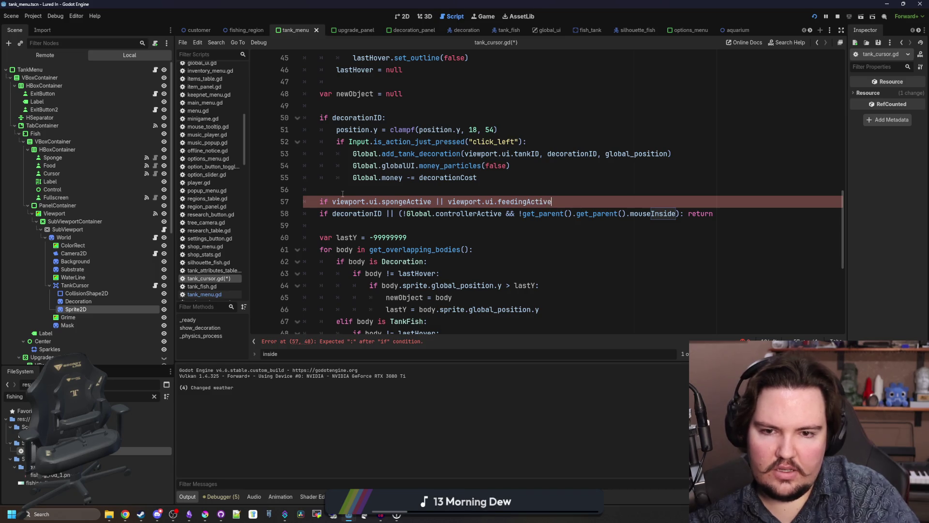
{"action": "type", "text": "."}
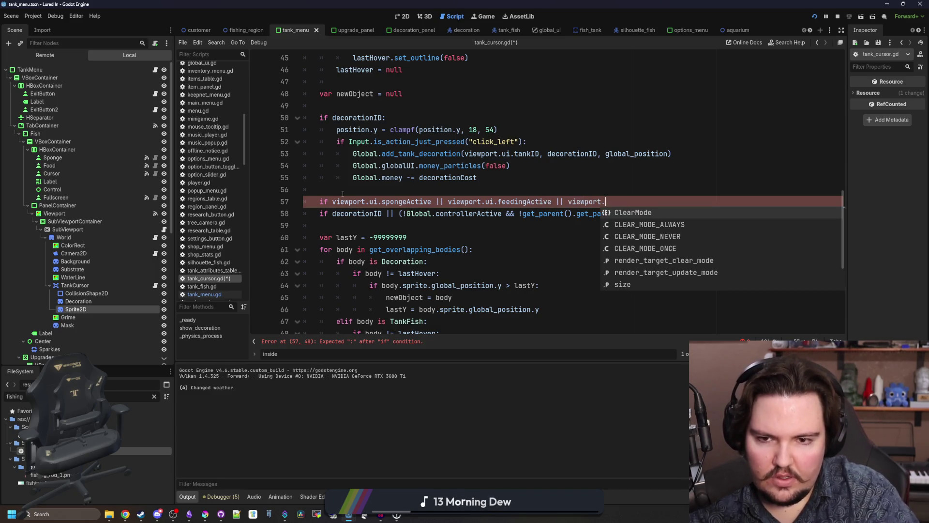
{"action": "key", "text": "BackSpace"}
{"action": "key", "text": "BackSpace"}
{"action": "key", "text": "BackSpace"}
{"action": "key", "text": "BackSpace"}
{"action": "type", "text": "decorationID"}
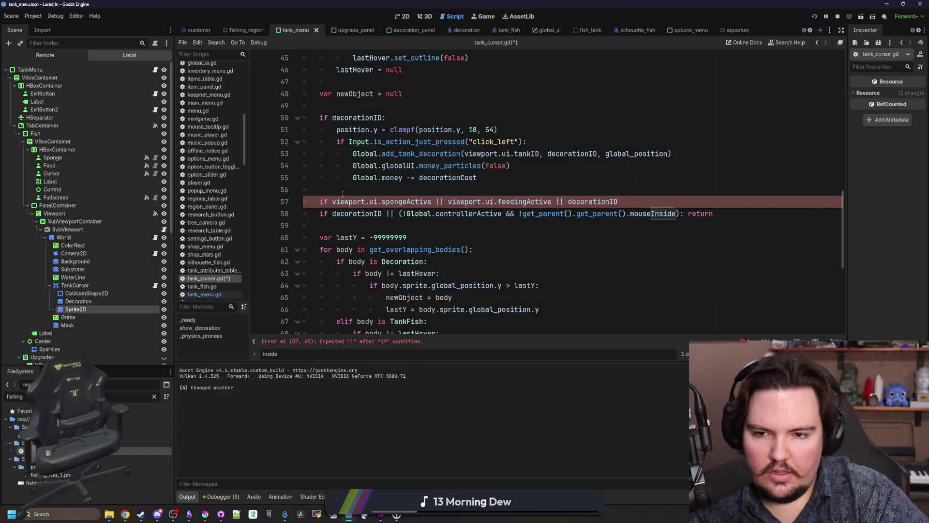
Move the controller/mouseInside condition onto line 57 with ||, append ': return', delete the old return line, and save.
{"action": "left_click_drag", "start_coordinate": [680, 214], "coordinate": [400, 214]}
{"action": "key", "text": "ctrl+x"}
{"action": "left_click", "coordinate": [645, 202]}
{"action": "type", "text": "||"}
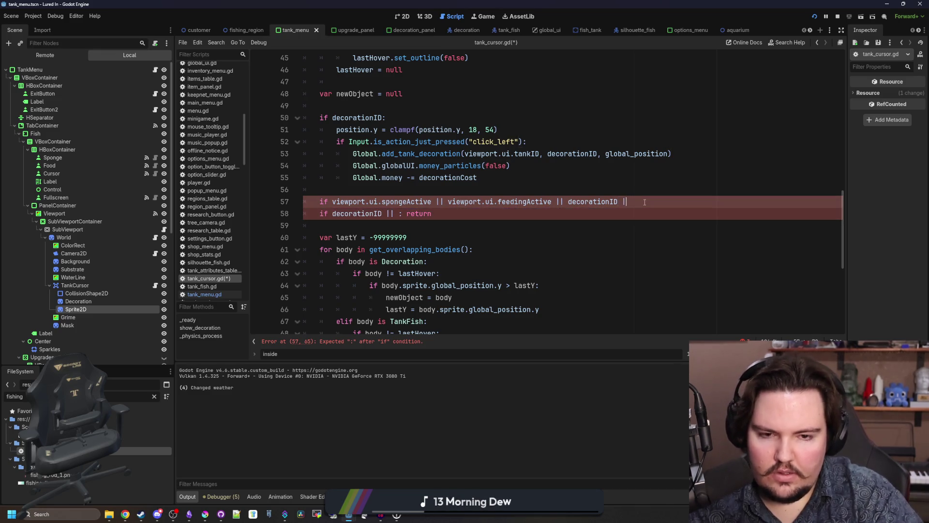
{"action": "key", "text": "ctrl+v"}
{"action": "type", "text": ": return"}
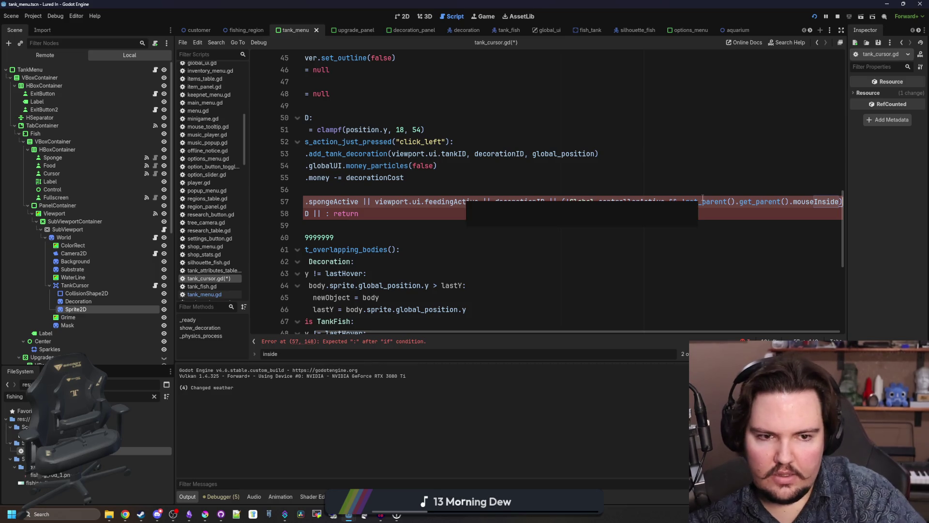
{"action": "key", "text": "shift+Down"}
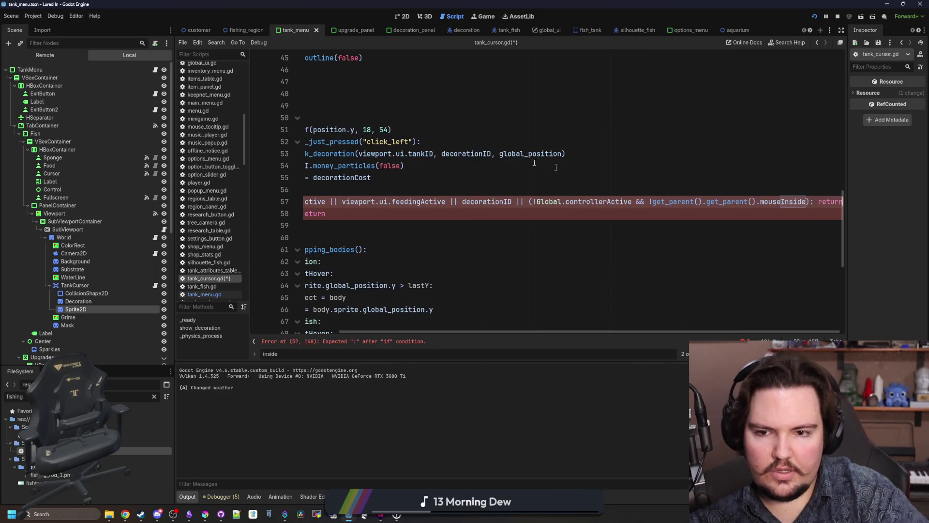
{"action": "key", "text": "BackSpace"}
{"action": "left_click", "coordinate": [429, 189]}
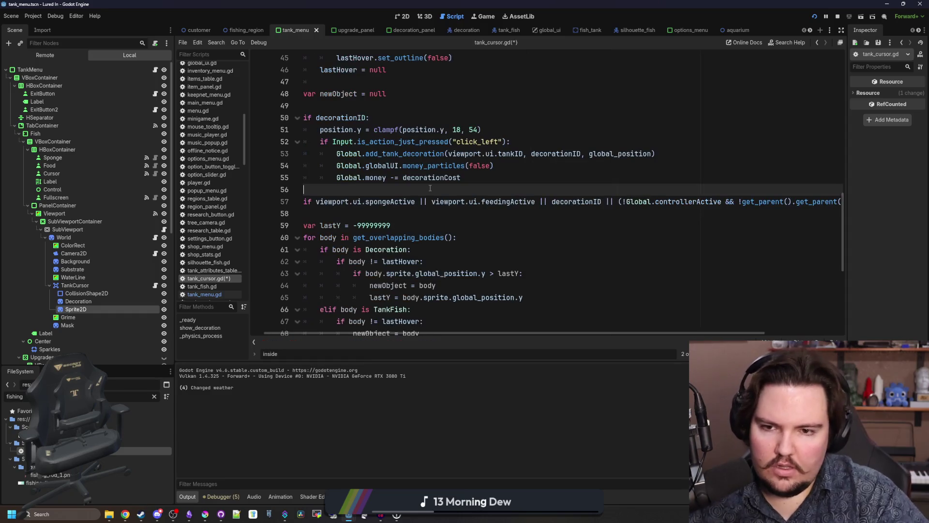
{"action": "key", "text": "ctrl+s"}
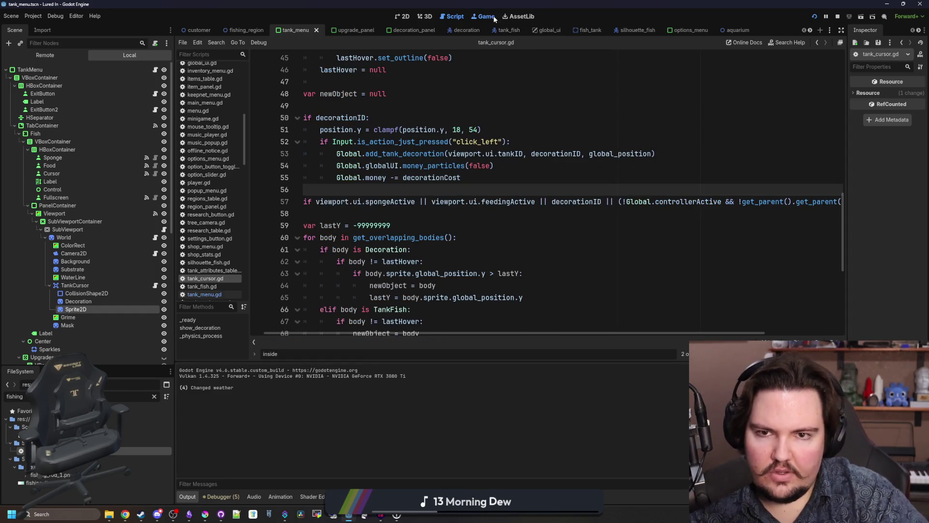
{"action": "left_click", "coordinate": [484, 16]}
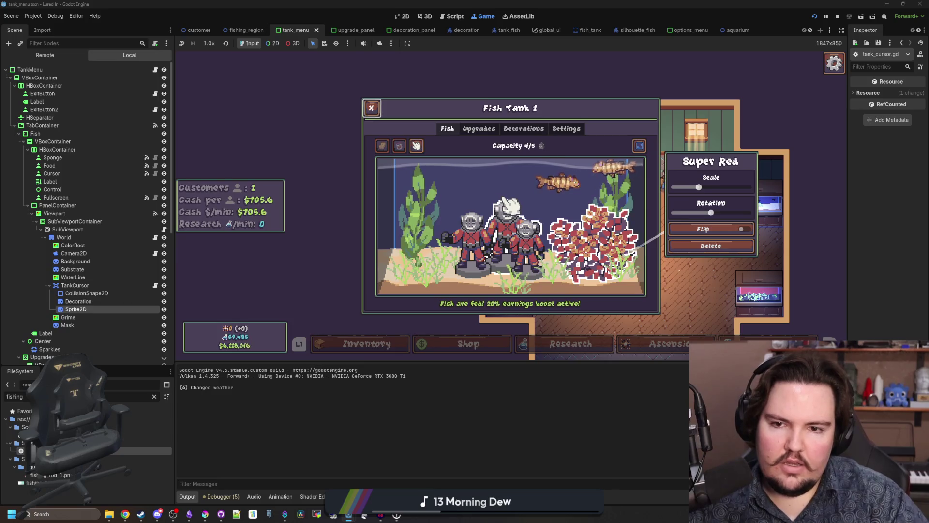
{"action": "left_click", "coordinate": [506, 228]}
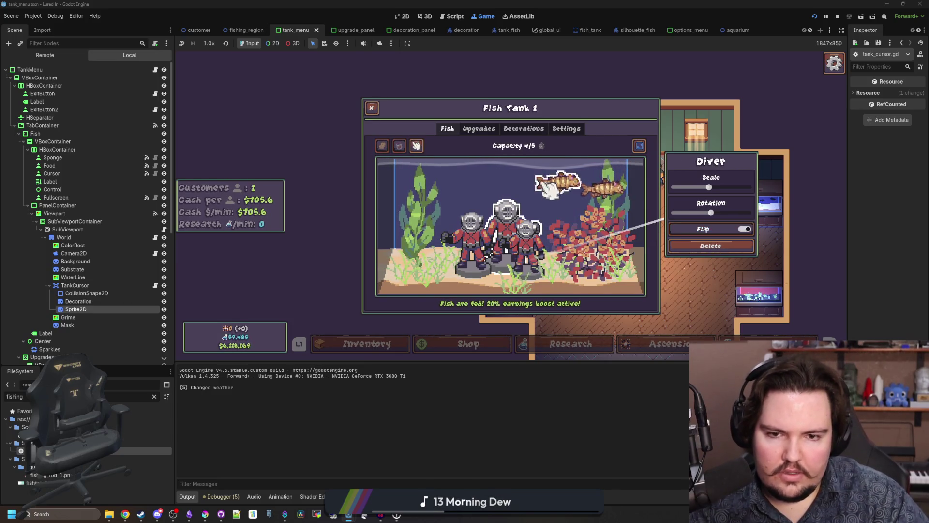
{"action": "left_click", "coordinate": [542, 257]}
{"action": "left_click", "coordinate": [530, 249]}
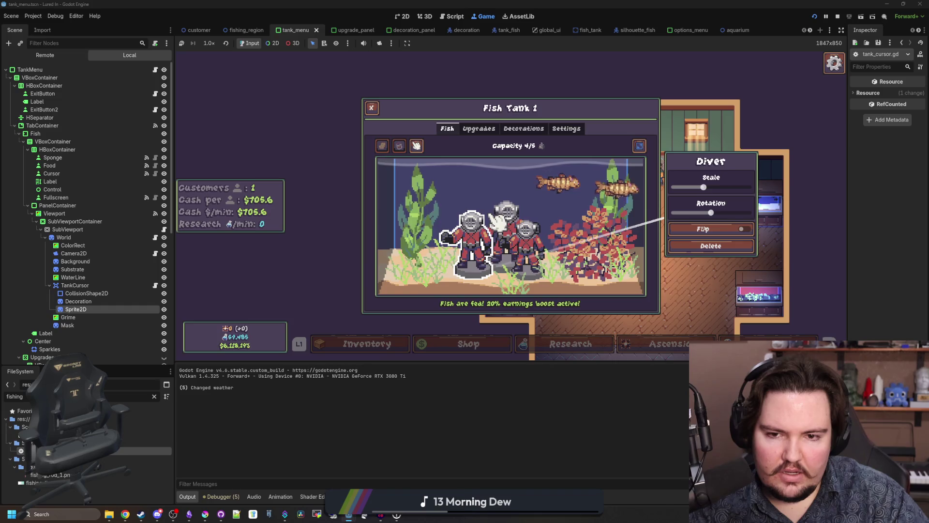
{"action": "left_click", "coordinate": [514, 245]}
{"action": "left_click", "coordinate": [508, 271]}
{"action": "left_click", "coordinate": [524, 201]}
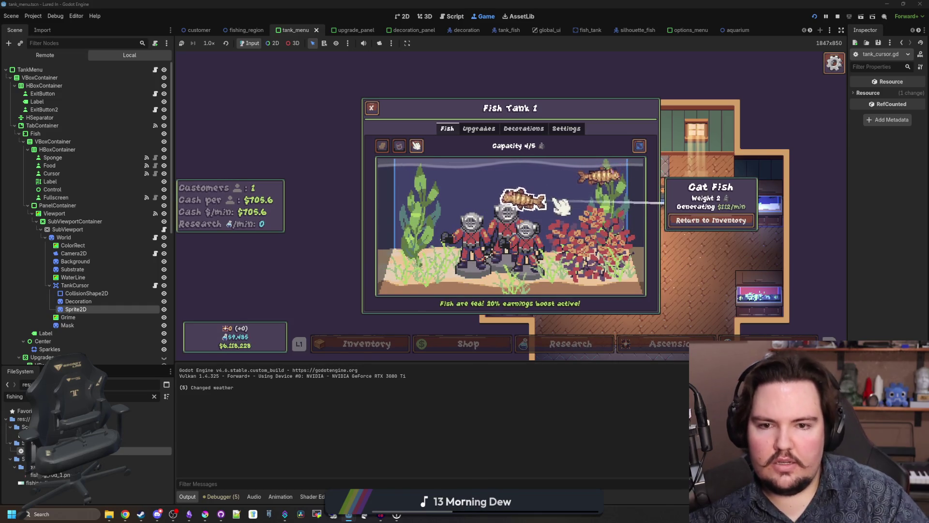
{"action": "left_click", "coordinate": [530, 175]}
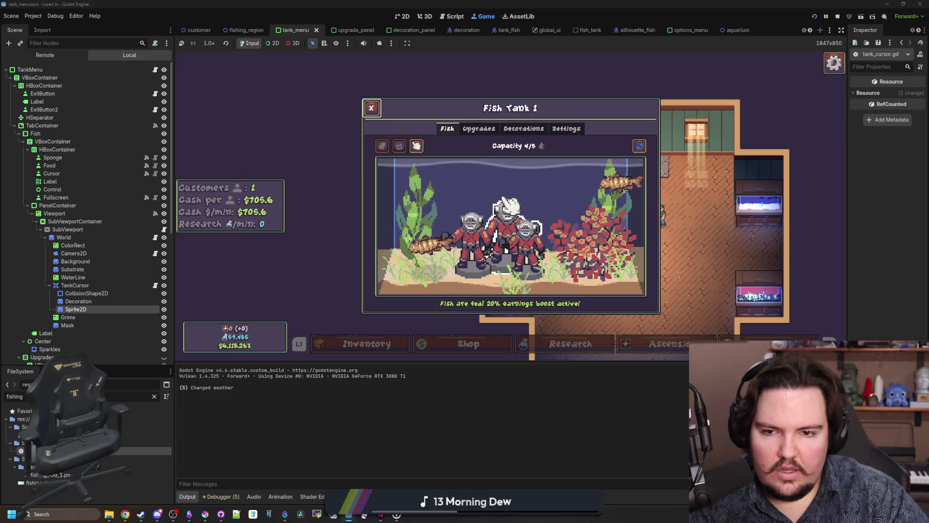
{"action": "left_click", "coordinate": [399, 146]}
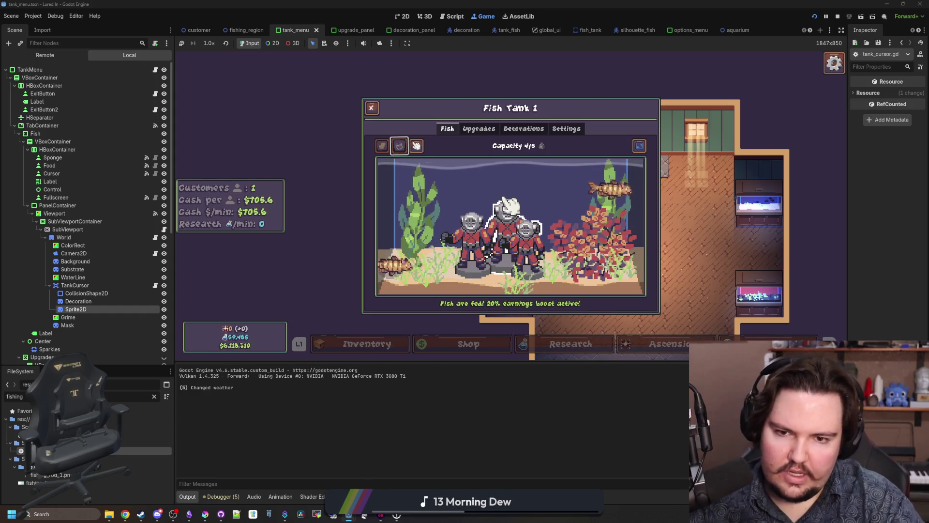
{"action": "key", "text": "Escape"}
{"action": "key", "text": "super"}
{"action": "key", "text": "super"}
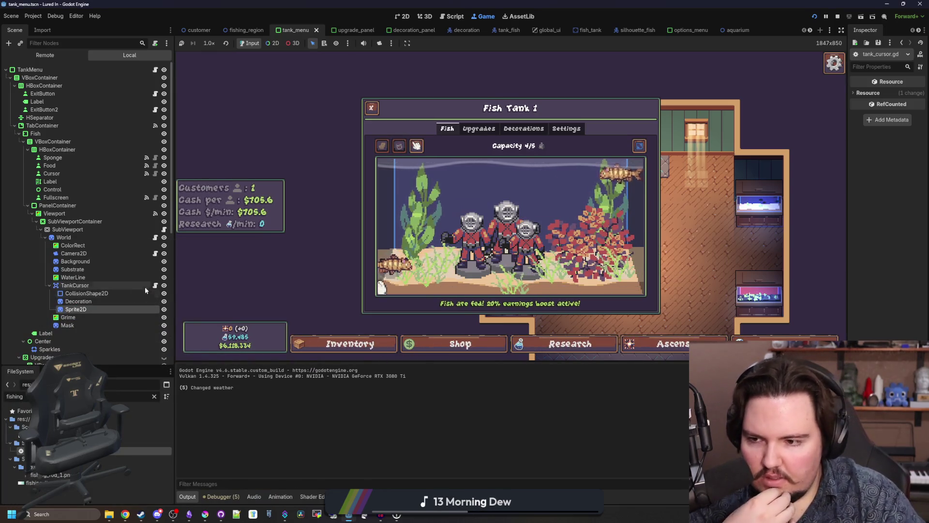
{"action": "left_click", "coordinate": [155, 285]}
{"action": "left_click", "coordinate": [447, 213]}
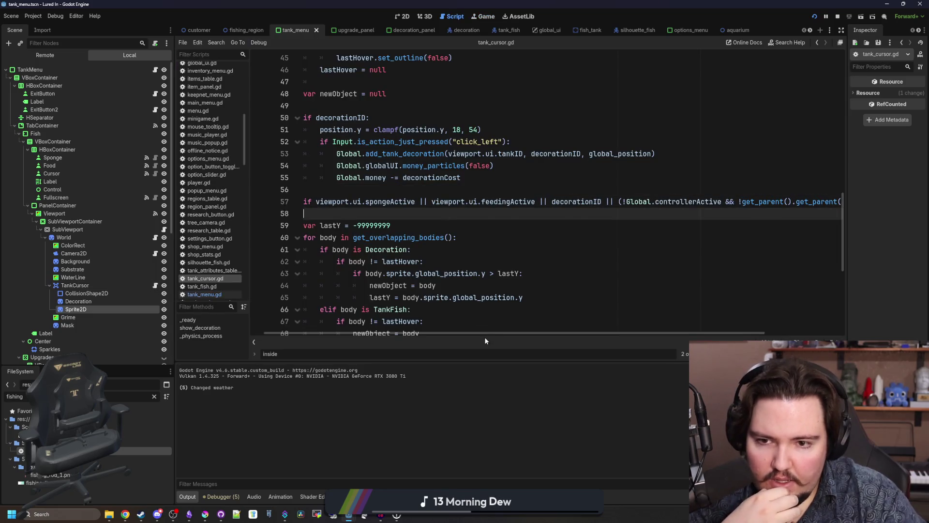
Widen the code editor by shrinking the Scene dock.
{"action": "scroll", "coordinate": [482, 333], "scroll_direction": "left", "scroll_amount": 1}
{"action": "scroll", "coordinate": [480, 334], "scroll_direction": "right", "scroll_amount": 3}
{"action": "mouse_move", "coordinate": [499, 335]}
{"action": "left_mouse_down"}
{"action": "mouse_move", "coordinate": [608, 322]}
{"action": "mouse_move", "coordinate": [468, 329]}
{"action": "left_mouse_up"}
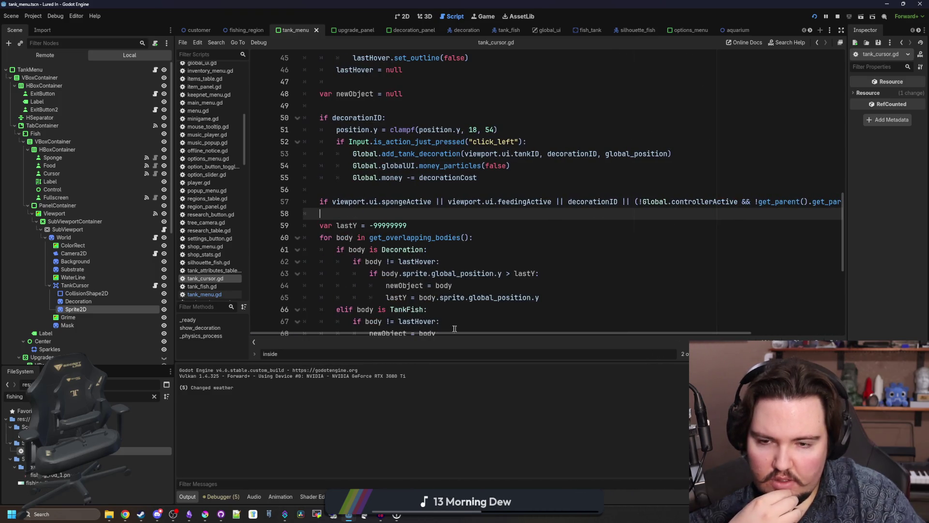
{"action": "left_click_drag", "start_coordinate": [174, 236], "coordinate": [83, 236]}
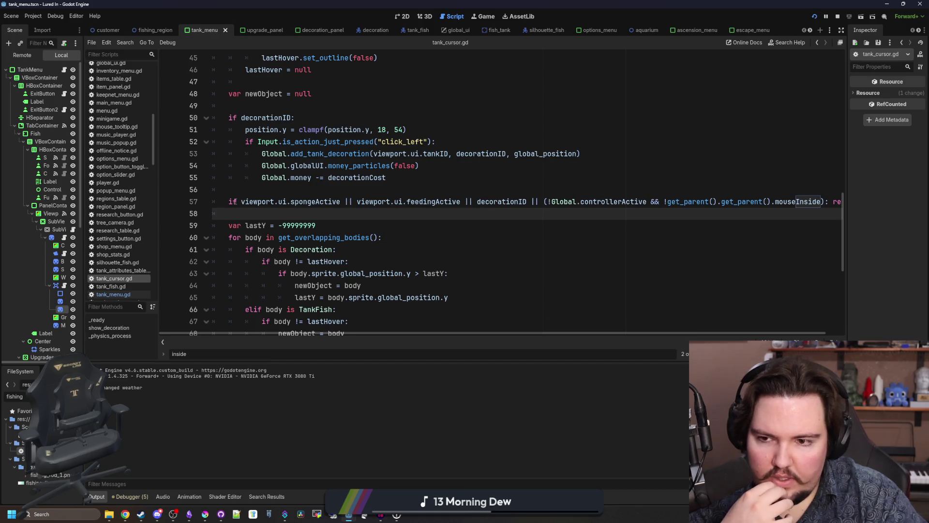
Put the return on its own line under a new 'if viewport.ui.cursorMode' check, then view the running game.
{"action": "left_click", "coordinate": [238, 202]}
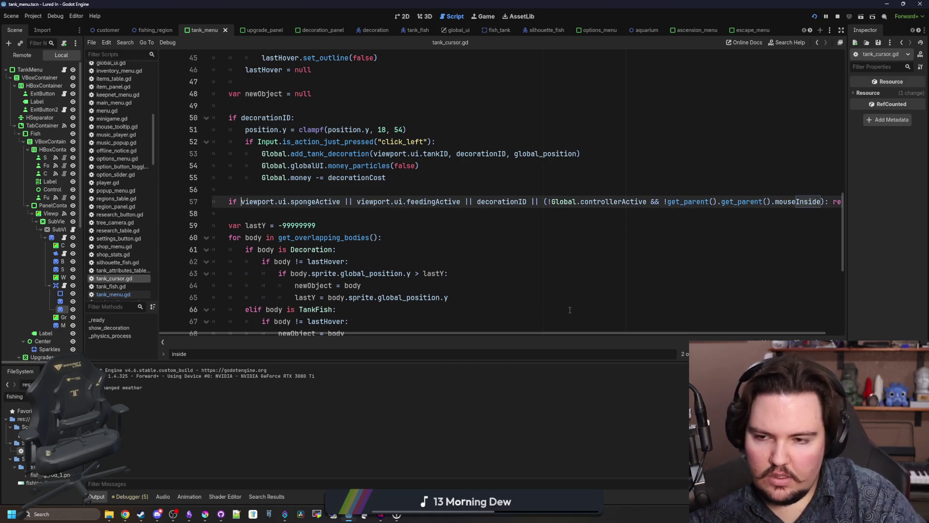
{"action": "type", "text": "if curso"}
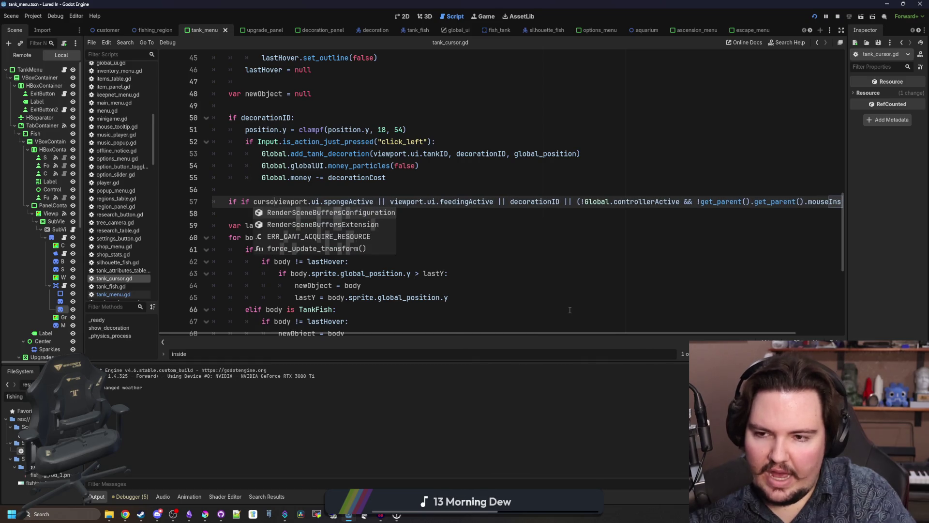
{"action": "key", "text": "BackSpace"}
{"action": "key", "text": "BackSpace"}
{"action": "key", "text": "BackSpace"}
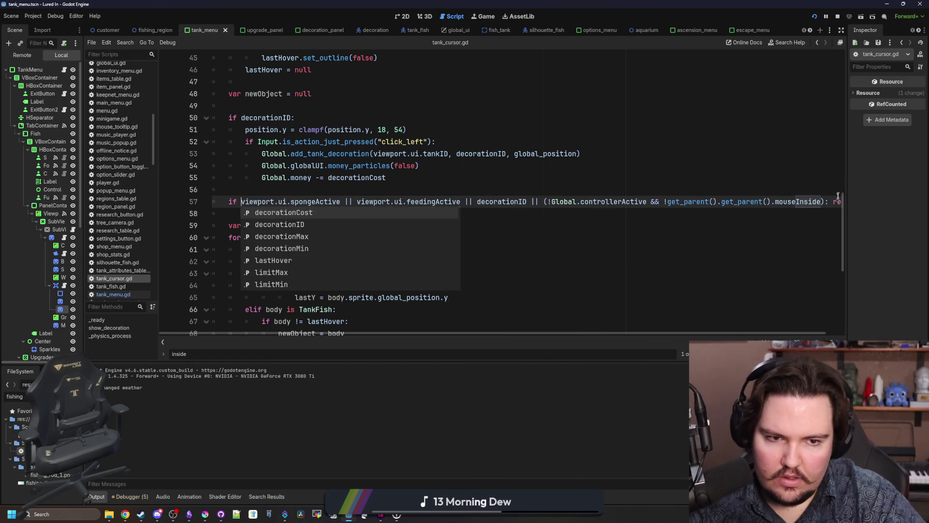
{"action": "left_click", "coordinate": [833, 202]}
{"action": "key", "text": "Return"}
{"action": "type", "text": "if vi"}
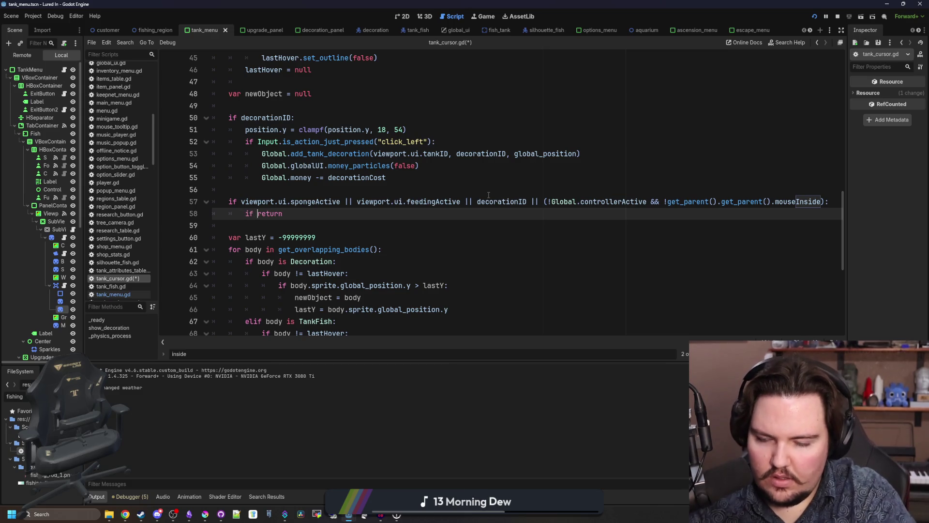
{"action": "type", "text": "ewport.ui.cur"}
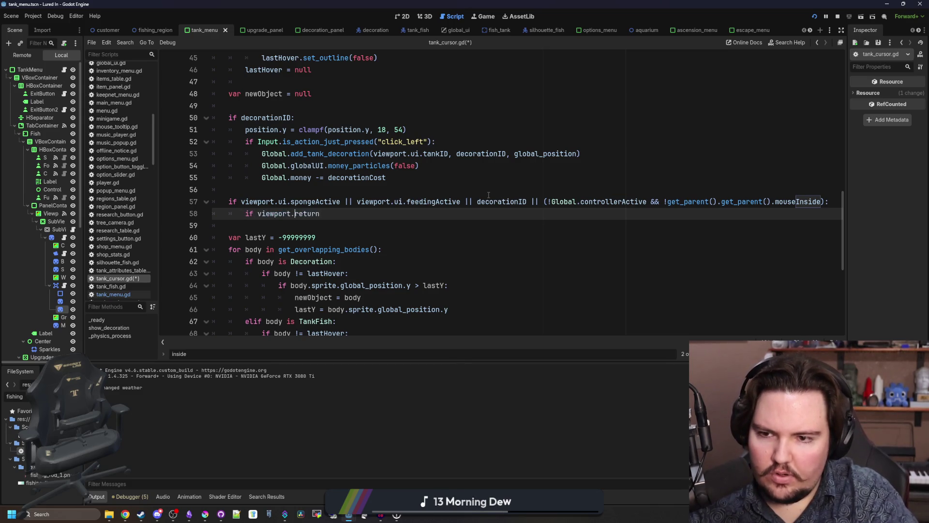
{"action": "type", "text": "sorActi"}
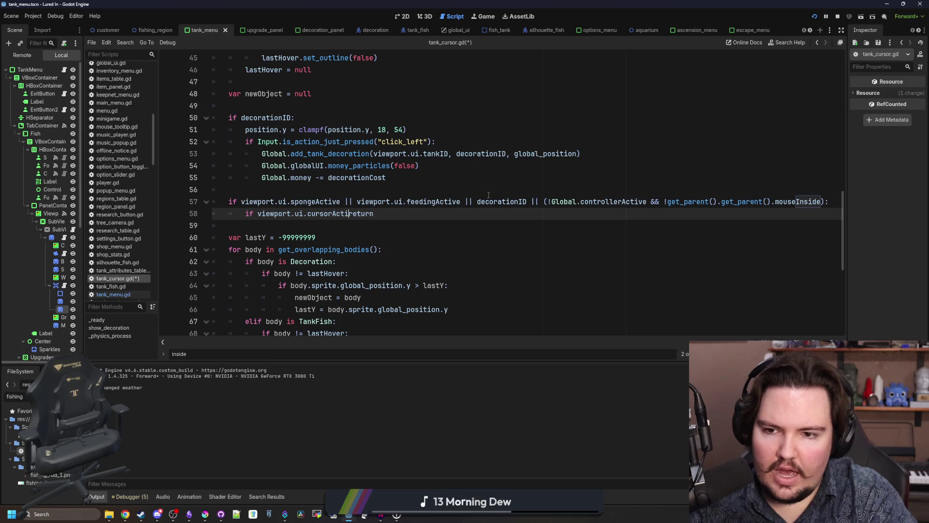
{"action": "key", "text": "BackSpace"}
{"action": "key", "text": "BackSpace"}
{"action": "key", "text": "BackSpace"}
{"action": "type", "text": "Mode:"}
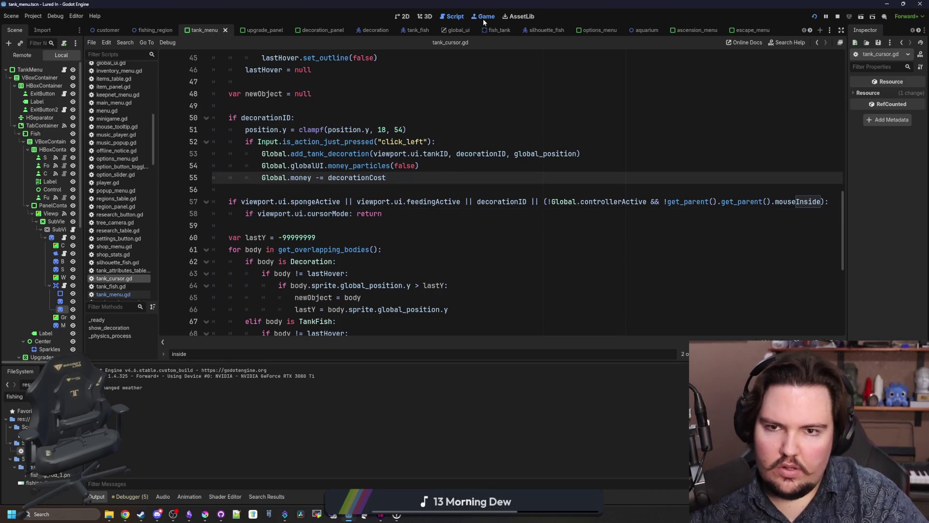
{"action": "left_click", "coordinate": [483, 19]}
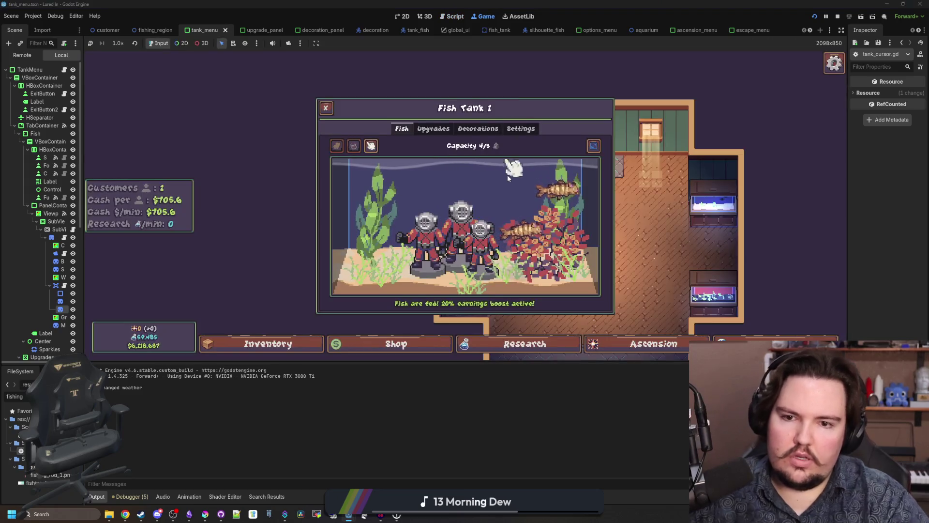
Enter controller select mode with Tab, move focus right to the hand cursor tool, then view tank_menu.gd.
{"action": "key", "text": "Tab"}
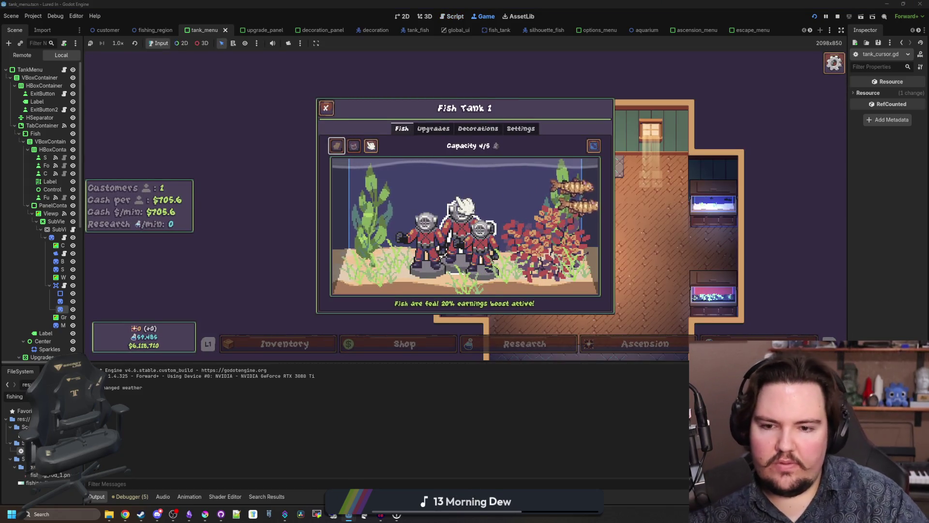
{"action": "key", "text": "Right"}
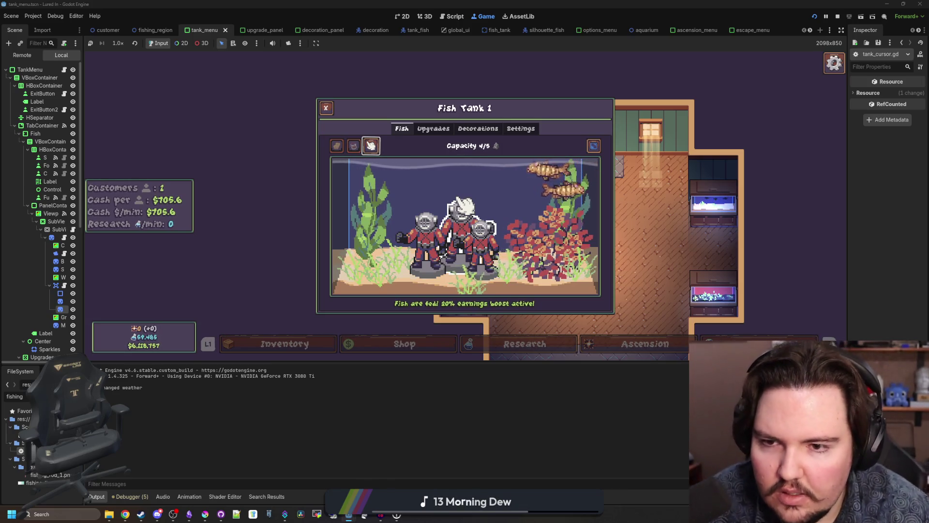
{"action": "key", "text": "super"}
{"action": "key", "text": "super"}
{"action": "left_click", "coordinate": [452, 16]}
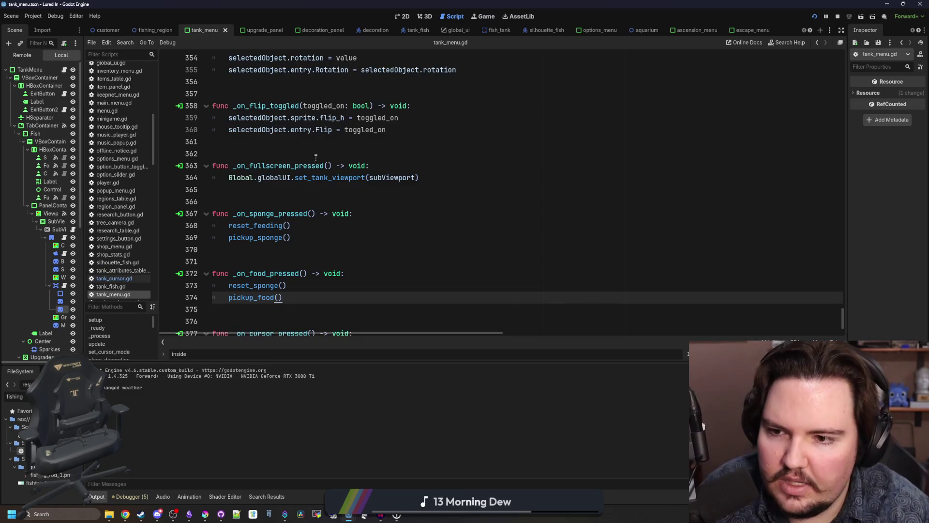
Copy the sprite texture preload line 379 from _on_cursor_pressed in tank_menu.gd.
{"action": "left_click", "coordinate": [297, 202]}
{"action": "scroll", "coordinate": [339, 208], "scroll_direction": "down", "scroll_amount": 2}
{"action": "left_click", "coordinate": [411, 217]}
{"action": "key", "text": "ctrl+f"}
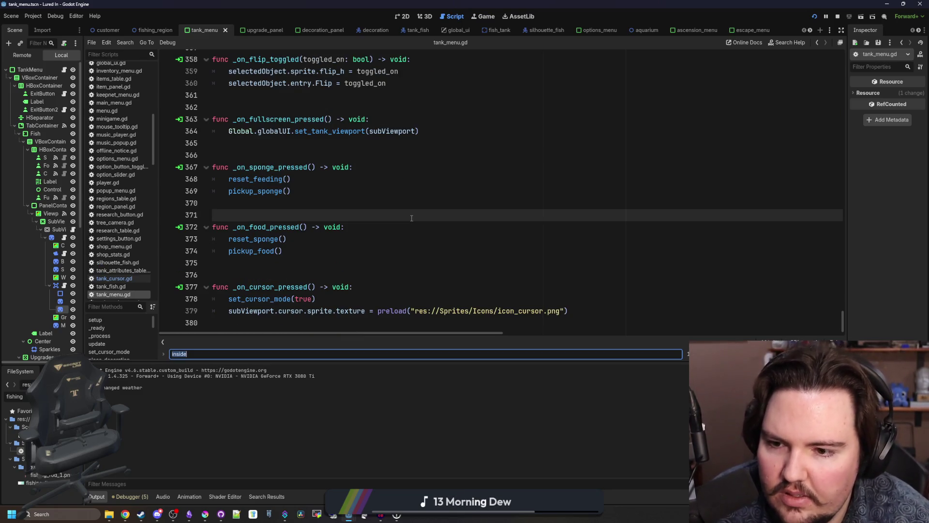
{"action": "left_click_drag", "start_coordinate": [316, 299], "coordinate": [228, 299]}
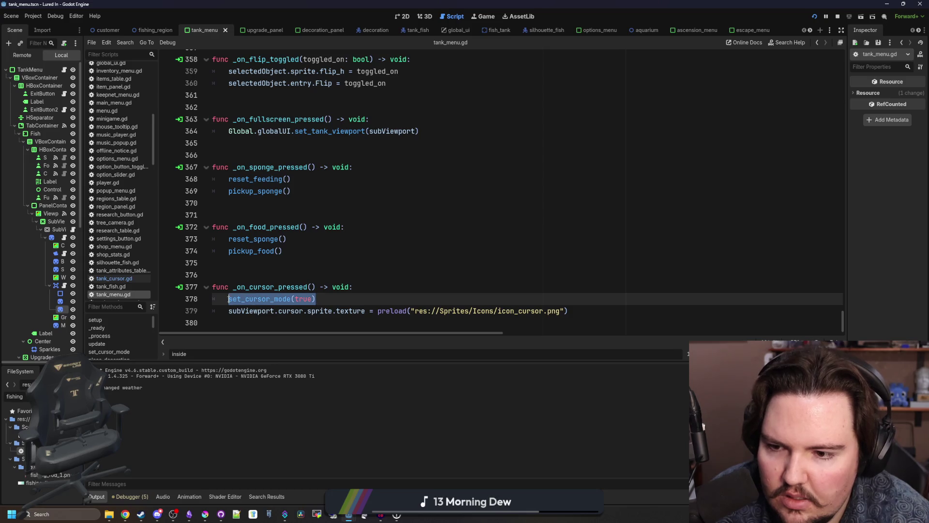
{"action": "left_click", "coordinate": [278, 274]}
{"action": "left_click_drag", "start_coordinate": [572, 310], "coordinate": [232, 311]}
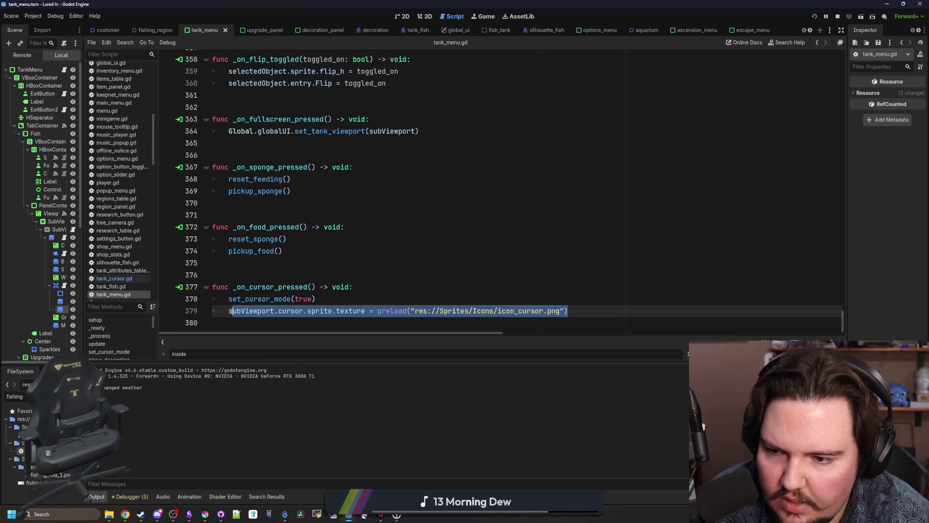
Paste the icon_cursor.png texture line after line 222 in set_cursor_mode's else branch, save, and return to the game.
{"action": "left_click", "coordinate": [257, 300]}
{"action": "left_click", "coordinate": [258, 300], "text": "ctrl"}
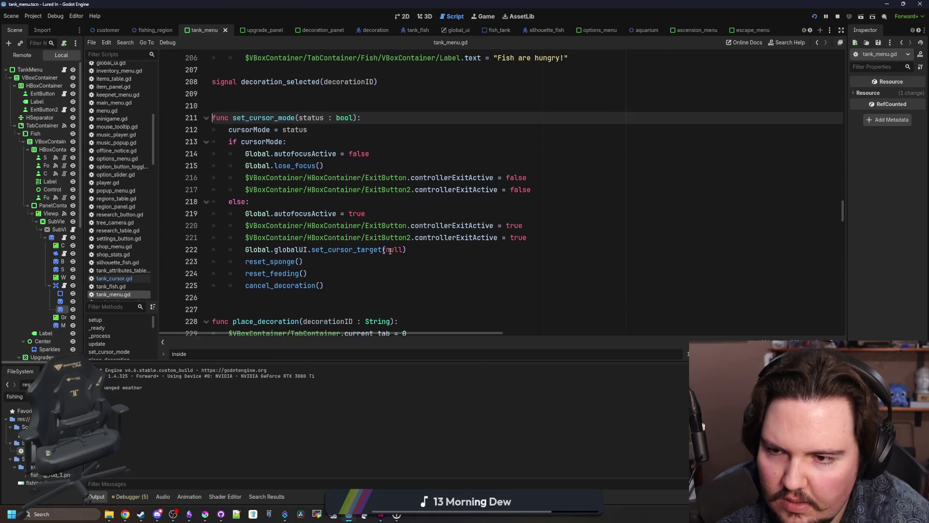
{"action": "left_click", "coordinate": [442, 248]}
{"action": "key", "text": "Return"}
{"action": "type", "text": "subViewport.cursor.sprite.texture = preload(\"res://Sprites/Icons/icon_cursor.png\")"}
{"action": "key", "text": "ctrl+s"}
{"action": "left_click", "coordinate": [484, 16]}
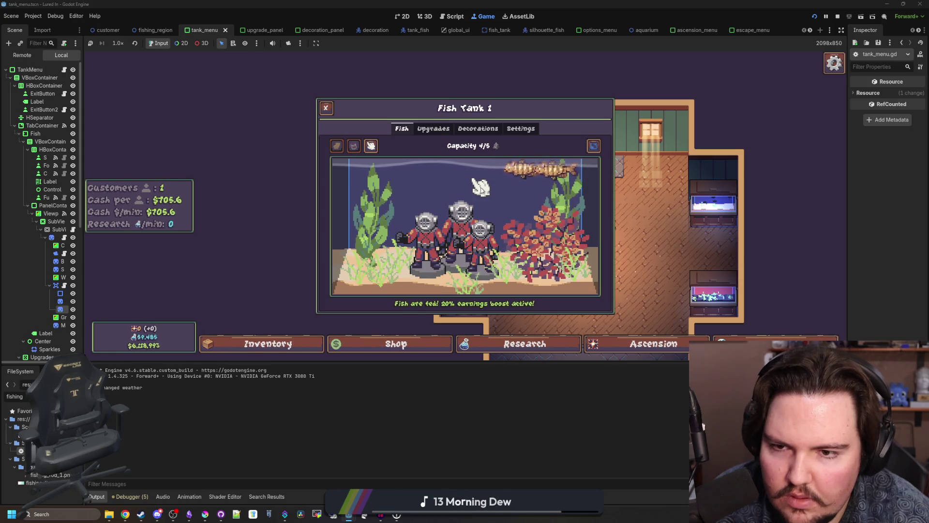
In the running tank, enter select mode, pick a diver, close its popup, then return to tank_menu.gd.
{"action": "left_click", "coordinate": [371, 145]}
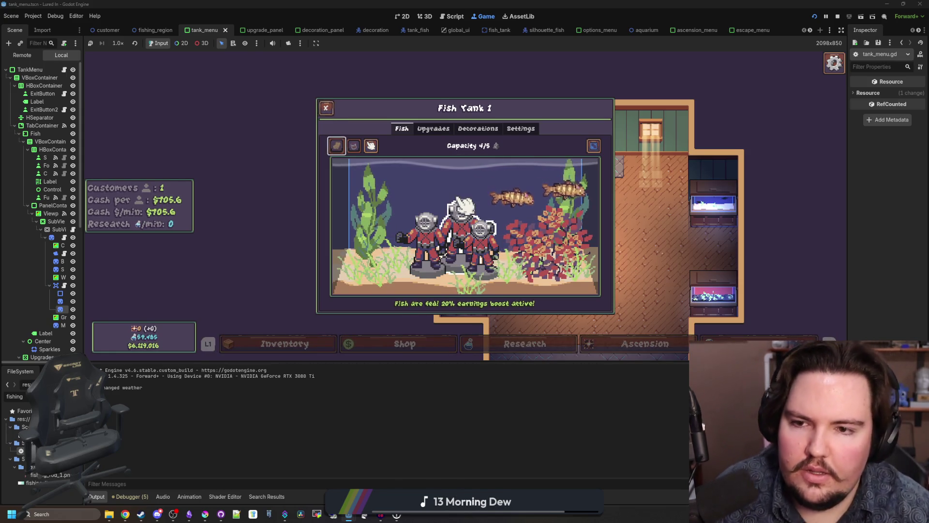
{"action": "left_click", "coordinate": [462, 205]}
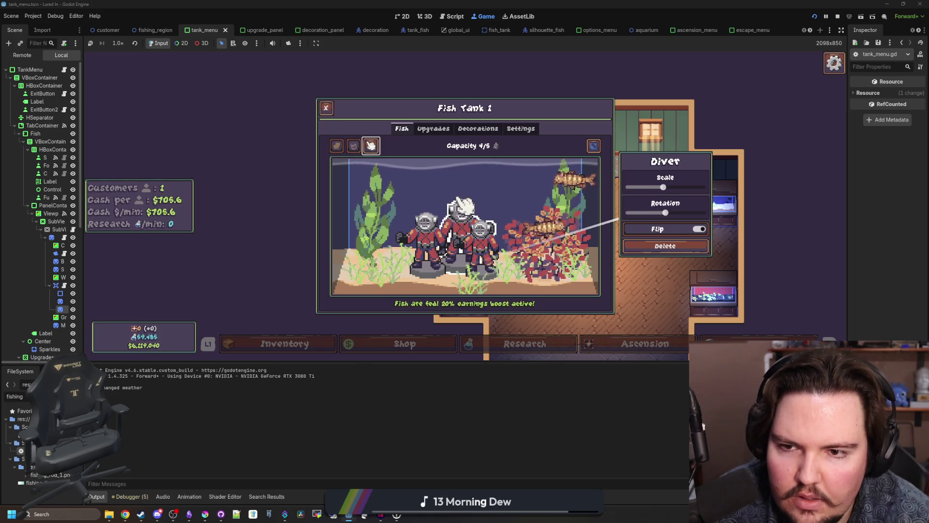
{"action": "left_click", "coordinate": [417, 179]}
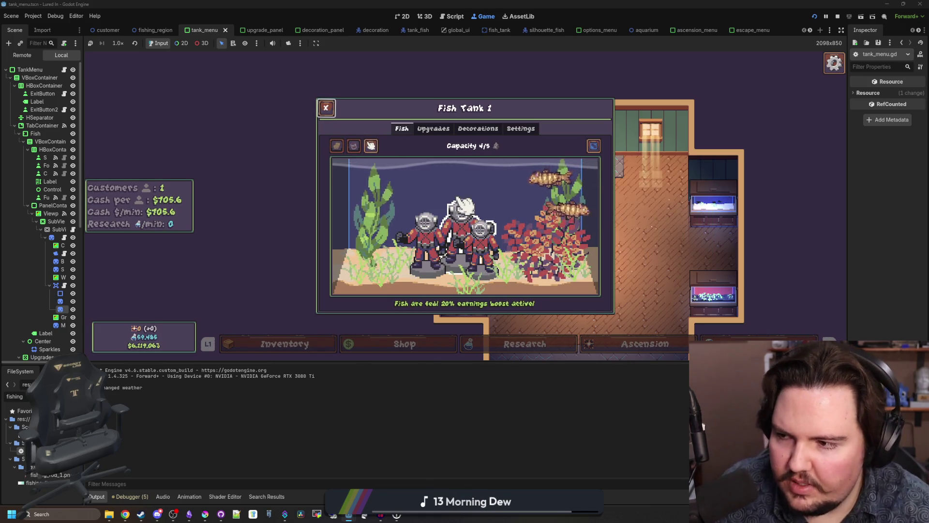
{"action": "key", "text": "super"}
{"action": "key", "text": "super"}
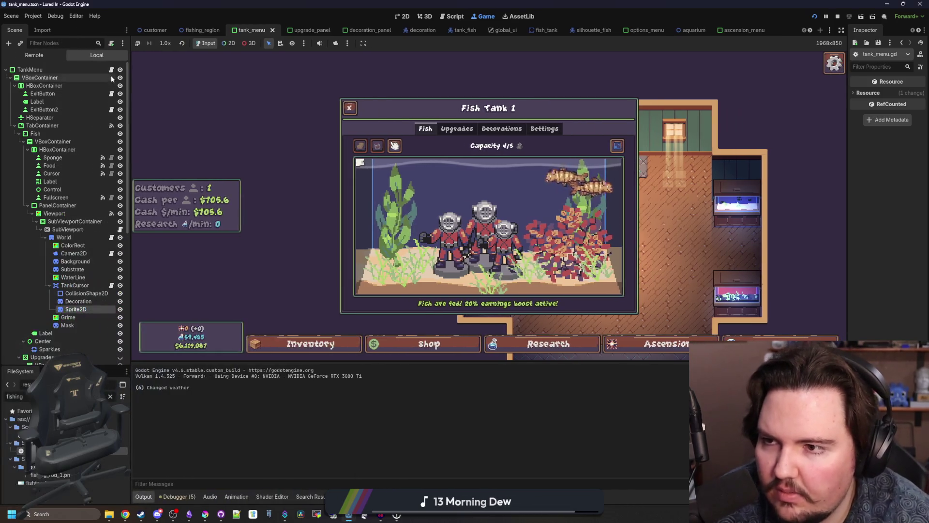
{"action": "key", "text": "ctrl+F3"}
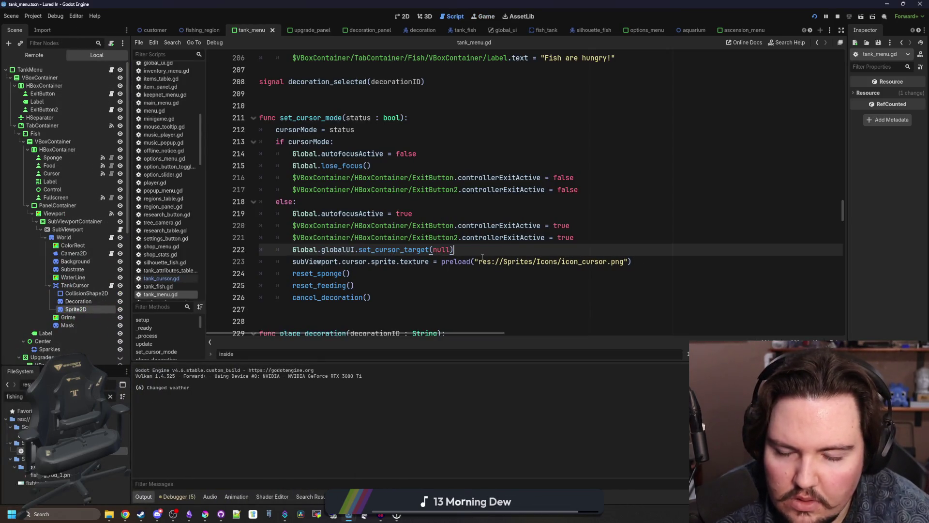
Delete the cursor sprite statement on line 223 in set_cursor_mode.
{"action": "left_click", "coordinate": [467, 259]}
{"action": "left_click_drag", "start_coordinate": [662, 263], "coordinate": [400, 262]}
{"action": "type", "text": "visible = false"}
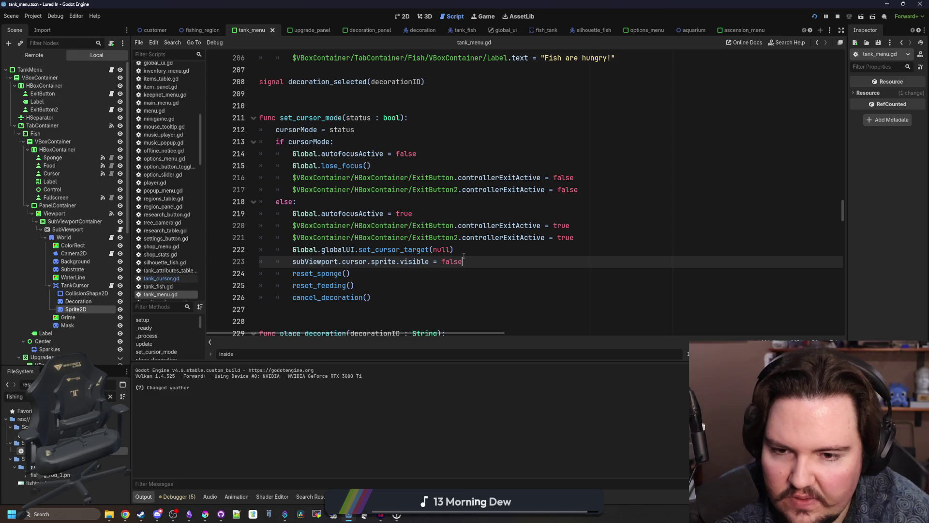
{"action": "left_click", "coordinate": [472, 248]}
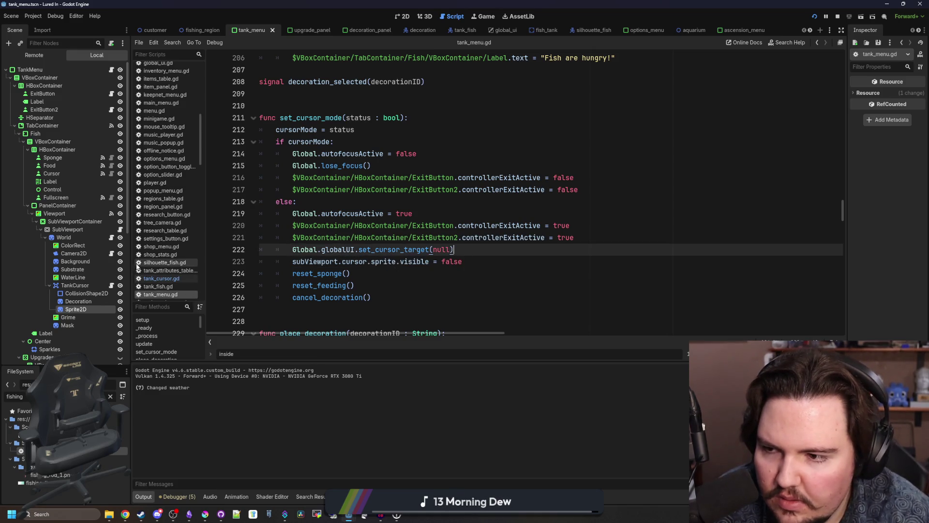
{"action": "left_click_drag", "start_coordinate": [464, 261], "coordinate": [293, 261]}
{"action": "key", "text": "ctrl+c"}
{"action": "key", "text": "BackSpace"}
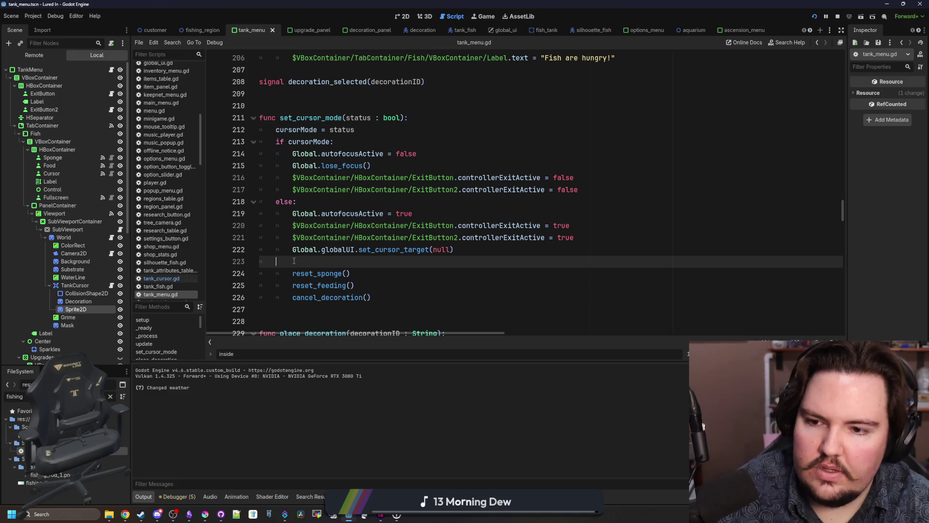
Delete the preload texture line 379 in _on_cursor_pressed, save, and open tank_cursor.gd.
{"action": "scroll", "coordinate": [477, 193], "scroll_direction": "down", "scroll_amount": 20}
{"action": "scroll", "coordinate": [599, 305], "scroll_direction": "down", "scroll_amount": 20}
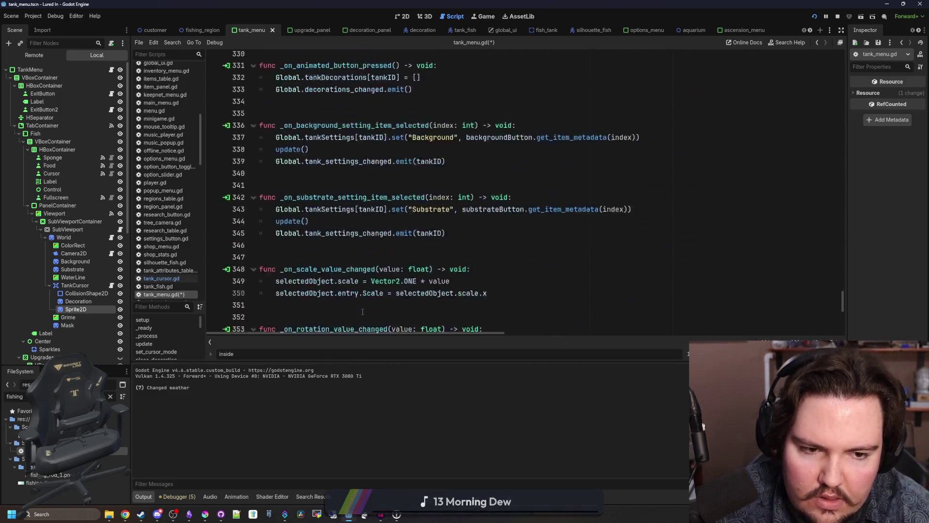
{"action": "left_click", "coordinate": [598, 304]}
{"action": "left_click_drag", "start_coordinate": [617, 310], "coordinate": [364, 300]}
{"action": "key", "text": "BackSpace"}
{"action": "left_click", "coordinate": [296, 276]}
{"action": "key", "text": "ctrl+s"}
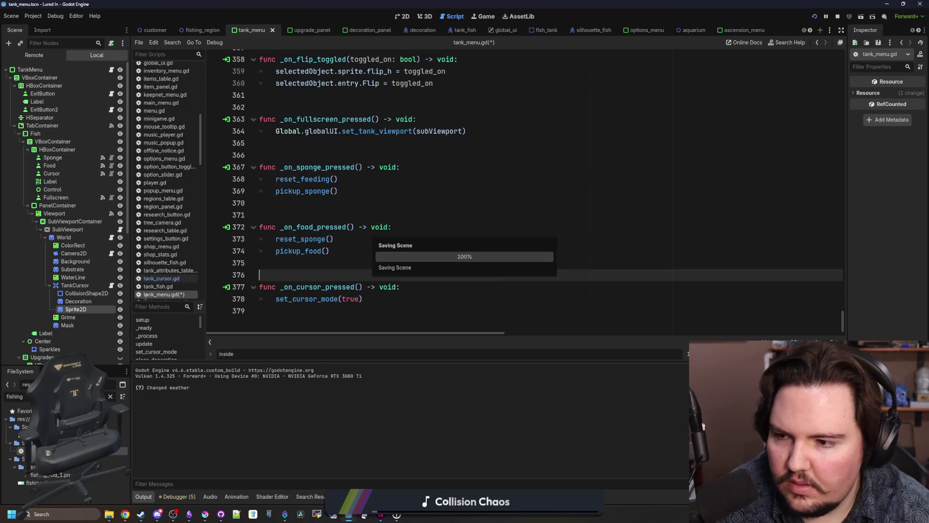
{"action": "left_click", "coordinate": [110, 286]}
{"action": "left_click", "coordinate": [408, 226]}
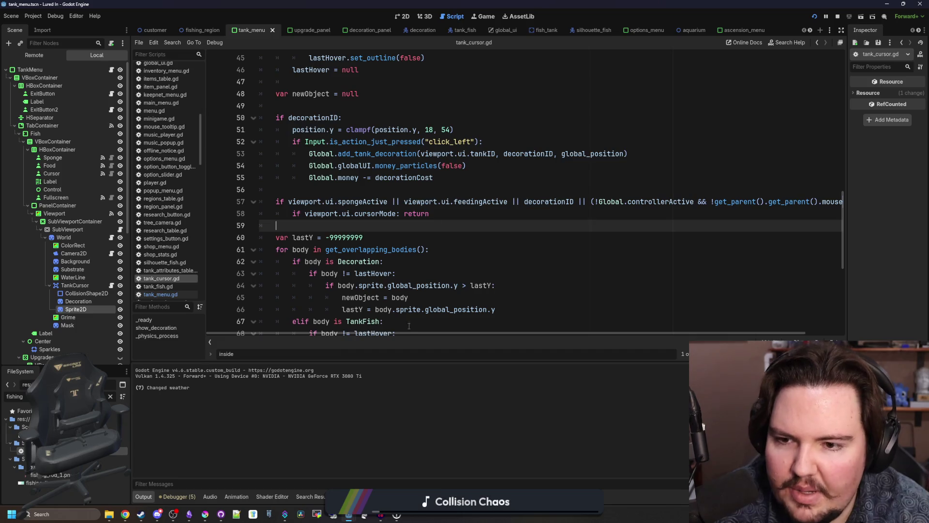
Insert blank lines after the newObject declaration on line 49 of tank_cursor.gd.
{"action": "scroll", "coordinate": [340, 242], "scroll_direction": "up", "scroll_amount": 11}
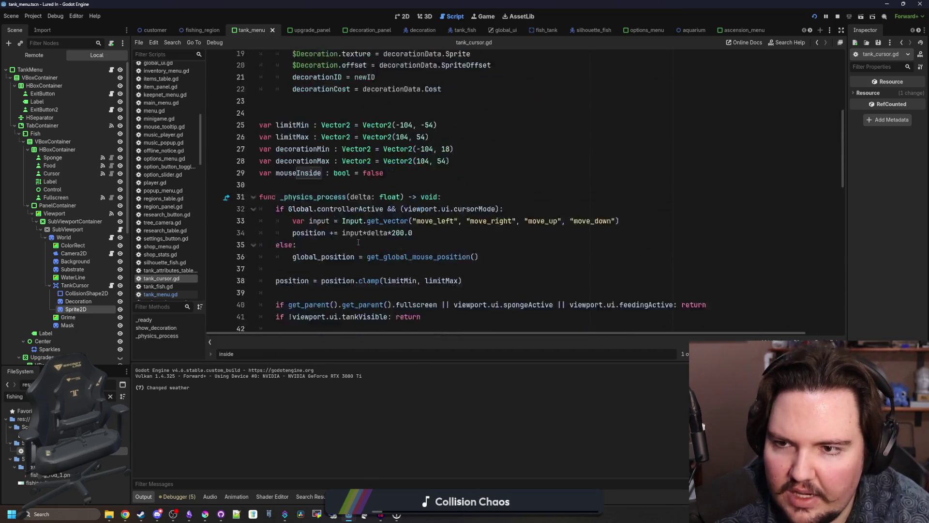
{"action": "scroll", "coordinate": [339, 242], "scroll_direction": "down", "scroll_amount": 6}
{"action": "scroll", "coordinate": [334, 216], "scroll_direction": "down", "scroll_amount": 1}
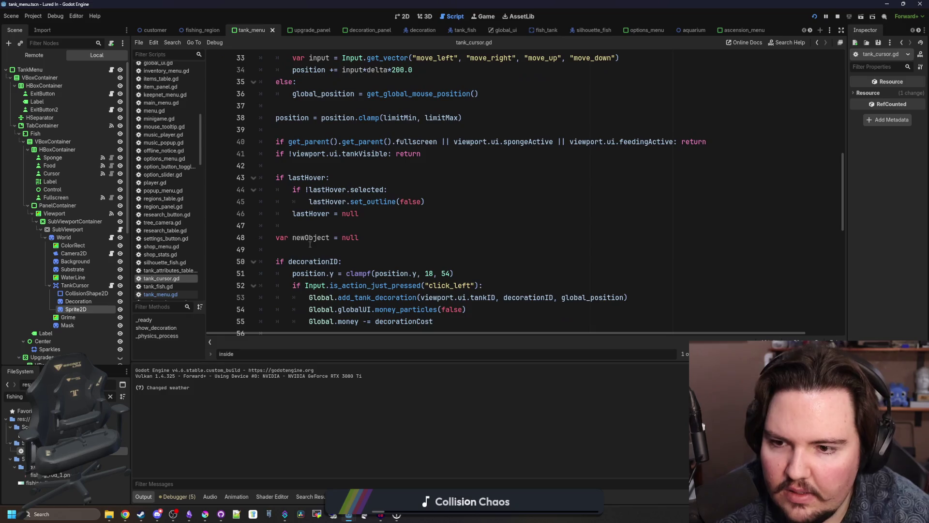
{"action": "left_click", "coordinate": [299, 253]}
{"action": "key", "text": "Return"}
{"action": "key", "text": "Return"}
{"action": "key", "text": "Up"}
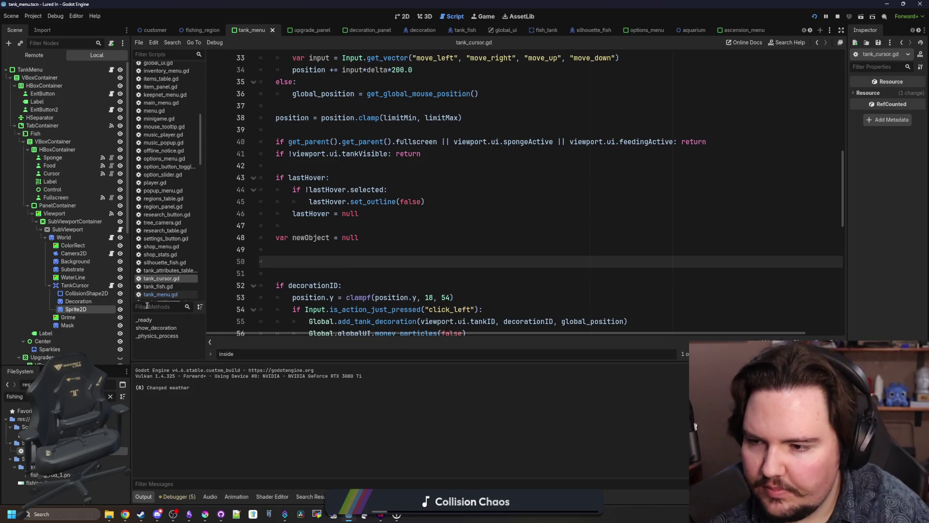
Rename TankCursor's Sprite2D node to Cursor.
{"action": "left_click", "coordinate": [96, 310]}
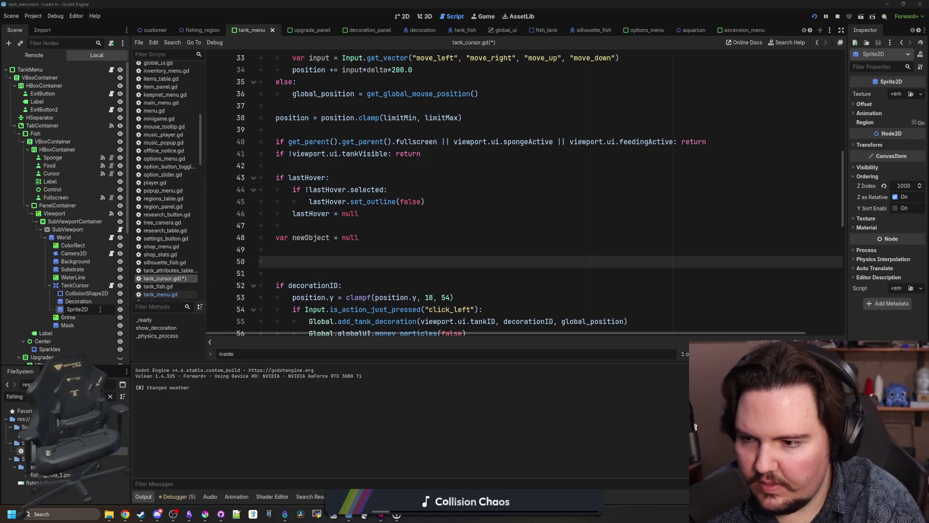
{"action": "type", "text": "or"}
{"action": "key", "text": "Return"}
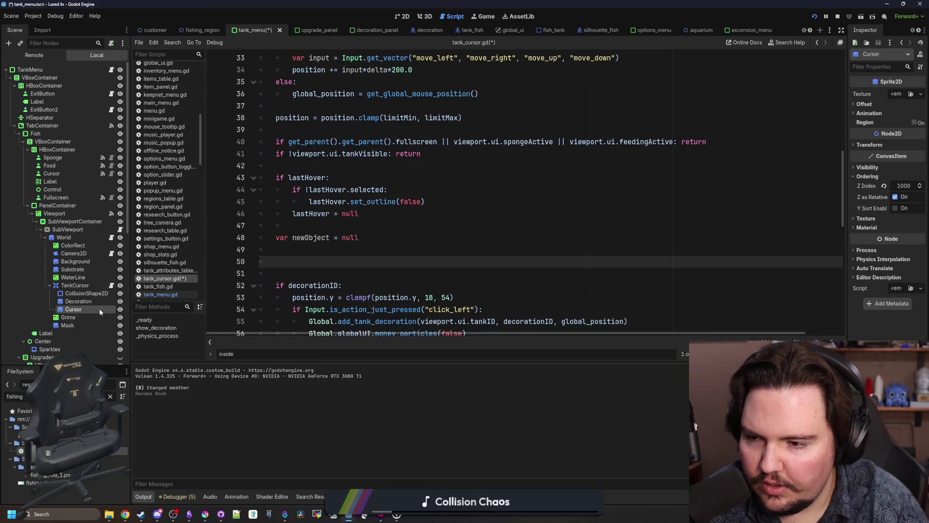
Paste the sprite visibility statement on line 50 and insert a reference to the Cursor node.
{"action": "left_click", "coordinate": [273, 262]}
{"action": "key", "text": "ctrl+v"}
{"action": "left_click", "coordinate": [273, 262]}
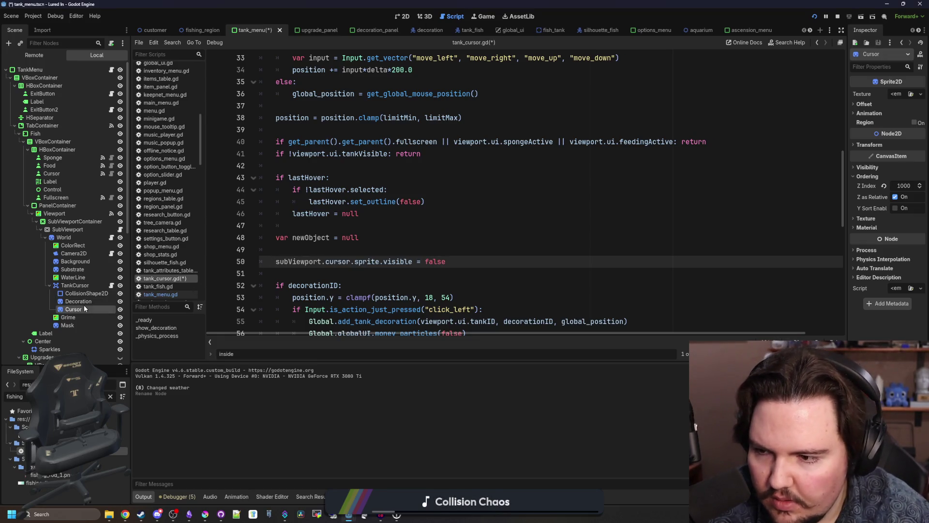
{"action": "left_click_drag", "start_coordinate": [273, 263], "coordinate": [274, 261]}
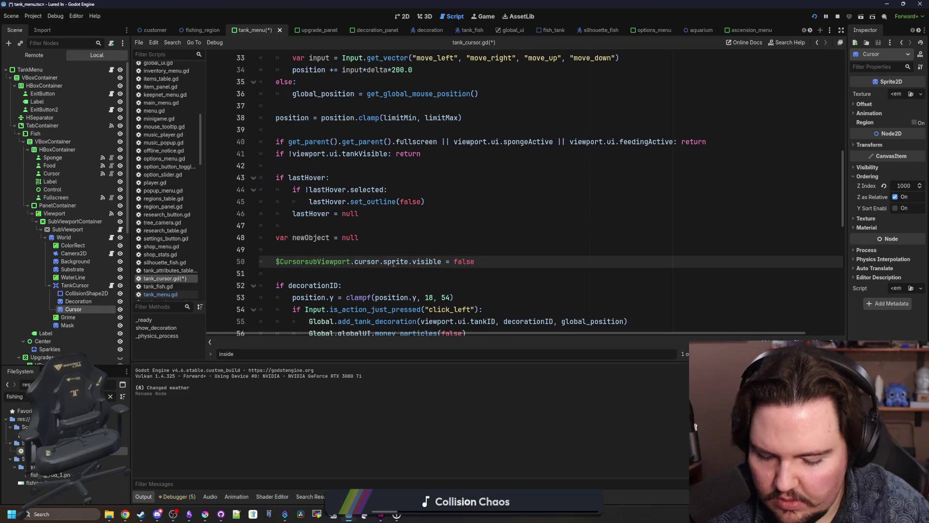
Make line 50 read '$Cursor.visible = viewport.ui.selectActive'.
{"action": "type", "text": "."}
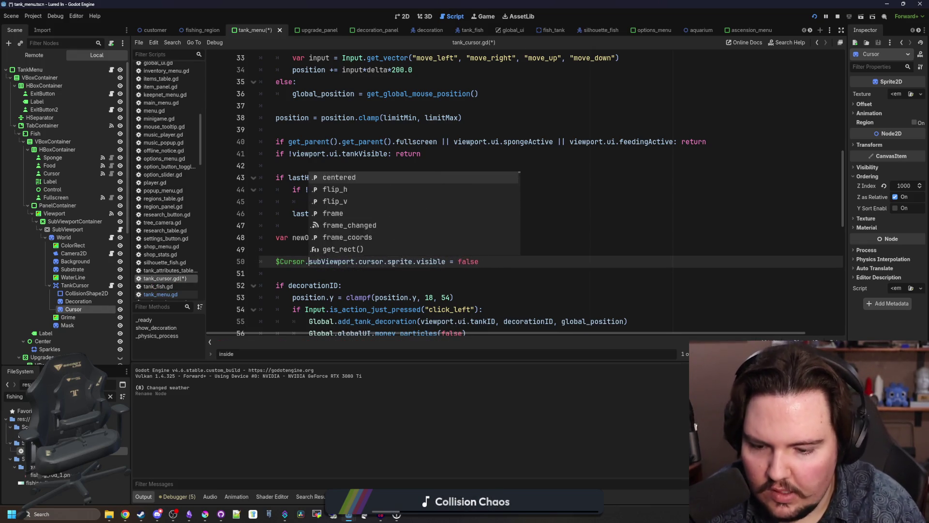
{"action": "type", "text": "visible ="}
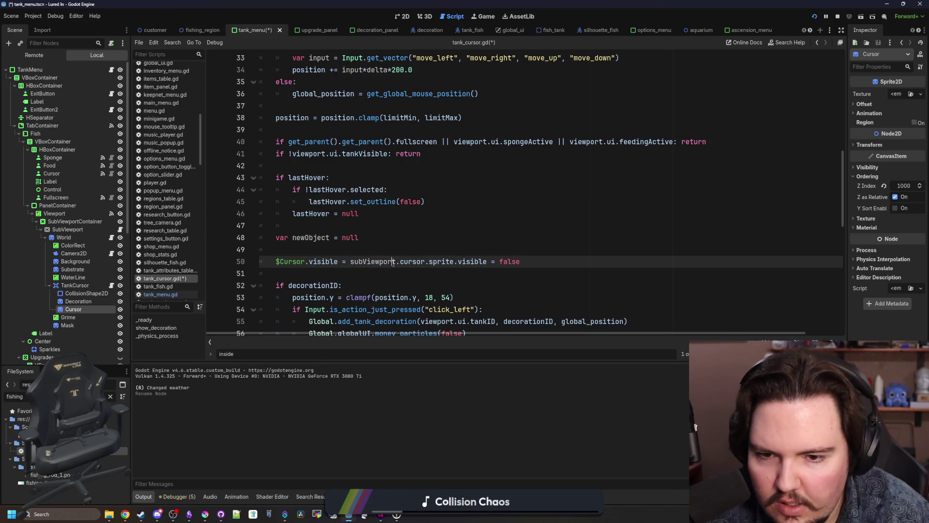
{"action": "left_click_drag", "start_coordinate": [528, 262], "coordinate": [398, 261]}
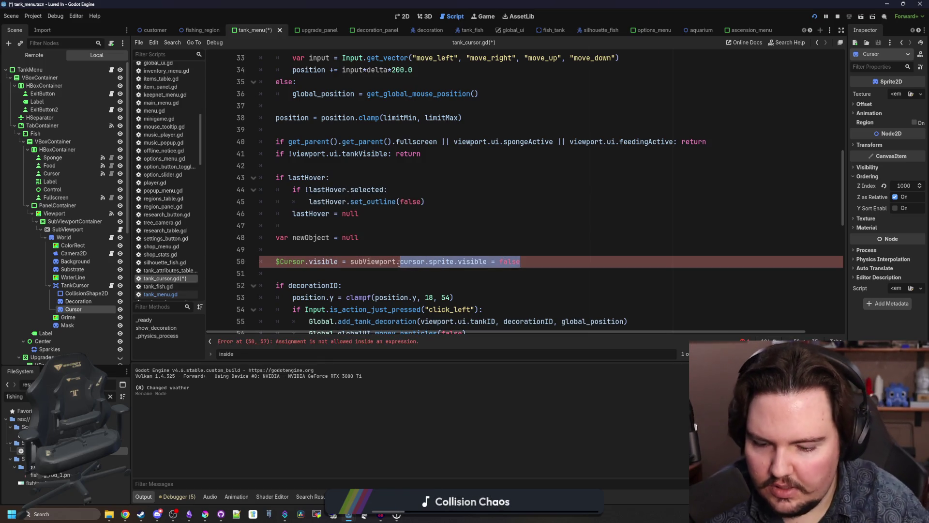
{"action": "type", "text": "ui"}
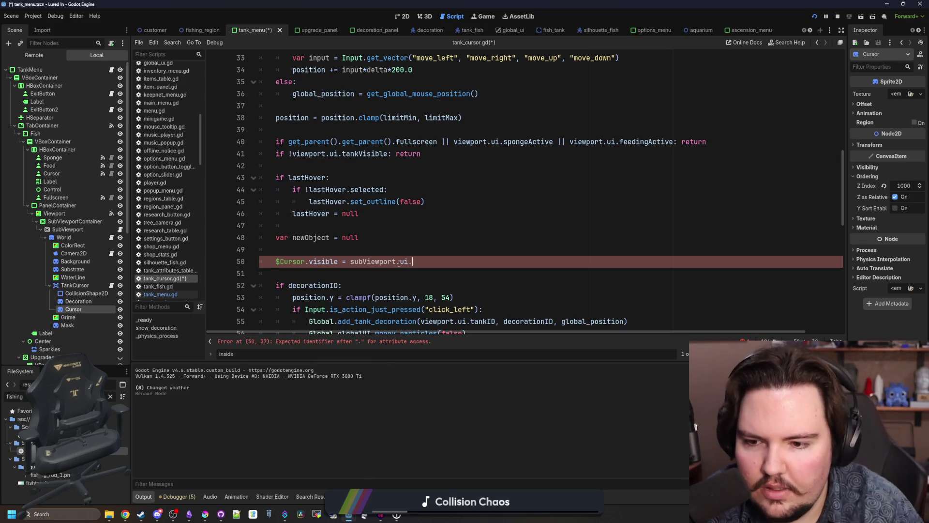
{"action": "key", "text": "BackSpace"}
{"action": "key", "text": "BackSpace"}
{"action": "key", "text": "BackSpace"}
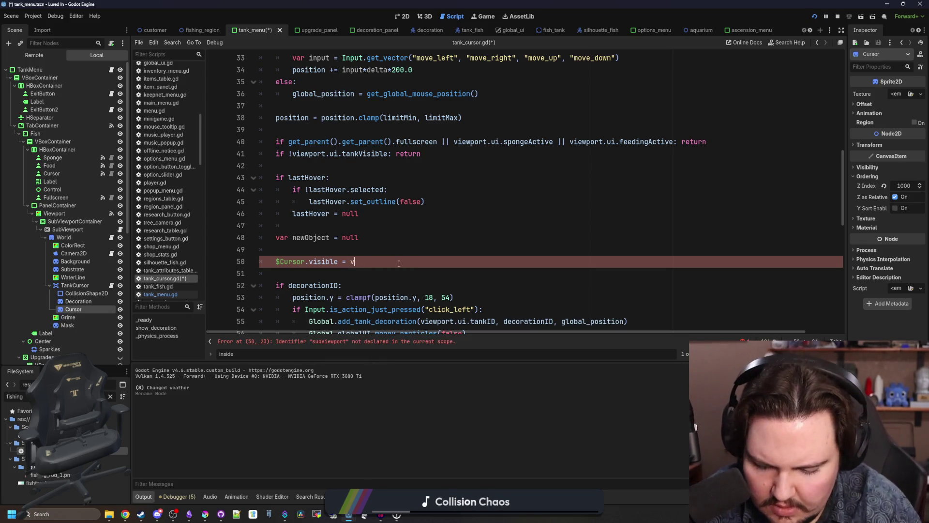
{"action": "type", "text": ".ui."}
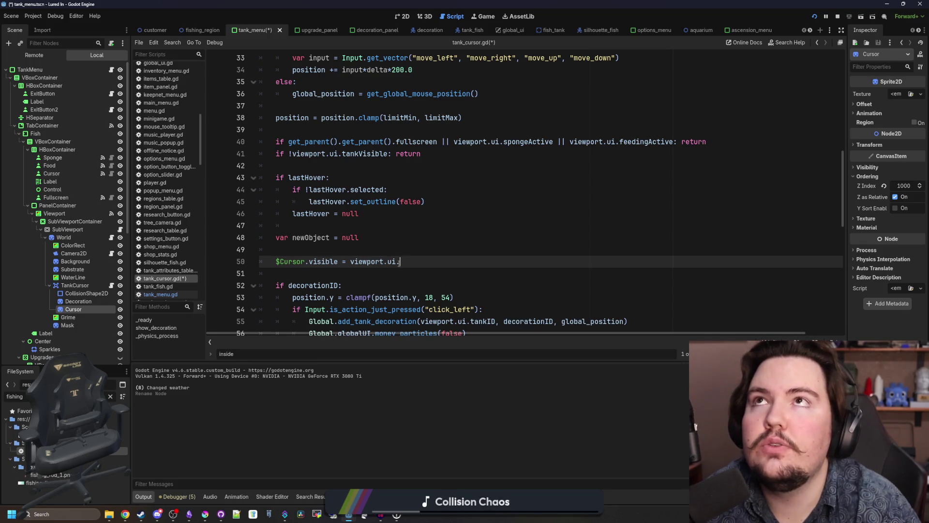
{"action": "type", "text": "c"}
{"action": "key", "text": "BackSpace"}
{"action": "key", "text": "BackSpace"}
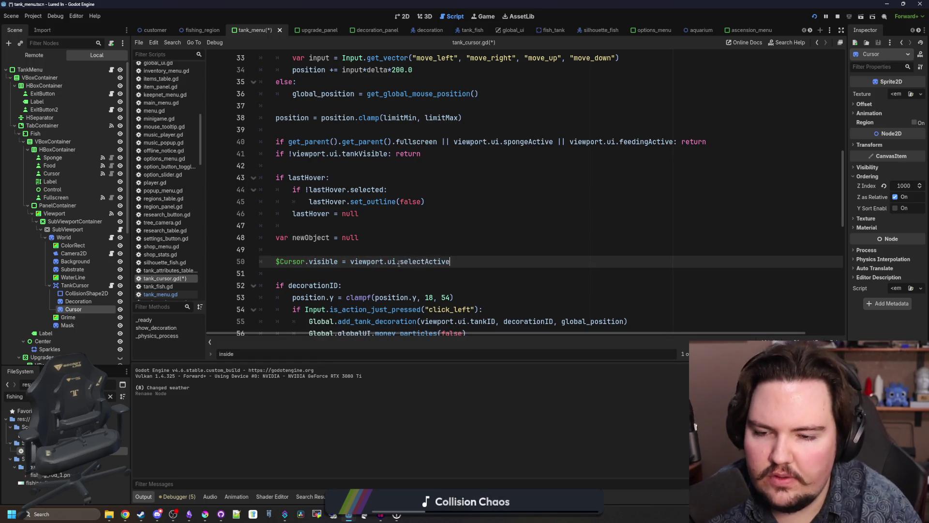
{"action": "double_click", "coordinate": [409, 262]}
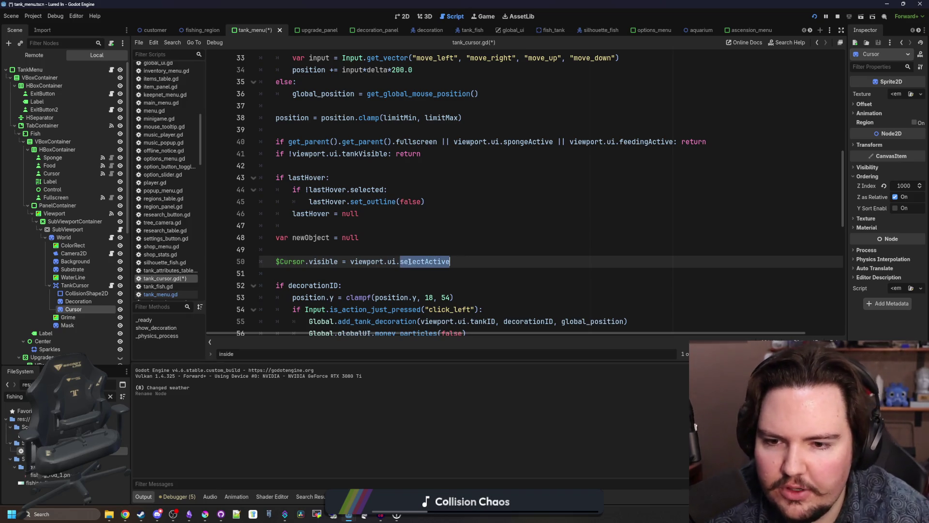
{"action": "left_click", "coordinate": [431, 247]}
Append '&& Global.controllerActive' to line 50, then save and run the game with F5.
{"action": "left_click", "coordinate": [468, 260]}
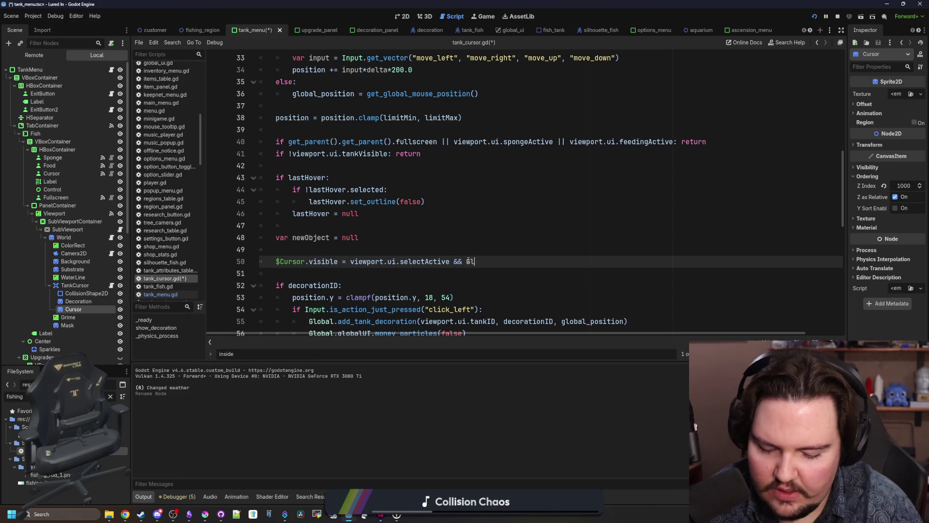
{"action": "type", "text": "con"}
{"action": "key", "text": "Return"}
{"action": "scroll", "coordinate": [468, 247], "scroll_direction": "up", "scroll_amount": 8}
{"action": "scroll", "coordinate": [446, 254], "scroll_direction": "down", "scroll_amount": 7}
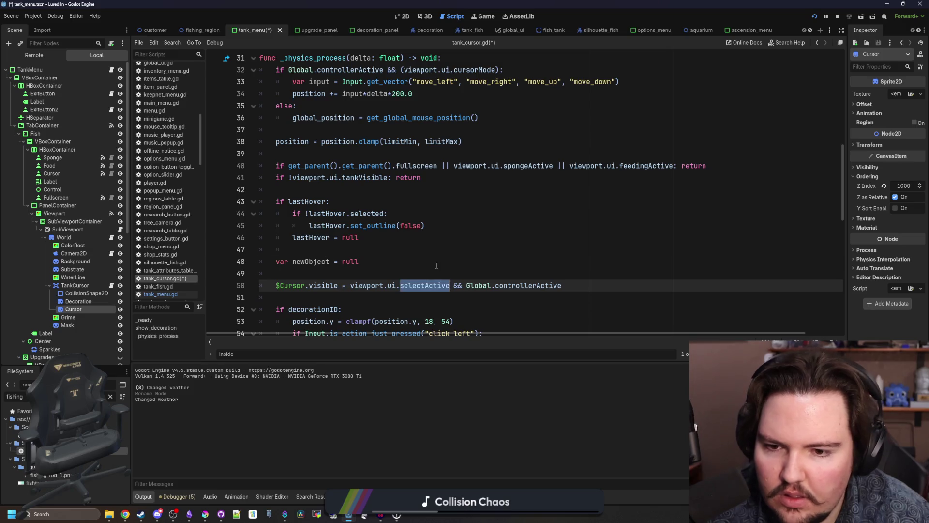
{"action": "key", "text": "F5"}
{"action": "key", "text": "ctrl+f"}
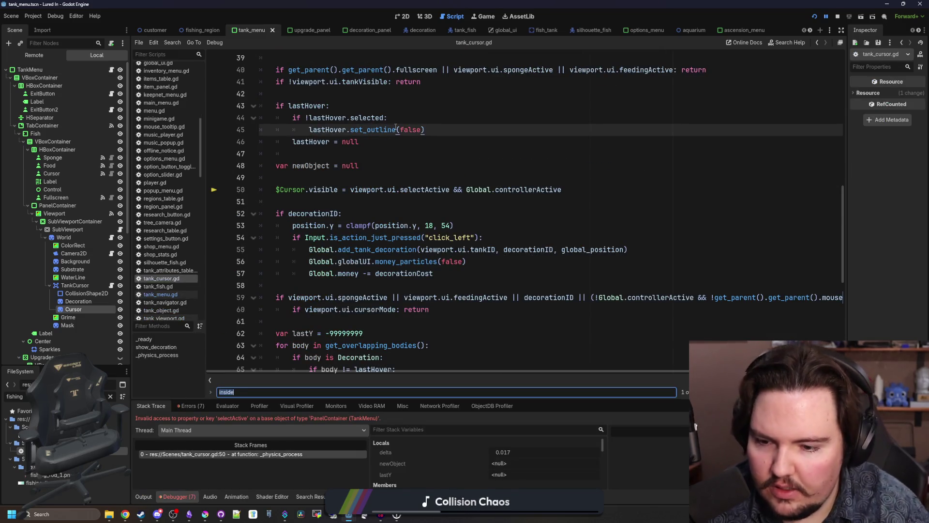
Search the script for spongeActive, then stop the running game session.
{"action": "type", "text": "spongeAc"}
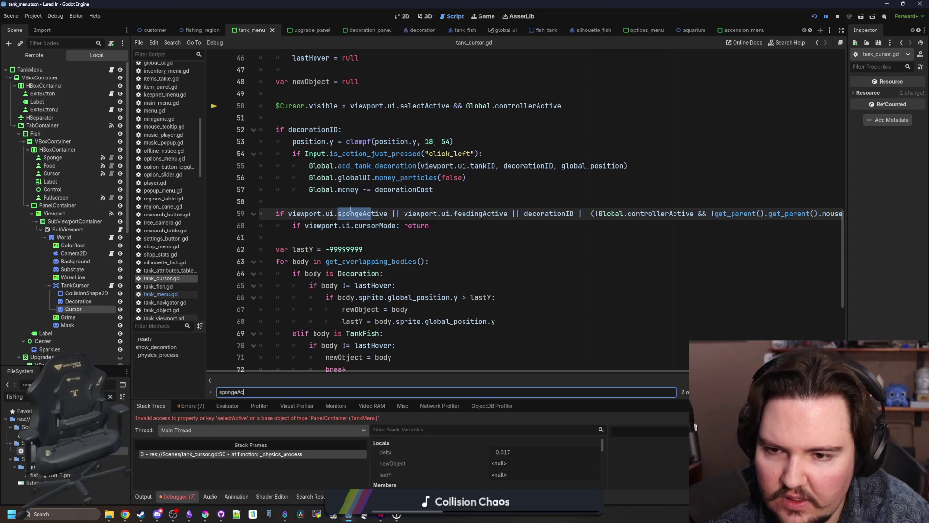
{"action": "left_click", "coordinate": [350, 213]}
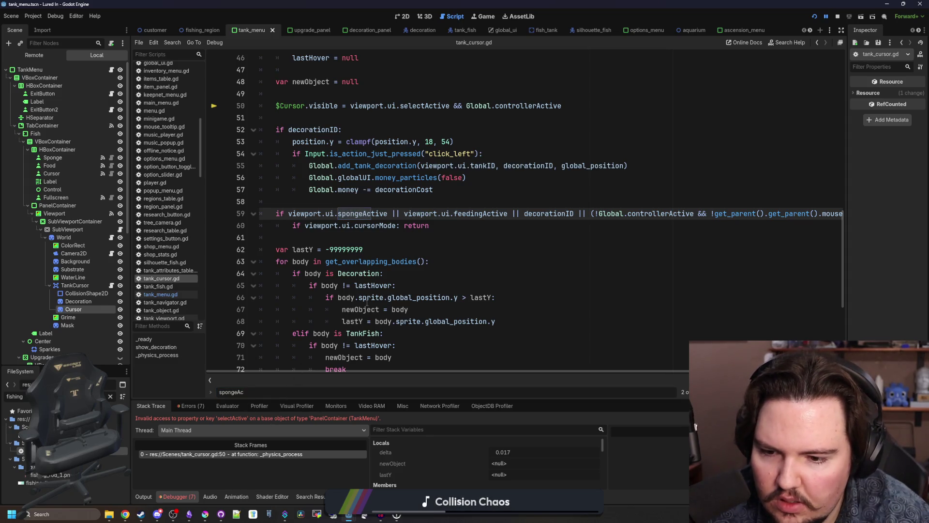
{"action": "left_click", "coordinate": [840, 17]}
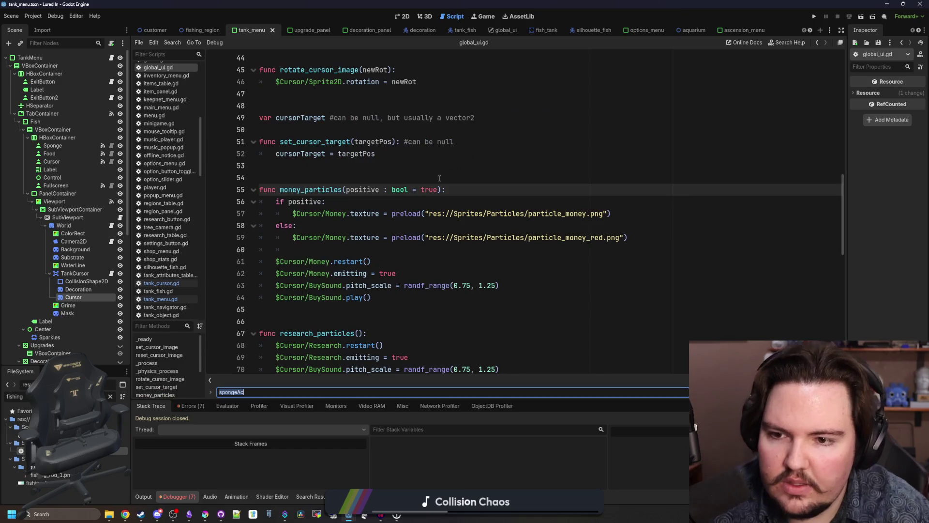
Open the TankMenu node's script and locate the spongeActive declaration among its state flags.
{"action": "type", "text": "spo"}
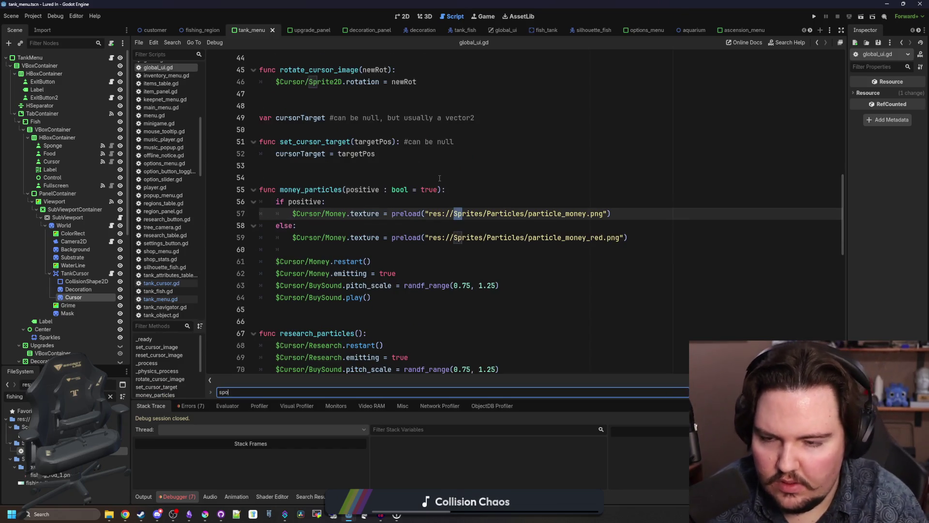
{"action": "left_click", "coordinate": [440, 178]}
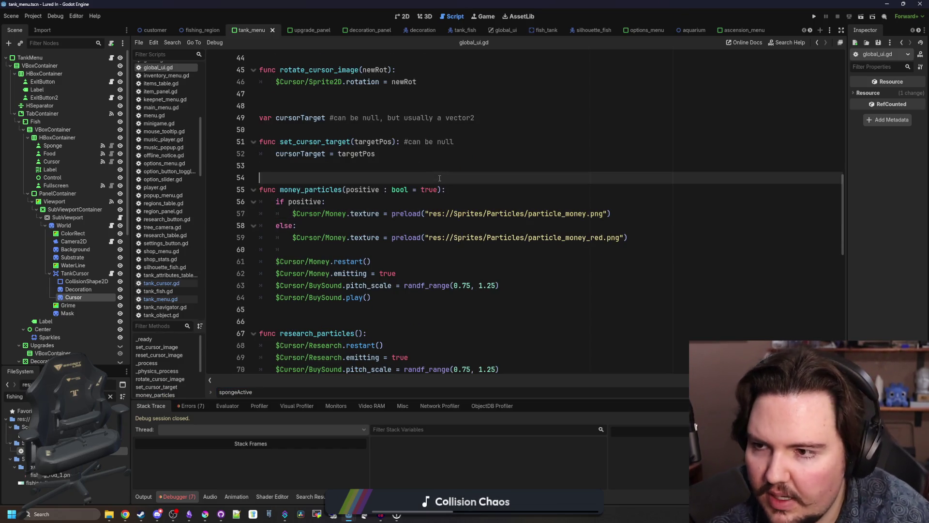
{"action": "left_click", "coordinate": [111, 57]}
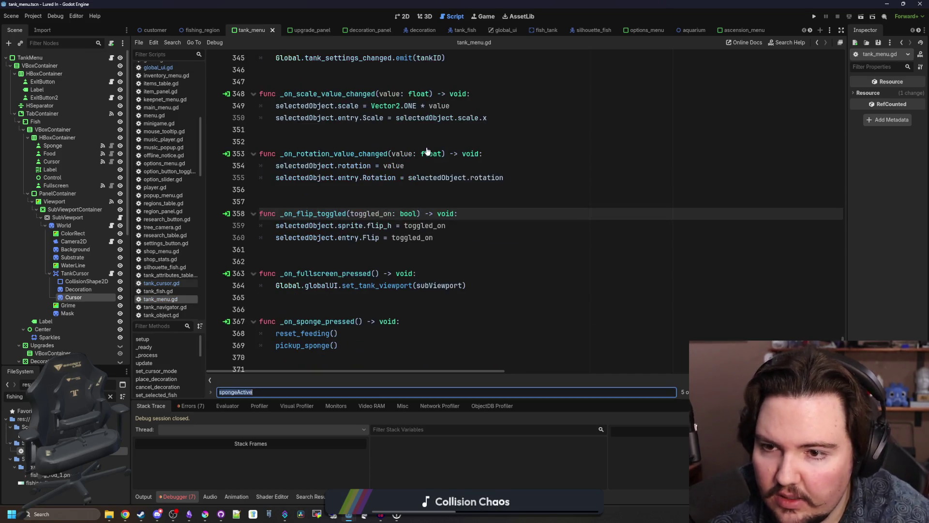
{"action": "type", "text": "spongeActive"}
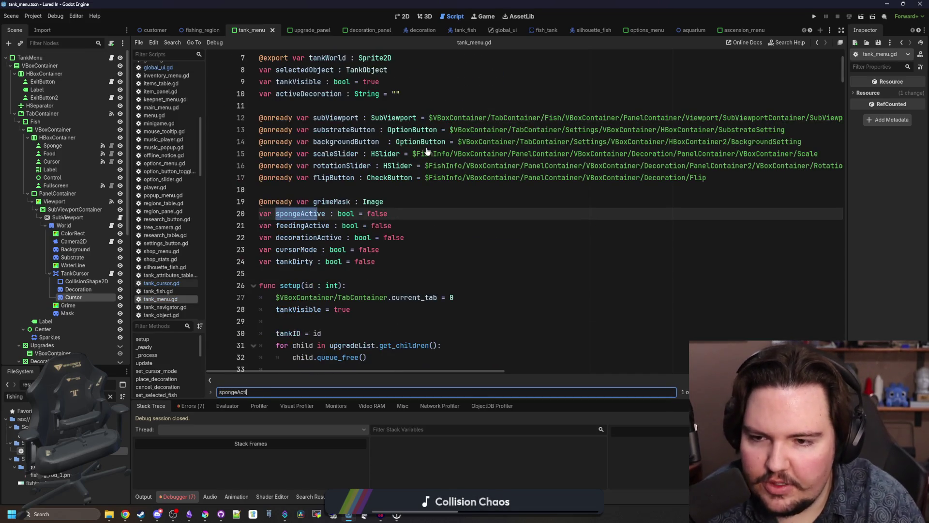
Add 'var selectActive : bool = false' on a new line after decorationActive.
{"action": "left_click", "coordinate": [411, 269]}
{"action": "left_click", "coordinate": [447, 236]}
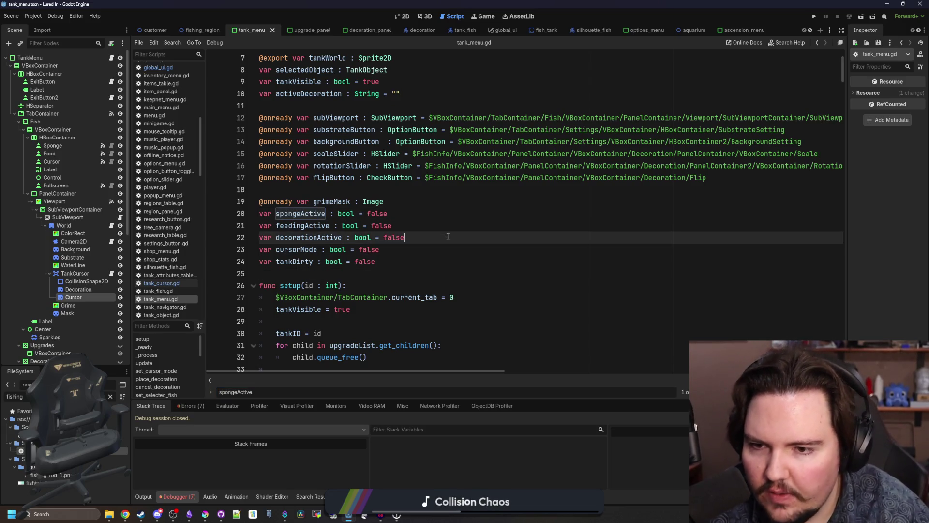
{"action": "key", "text": "Return"}
{"action": "key", "text": "Return"}
{"action": "key", "text": "Up"}
{"action": "type", "text": "selectActive"}
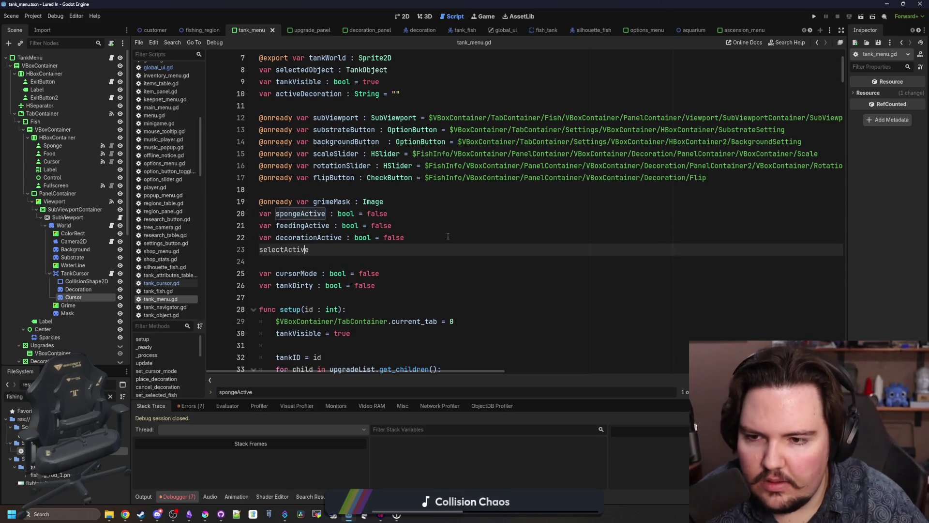
{"action": "type", "text": "var"}
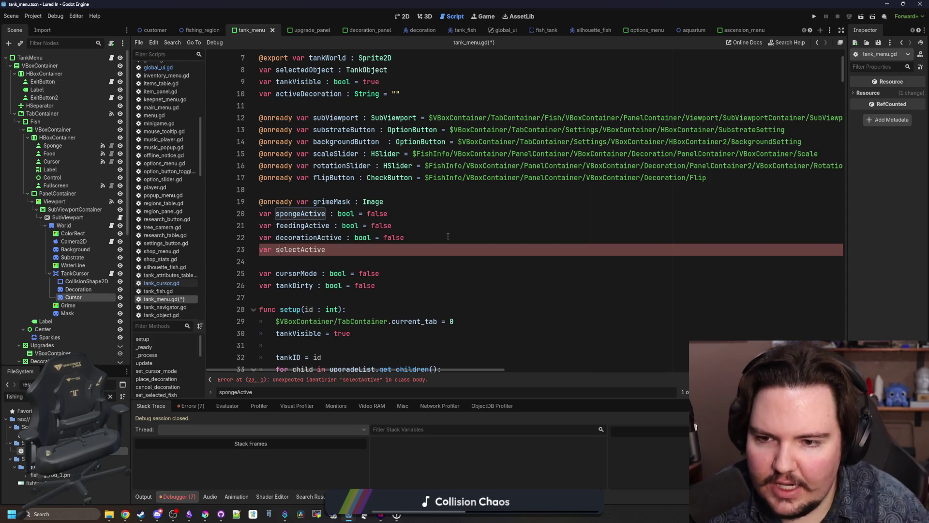
{"action": "key", "text": "End"}
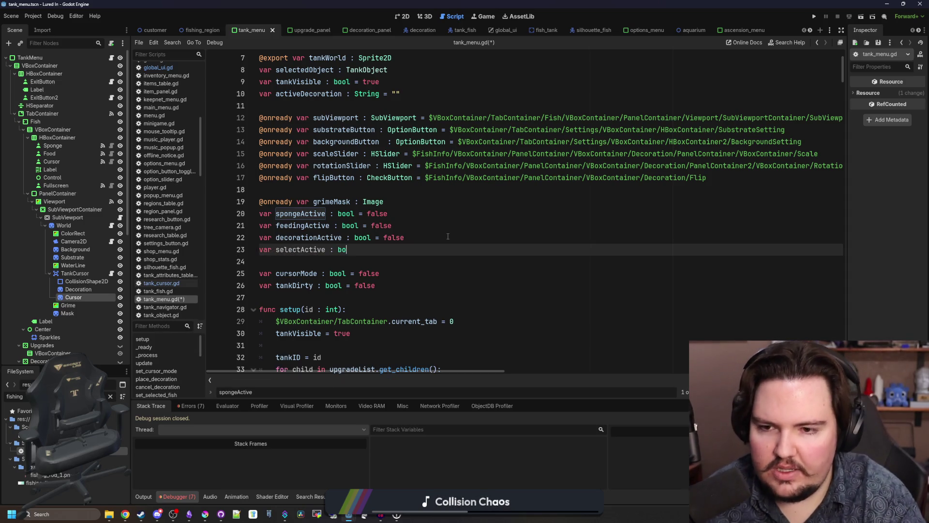
{"action": "type", "text": "false"}
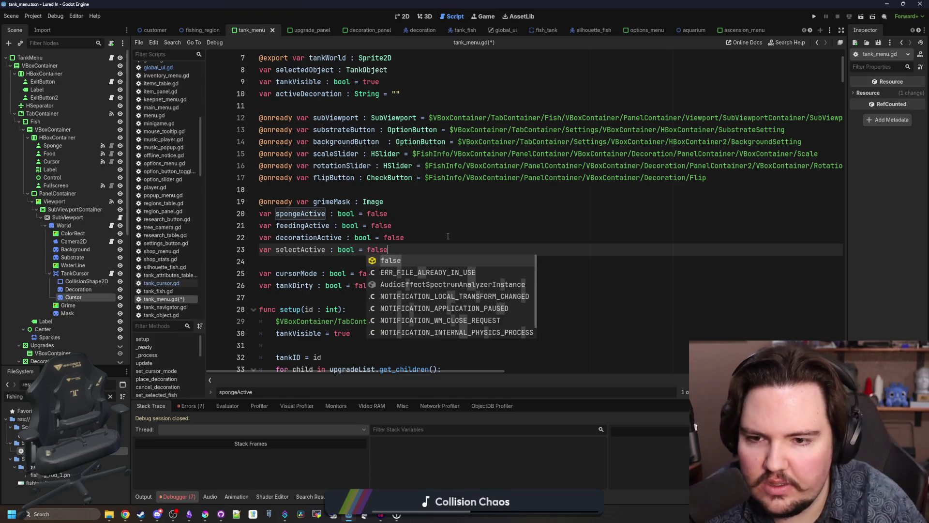
{"action": "left_click", "coordinate": [448, 236]}
{"action": "key", "text": "Down"}
{"action": "key", "text": "Down"}
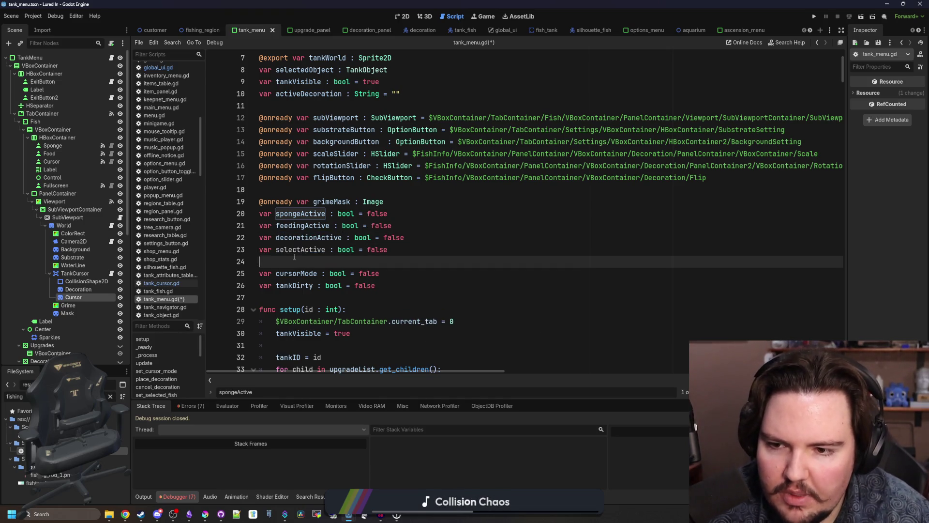
Search tank_menu.gd for the pickup functions.
{"action": "key", "text": "ctrl+f"}
{"action": "scroll", "coordinate": [308, 265], "scroll_direction": "down", "scroll_amount": 5}
{"action": "type", "text": "pickup+"}
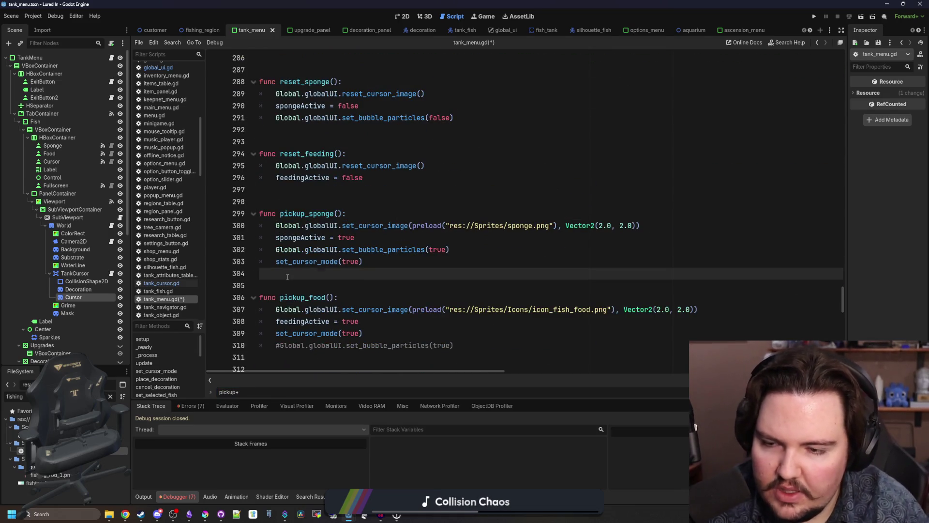
Write a pickup_selection() function setting selectActive = true and calling set_cursor_mode(true).
{"action": "key", "text": "Return"}
{"action": "key", "text": "Return"}
{"action": "key", "text": "Return"}
{"action": "key", "text": "BackSpace"}
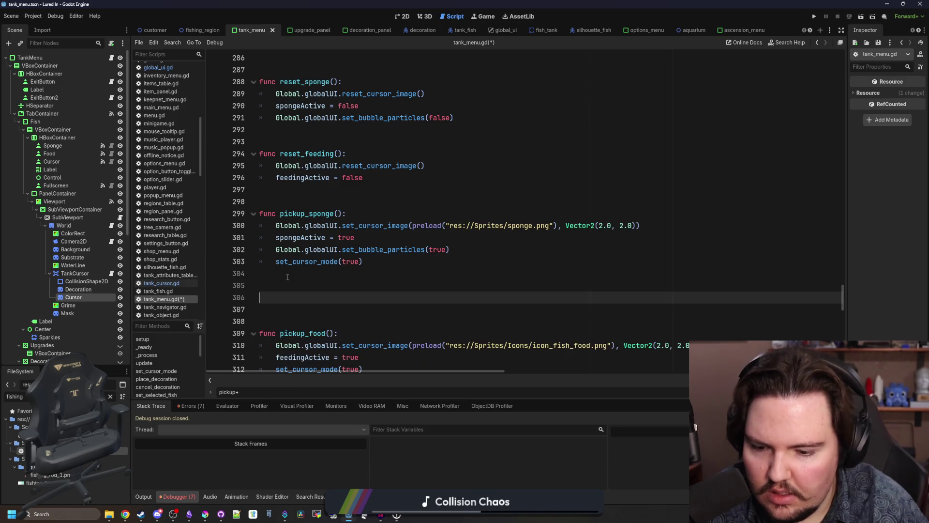
{"action": "type", "text": "func "}
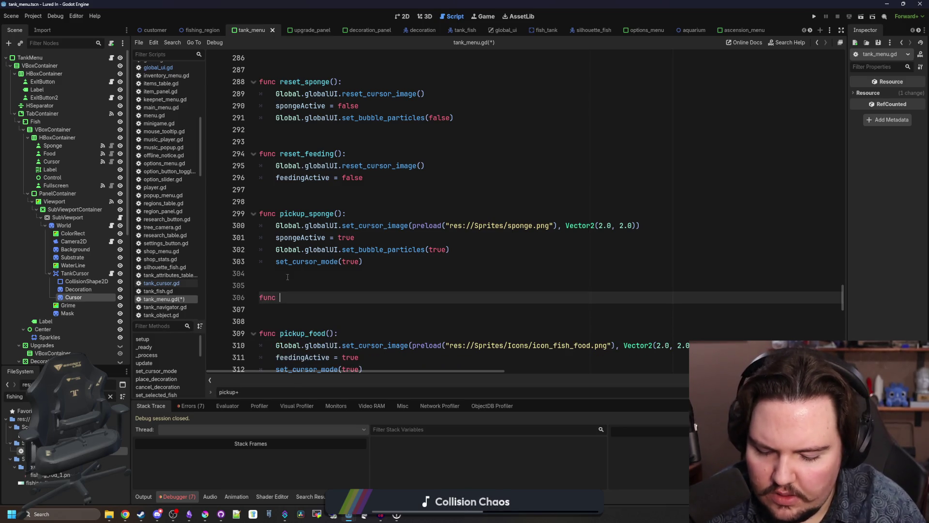
{"action": "type", "text": "pickup_selection():"}
{"action": "key", "text": "Return"}
{"action": "type", "text": "selectActive "}
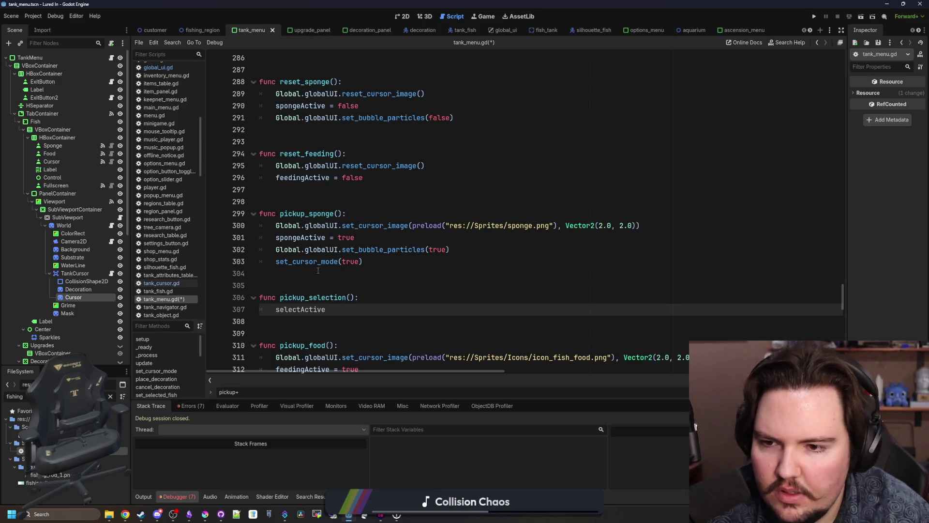
{"action": "type", "text": "= true"}
{"action": "left_click", "coordinate": [355, 269]}
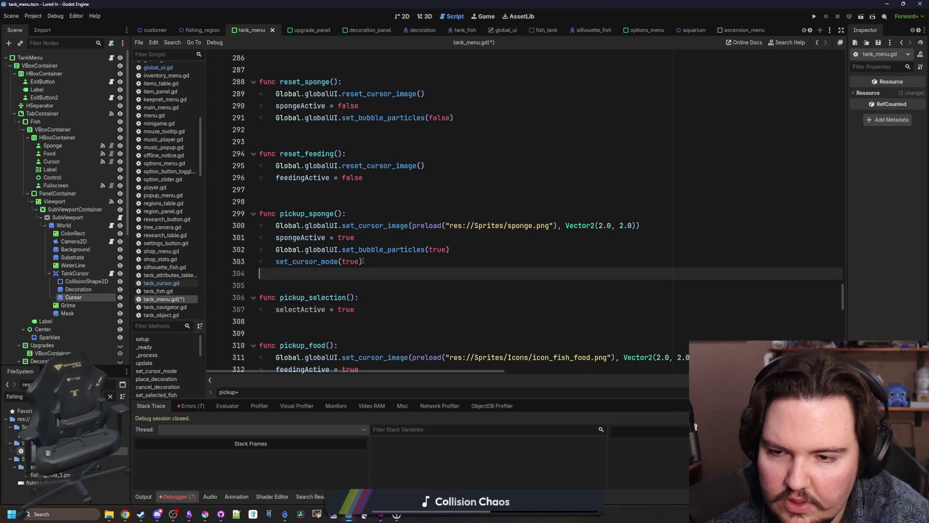
{"action": "left_click", "coordinate": [367, 237]}
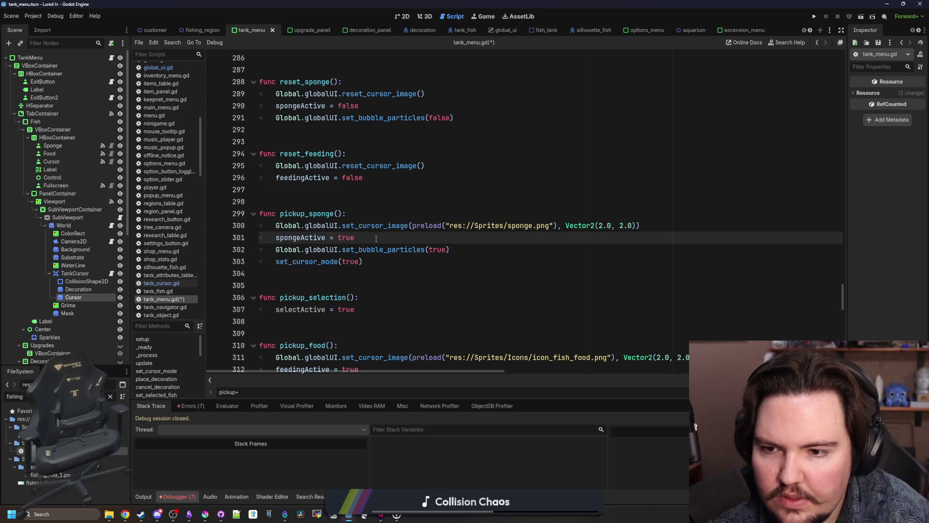
{"action": "left_click_drag", "start_coordinate": [363, 262], "coordinate": [273, 261]}
{"action": "key", "text": "ctrl+c"}
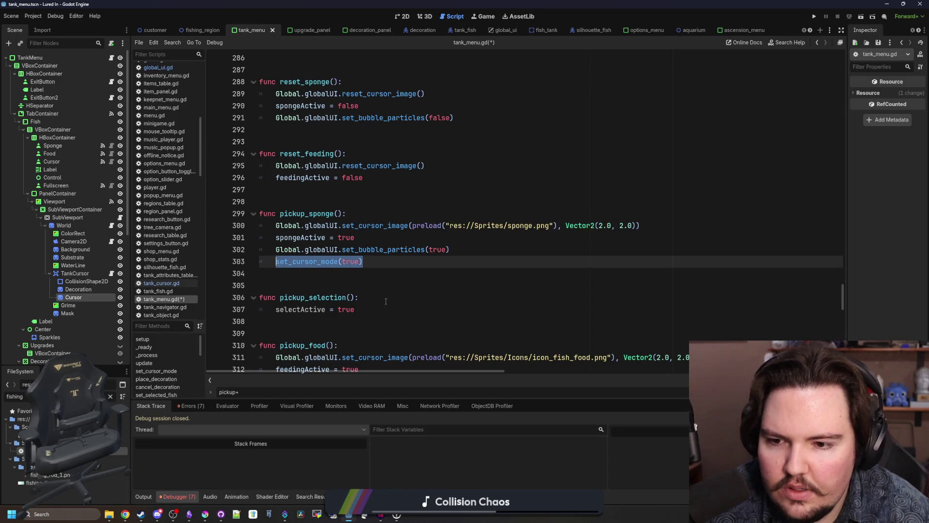
{"action": "left_click", "coordinate": [386, 305]}
{"action": "key", "text": "Return"}
{"action": "key", "text": "ctrl+v"}
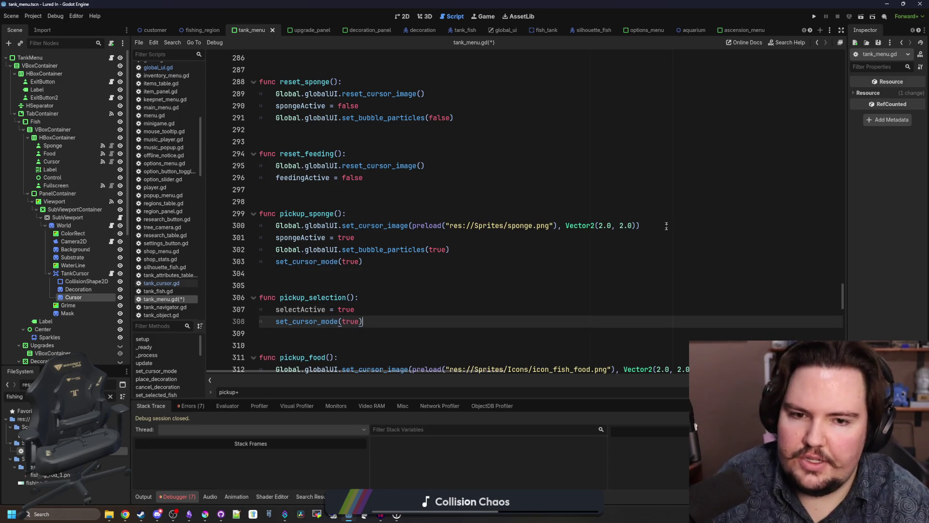
Add 'selectActive = false' after cancel_decoration() in set_cursor_mode's else branch and save.
{"action": "left_click", "coordinate": [666, 222]}
{"action": "left_click_drag", "start_coordinate": [666, 222], "coordinate": [271, 214]}
{"action": "left_click", "coordinate": [319, 208]}
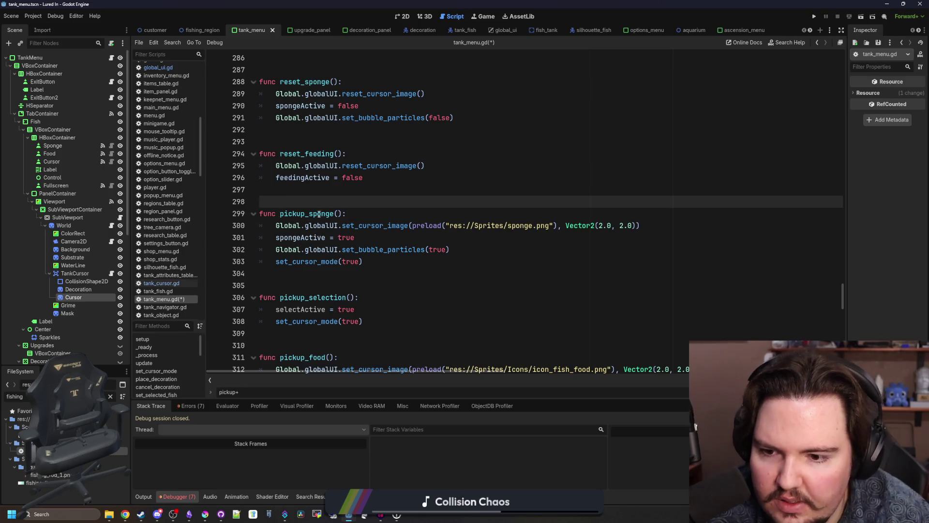
{"action": "scroll", "coordinate": [319, 213], "scroll_direction": "down", "scroll_amount": 1}
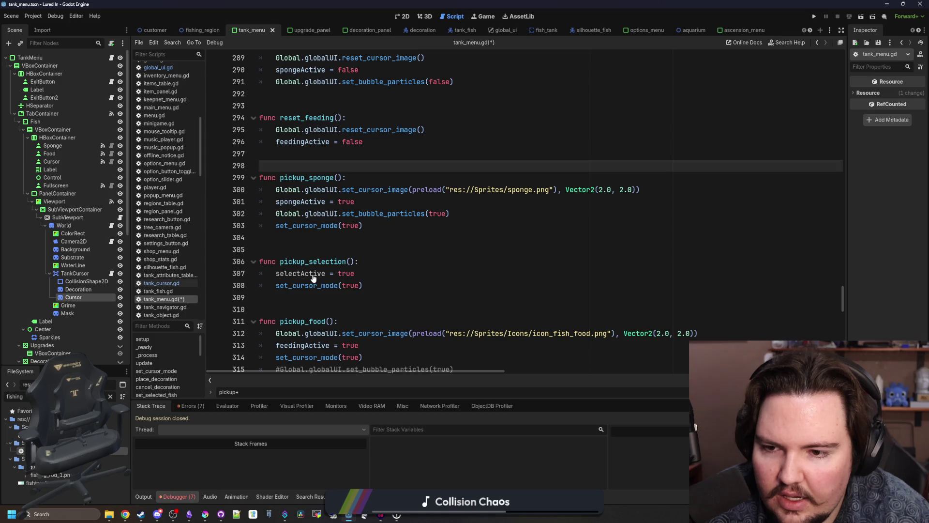
{"action": "mouse_move", "coordinate": [355, 274]}
{"action": "left_mouse_down"}
{"action": "mouse_move", "coordinate": [258, 275]}
{"action": "mouse_move", "coordinate": [270, 278]}
{"action": "left_mouse_up"}
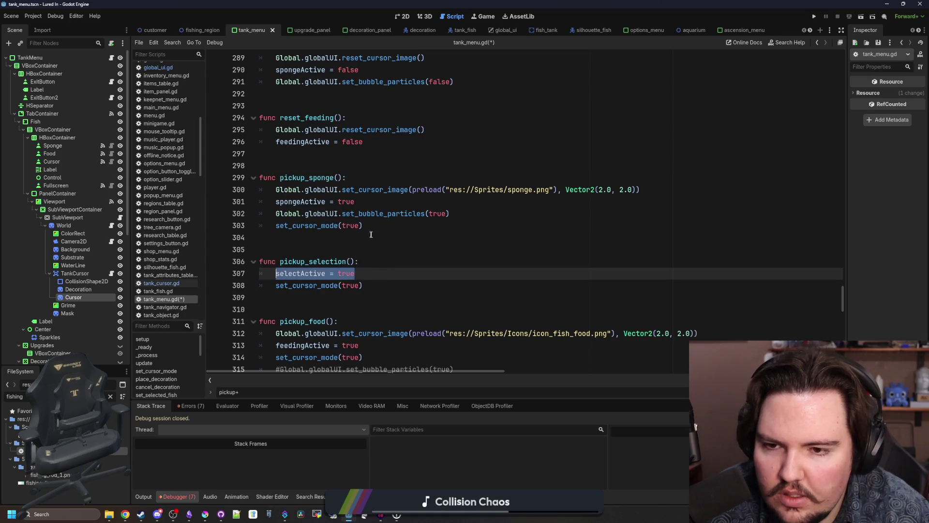
{"action": "left_click", "coordinate": [310, 226], "text": "ctrl"}
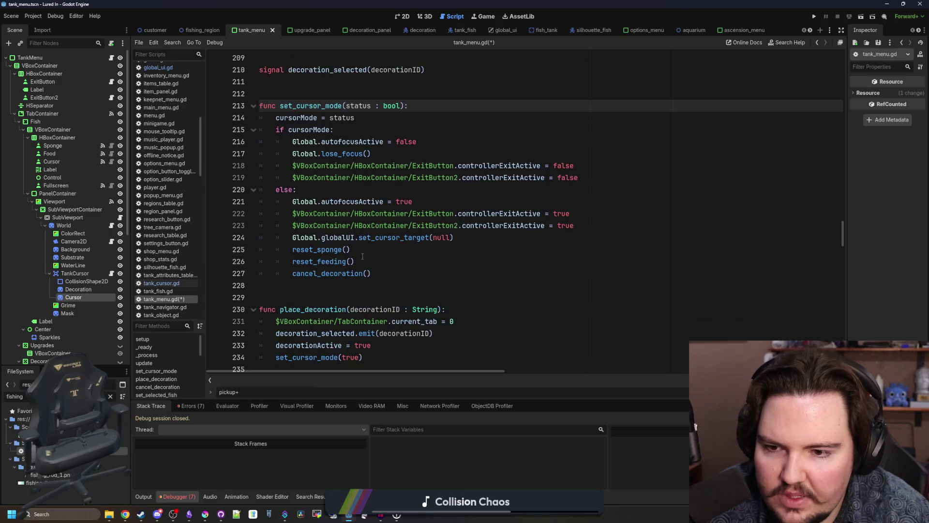
{"action": "left_click", "coordinate": [390, 264]}
{"action": "left_click", "coordinate": [387, 275]}
{"action": "key", "text": "Return"}
{"action": "type", "text": "selectActive = true"}
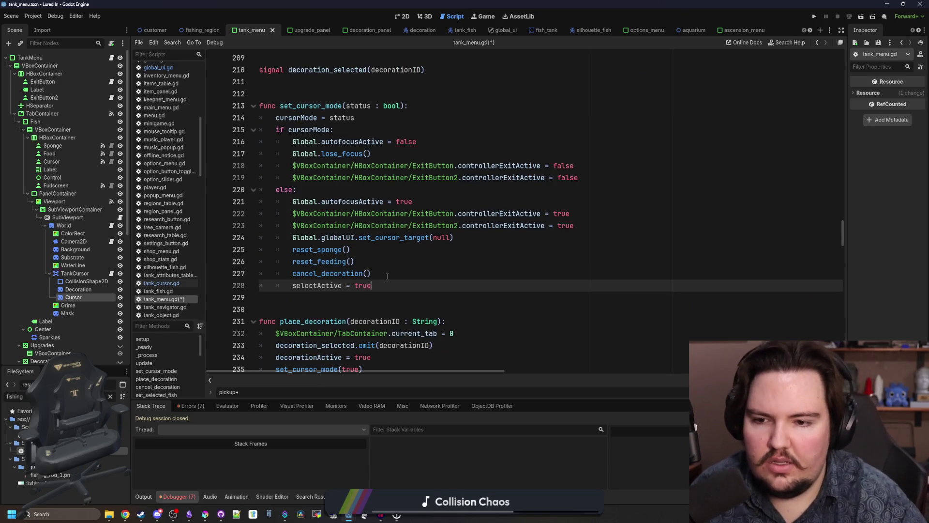
{"action": "key", "text": "BackSpace"}
{"action": "key", "text": "BackSpace"}
{"action": "key", "text": "BackSpace"}
{"action": "type", "text": "false"}
{"action": "left_click", "coordinate": [387, 276]}
{"action": "key", "text": "ctrl+s"}
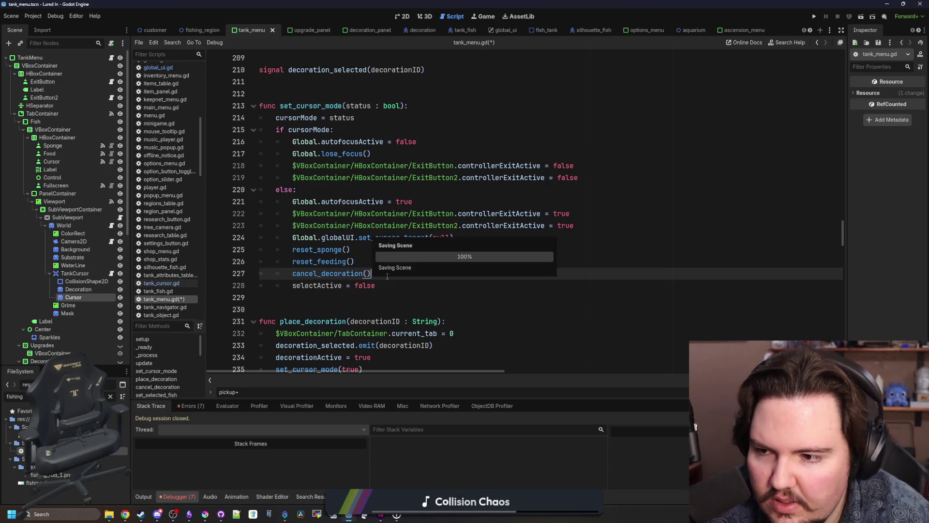
In tank_cursor.gd, remove line 59's sponge, feeding and decoration checks and the separate cursorMode return line.
{"action": "left_click", "coordinate": [111, 273]}
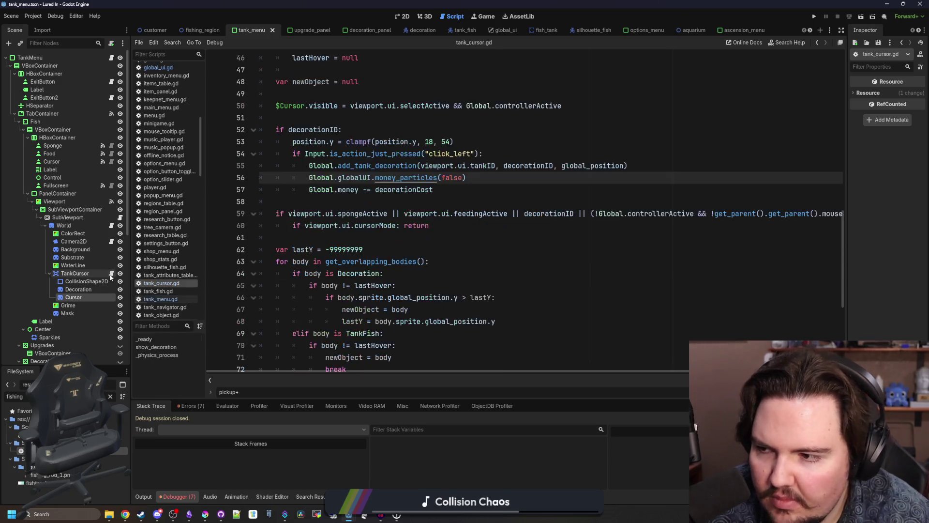
{"action": "left_click", "coordinate": [456, 252]}
{"action": "scroll", "coordinate": [645, 286], "scroll_direction": "up", "scroll_amount": 1}
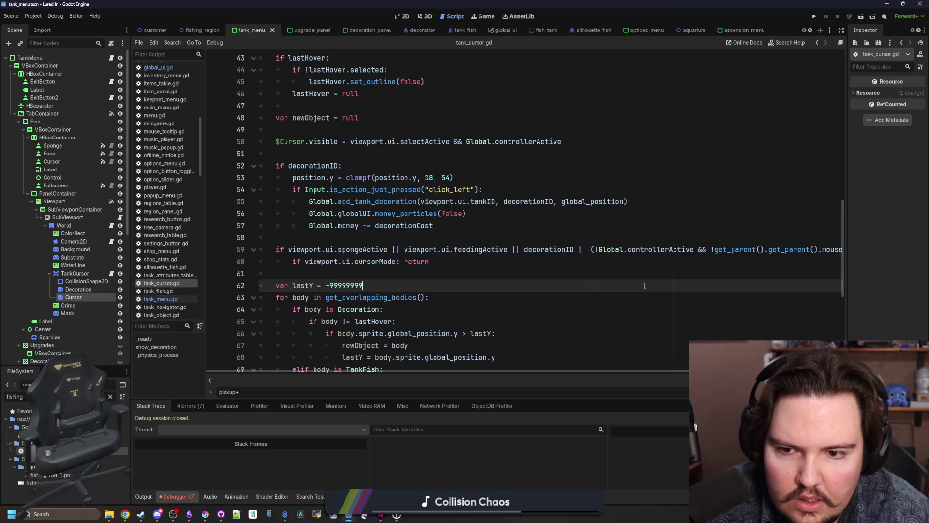
{"action": "left_click", "coordinate": [544, 278]}
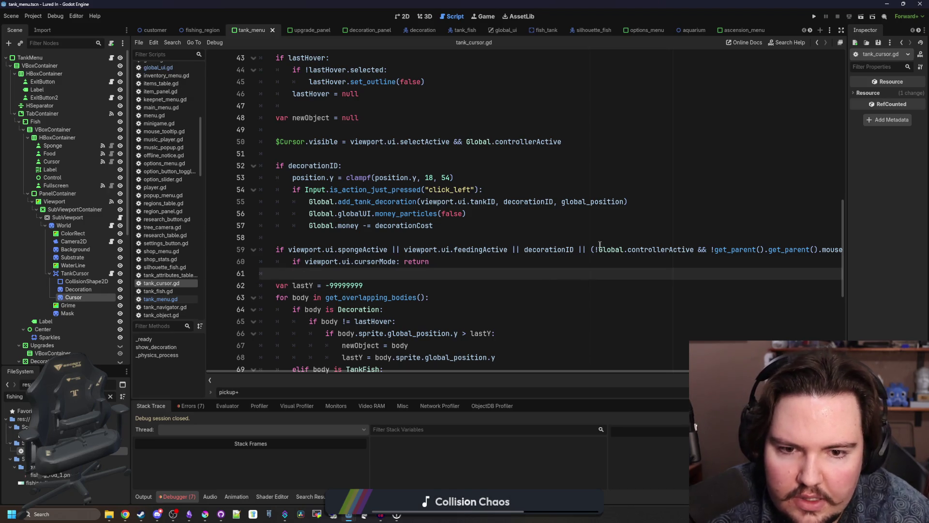
{"action": "left_click_drag", "start_coordinate": [586, 249], "coordinate": [289, 249]}
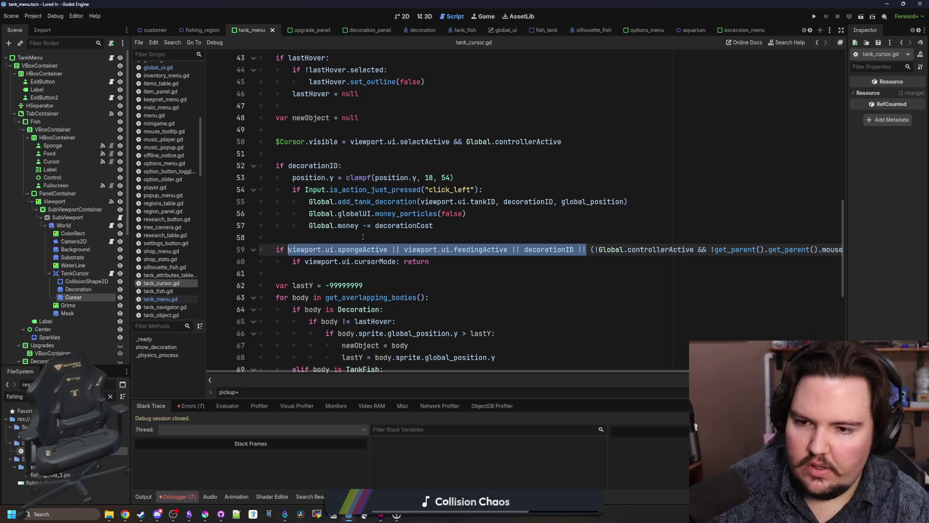
{"action": "key", "text": "BackSpace"}
{"action": "mouse_move", "coordinate": [430, 261]}
{"action": "left_mouse_down"}
{"action": "mouse_move", "coordinate": [264, 272]}
{"action": "mouse_move", "coordinate": [260, 261]}
{"action": "left_mouse_up"}
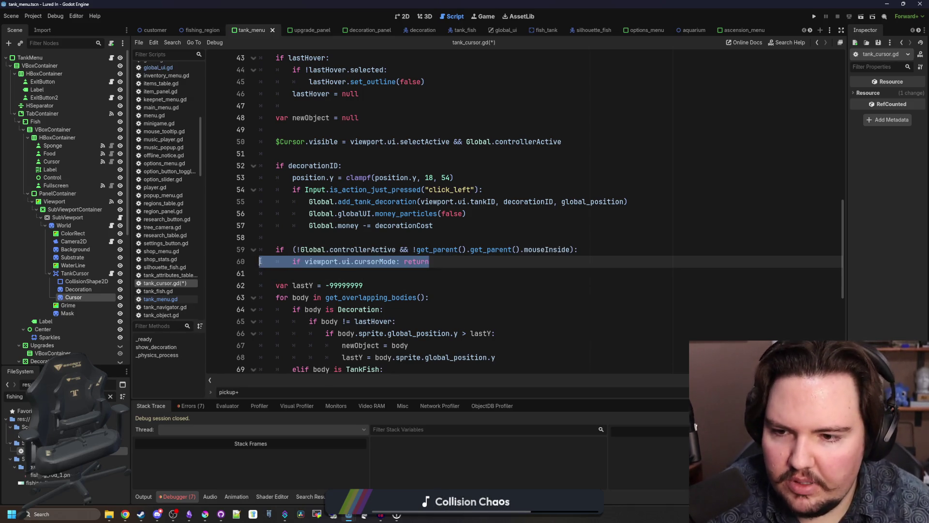
{"action": "key", "text": "BackSpace"}
{"action": "key", "text": "BackSpace"}
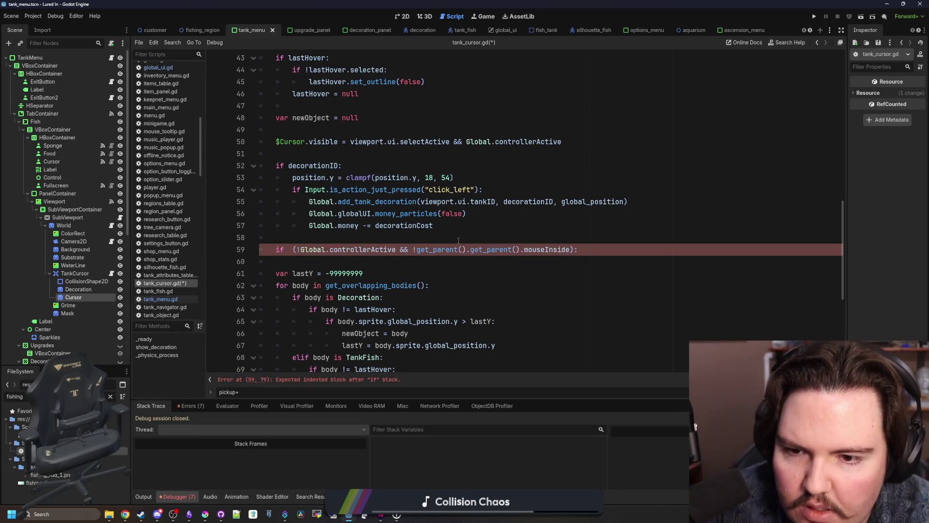
Rewrite the line 59 guard as 'viewport.ui.cursorMode || ( ) && !selectActive'.
{"action": "left_click", "coordinate": [437, 241]}
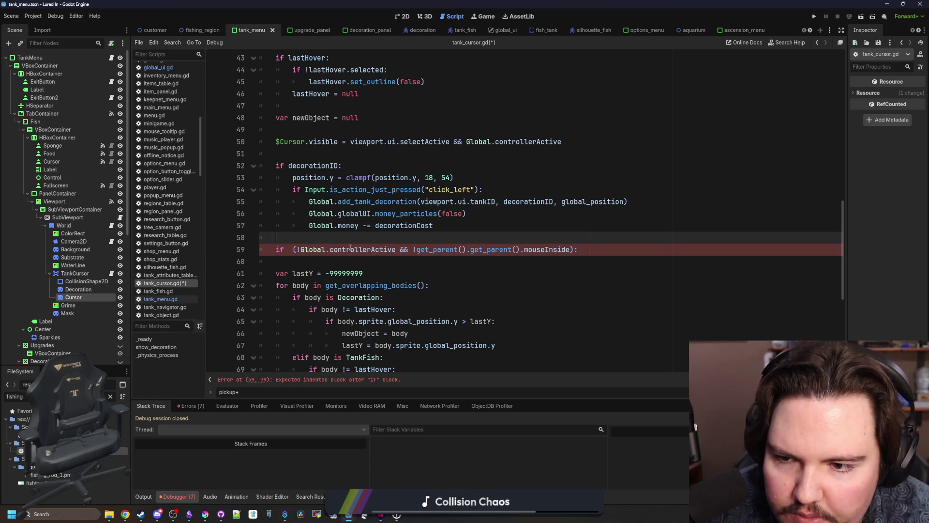
{"action": "left_click", "coordinate": [292, 250]}
{"action": "key", "text": "BackSpace"}
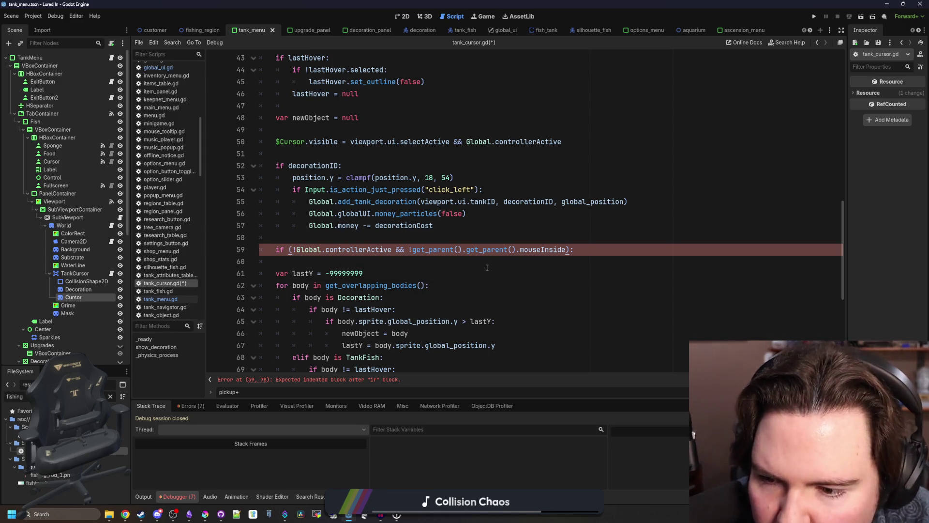
{"action": "type", "text": "decorationID "}
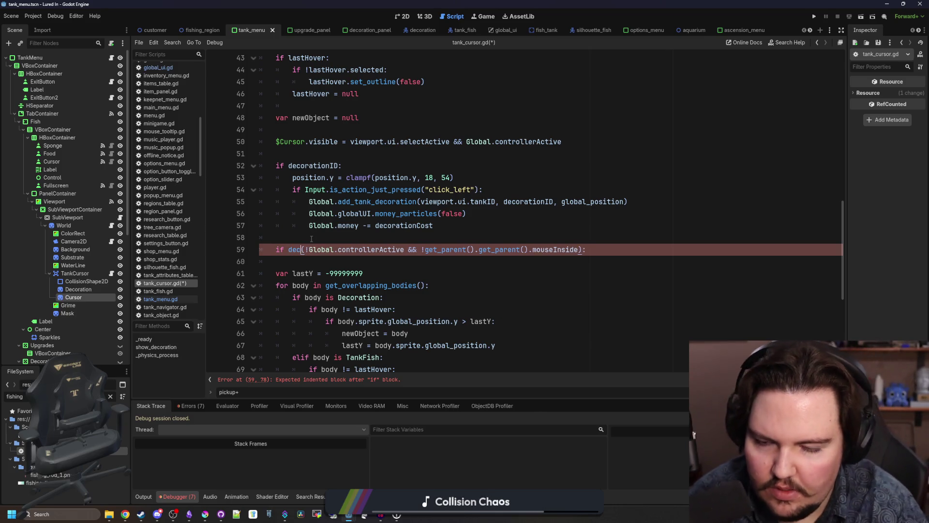
{"action": "type", "text": "||"}
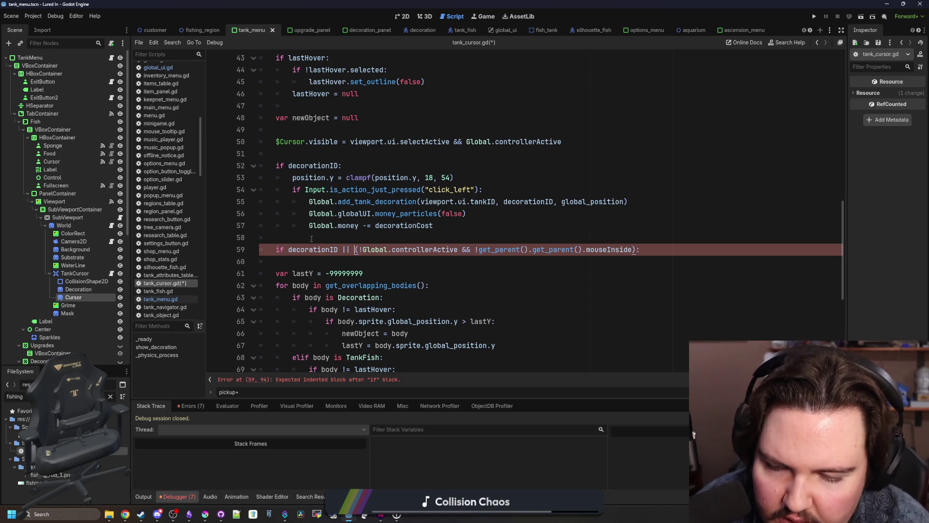
{"action": "type", "text": "viewport.ui.spon"}
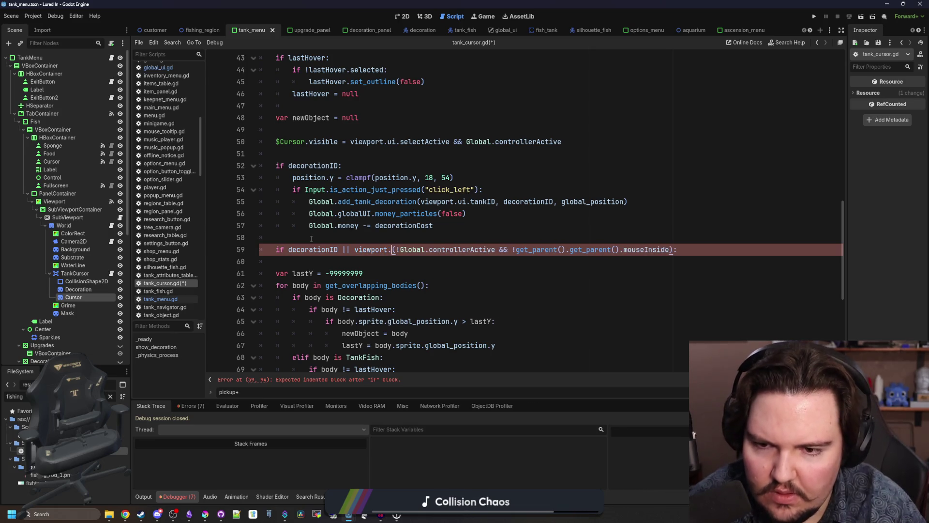
{"action": "type", "text": "geActiv"}
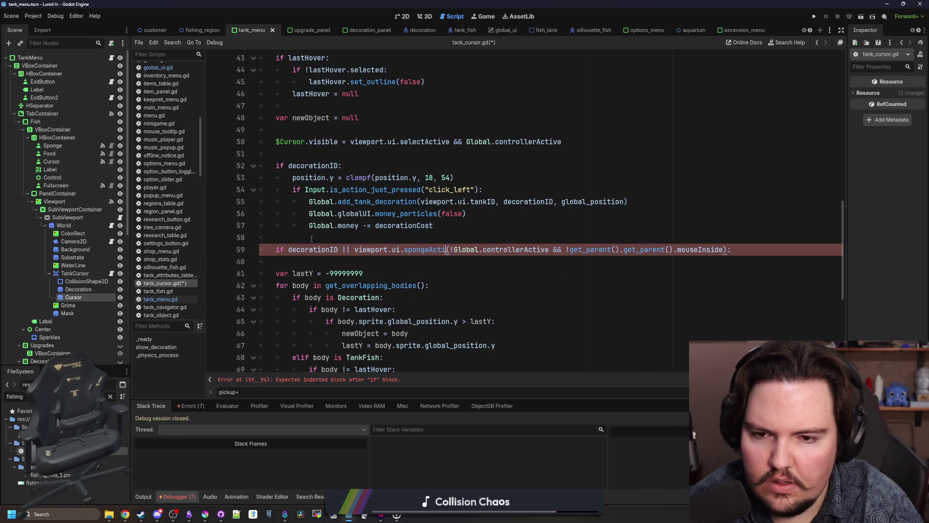
{"action": "key", "text": "BackSpace"}
{"action": "key", "text": "BackSpace"}
{"action": "key", "text": "BackSpace"}
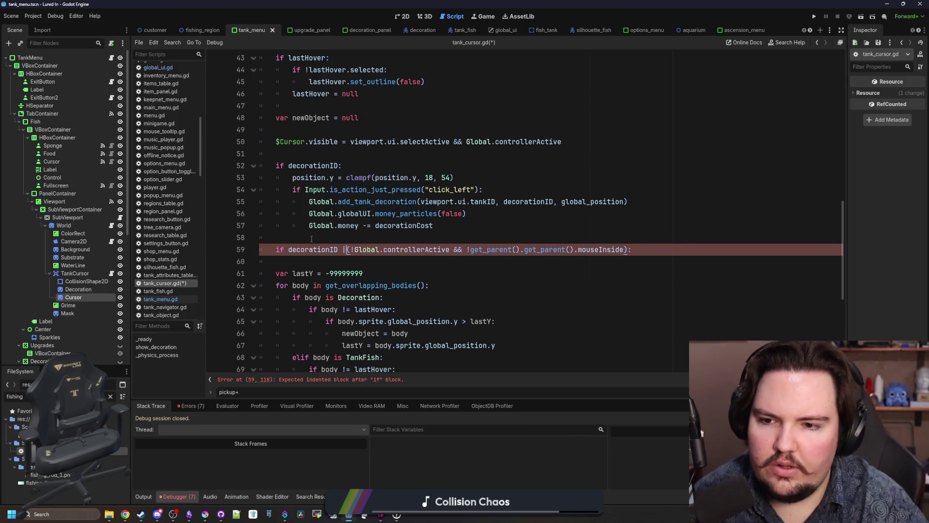
{"action": "type", "text": "viewport.ui."}
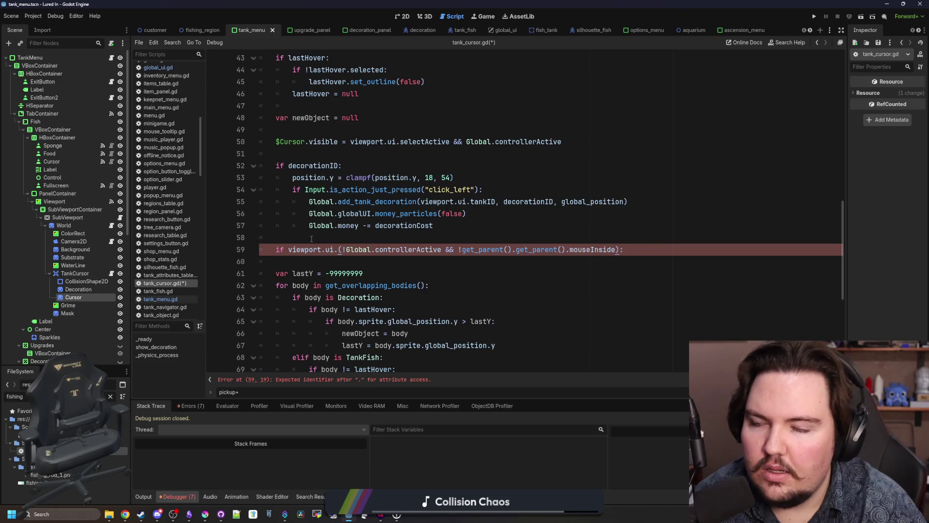
{"action": "type", "text": "cursorMode "}
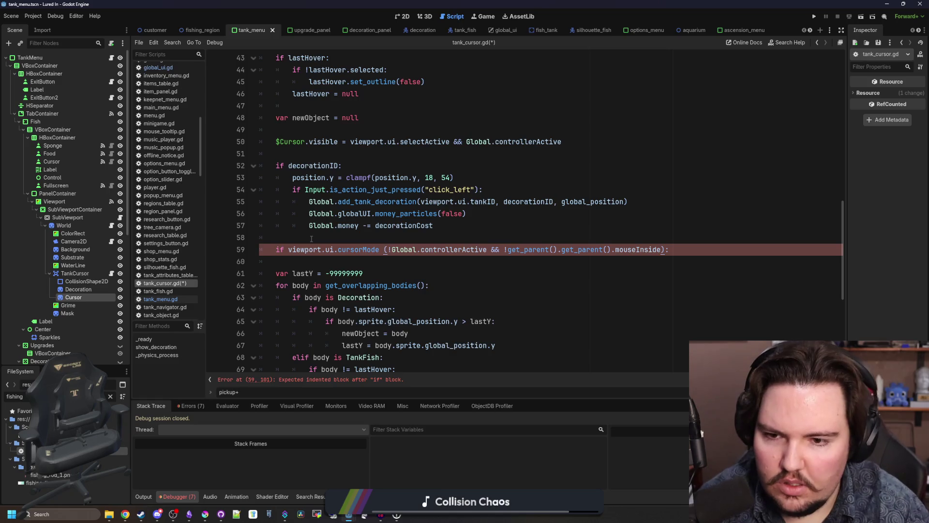
{"action": "type", "text": "|| "}
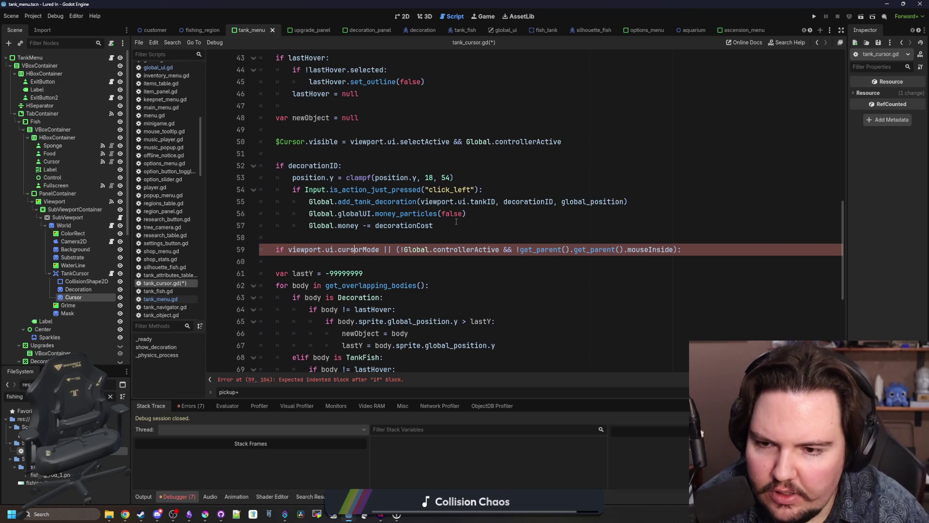
{"action": "type", "text": "("}
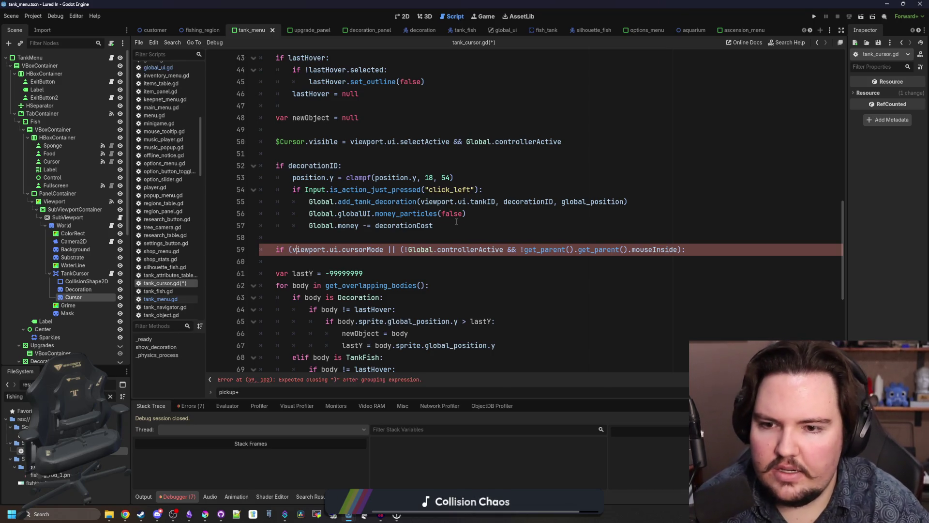
{"action": "type", "text": " )"}
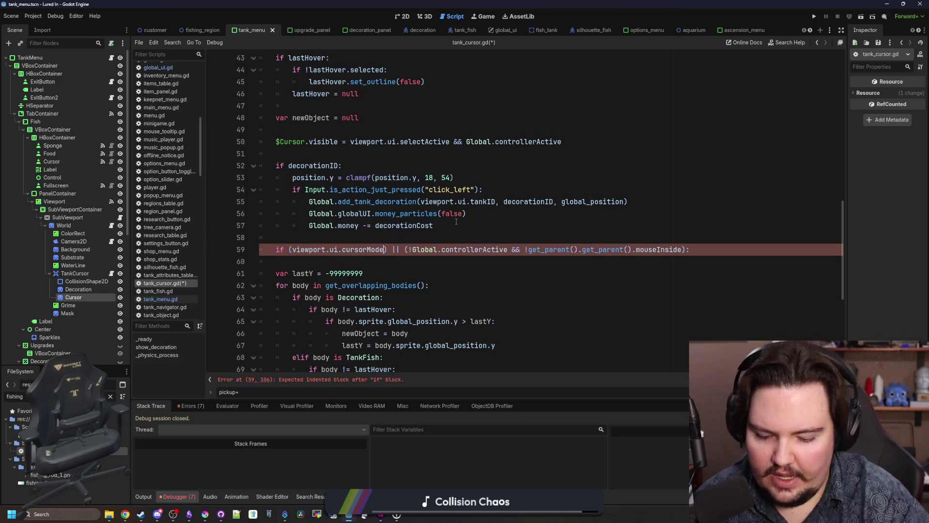
{"action": "type", "text": "&& !selectAc"}
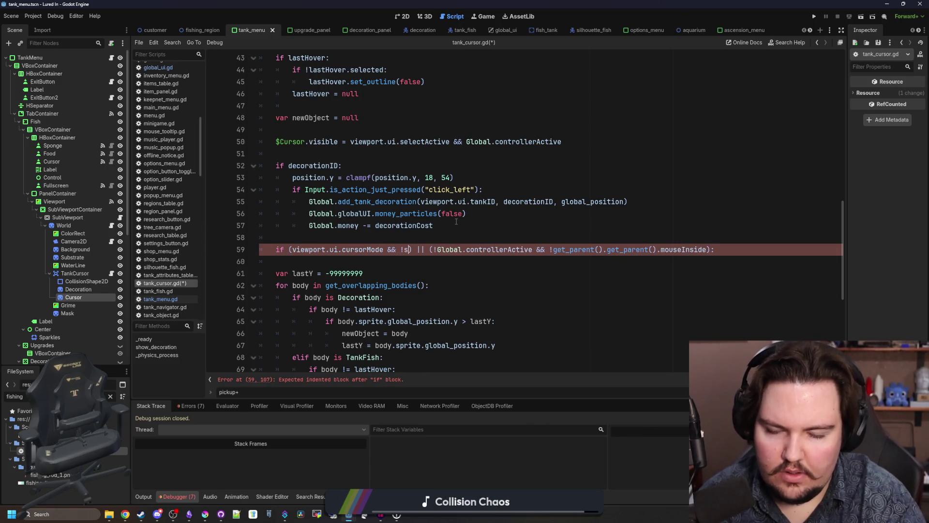
{"action": "type", "text": "tive"}
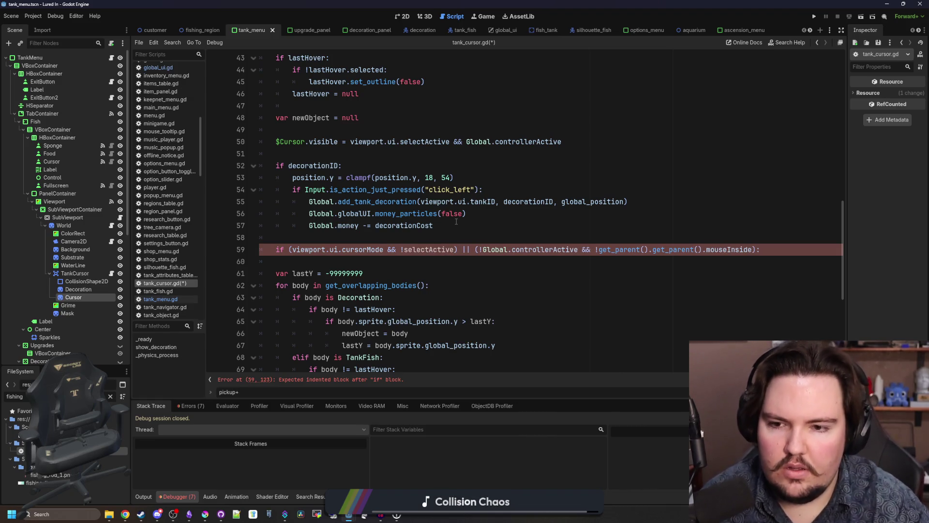
Change the reference to viewport.ui.selectActive, add 'return' under the guard, then save and run with F5.
{"action": "left_click", "coordinate": [505, 233]}
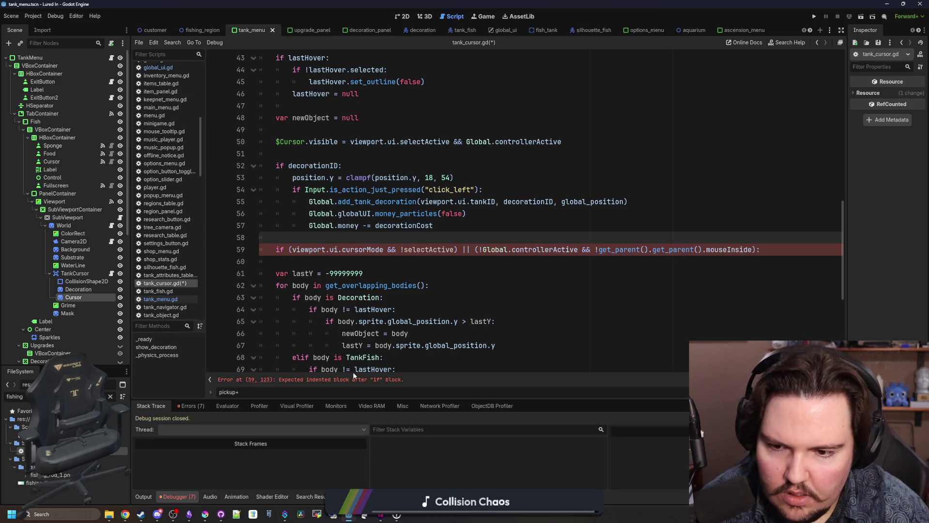
{"action": "left_click", "coordinate": [408, 251]}
{"action": "type", "text": "viewport.ui."}
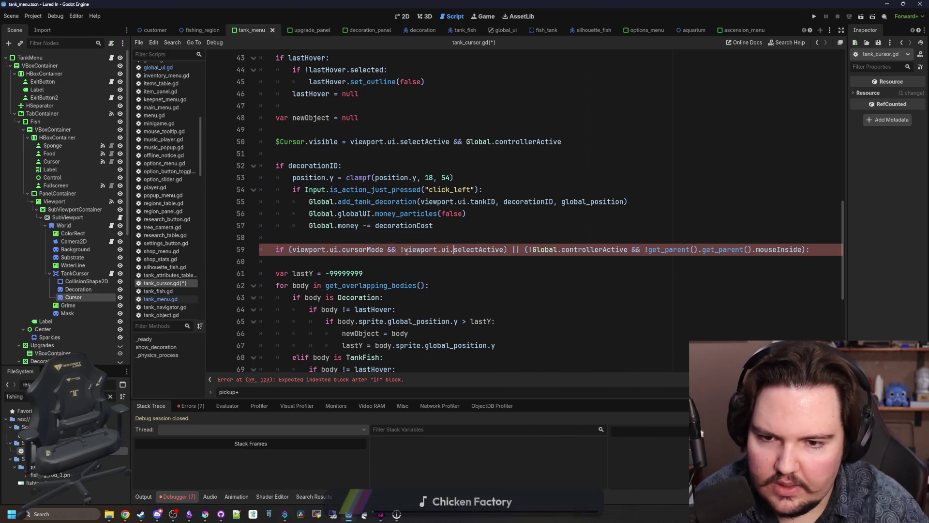
{"action": "left_click", "coordinate": [447, 240]}
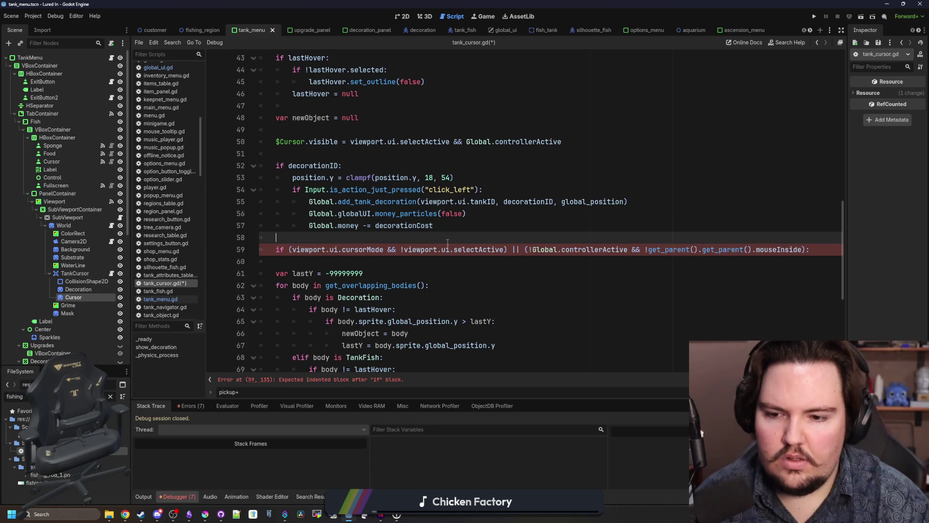
{"action": "left_click", "coordinate": [822, 251]}
{"action": "key", "text": "Return"}
{"action": "type", "text": "return"}
{"action": "left_click", "coordinate": [392, 236]}
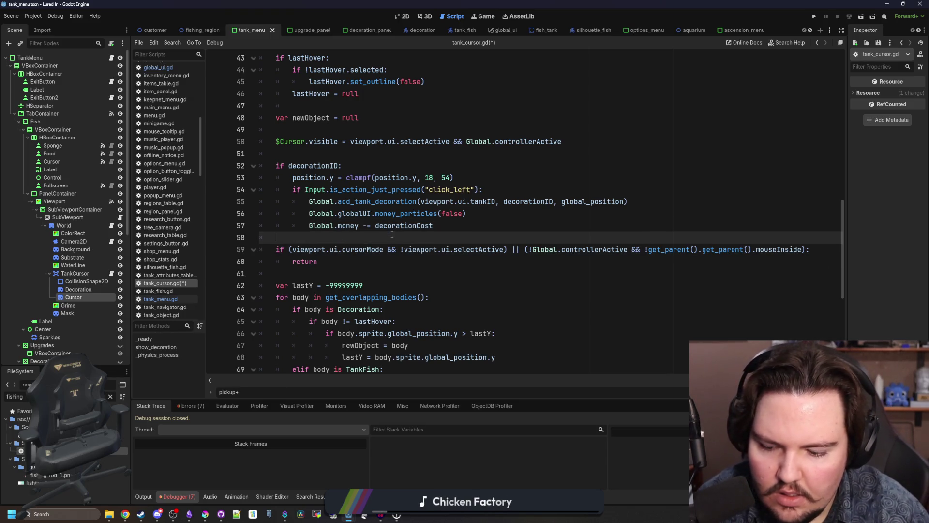
{"action": "key", "text": "F5"}
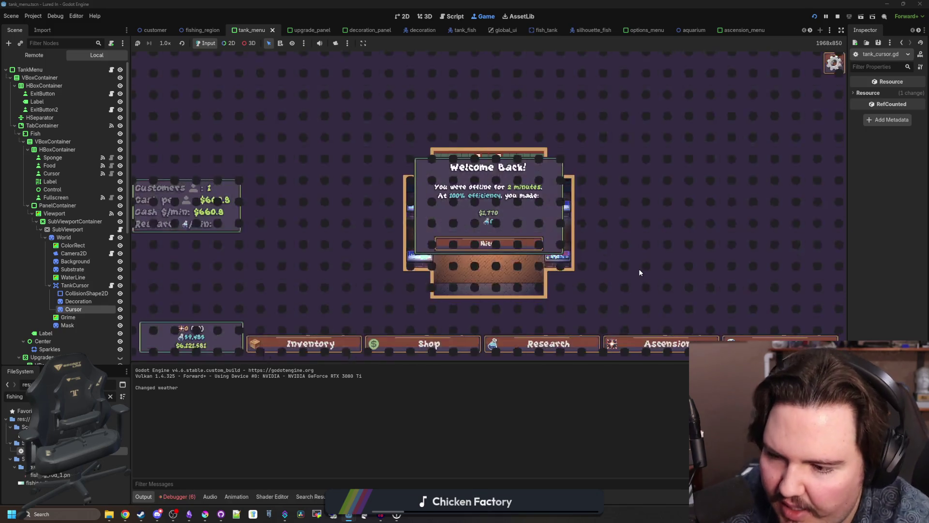
In the running game, open Fish Tank 1 and test selecting the diver, including in sponge mode.
{"action": "left_click", "coordinate": [486, 240]}
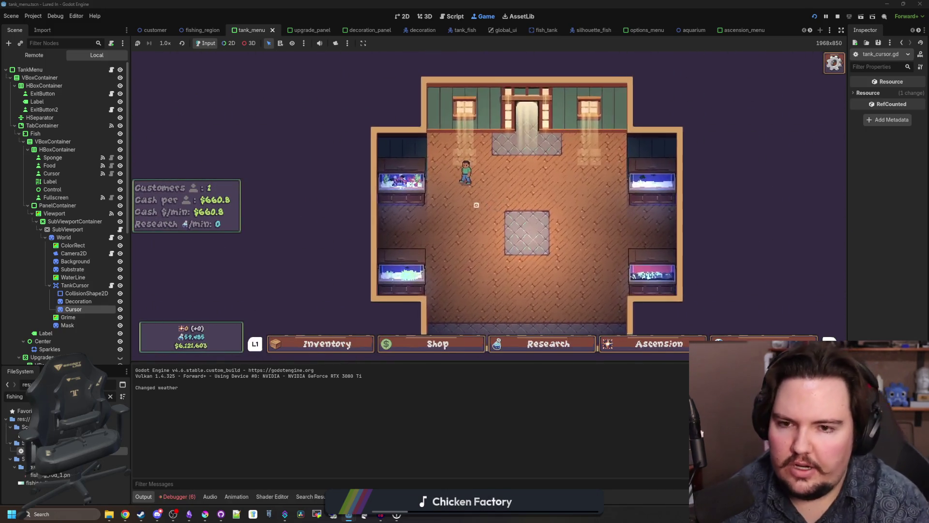
{"action": "left_click", "coordinate": [423, 193]}
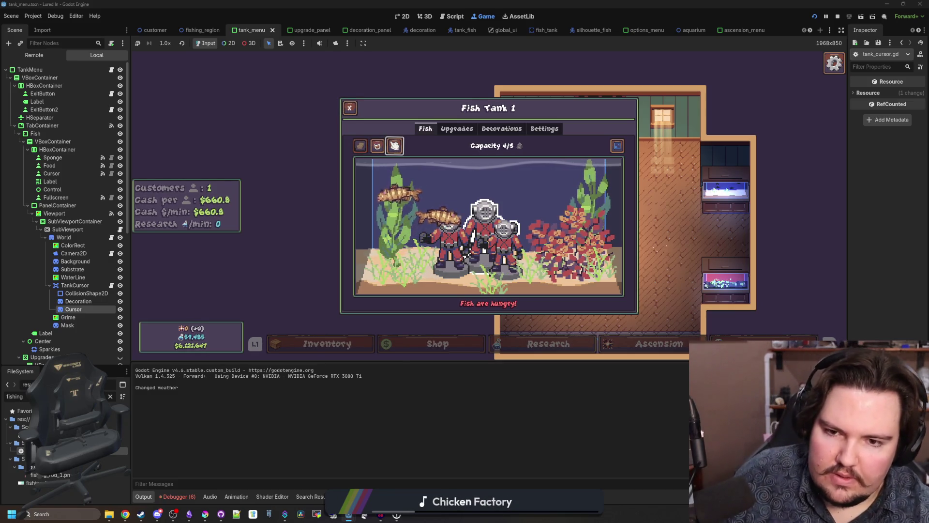
{"action": "left_click", "coordinate": [503, 233]}
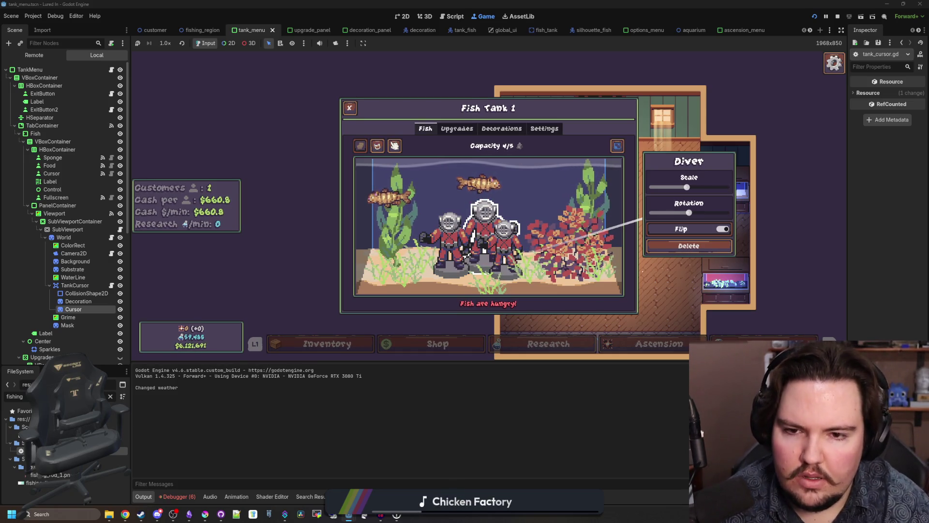
{"action": "key", "text": "Escape"}
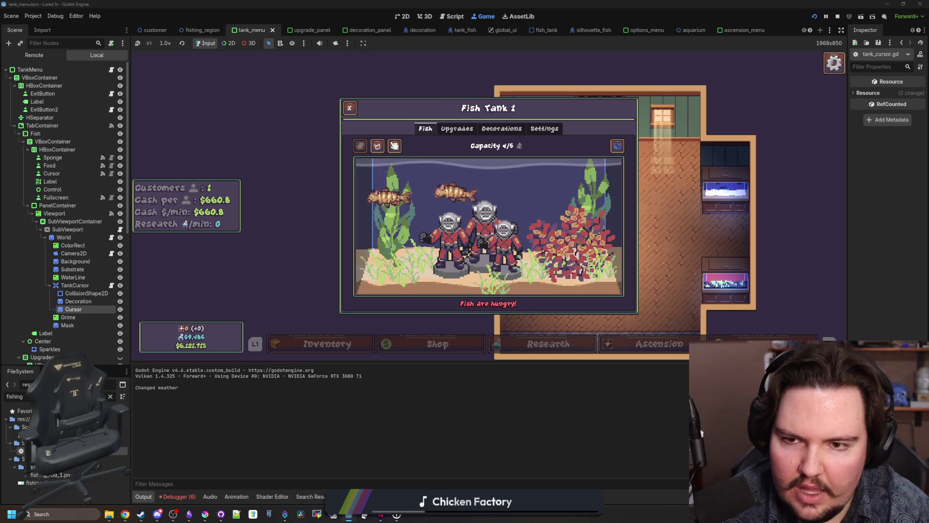
{"action": "left_click", "coordinate": [360, 145]}
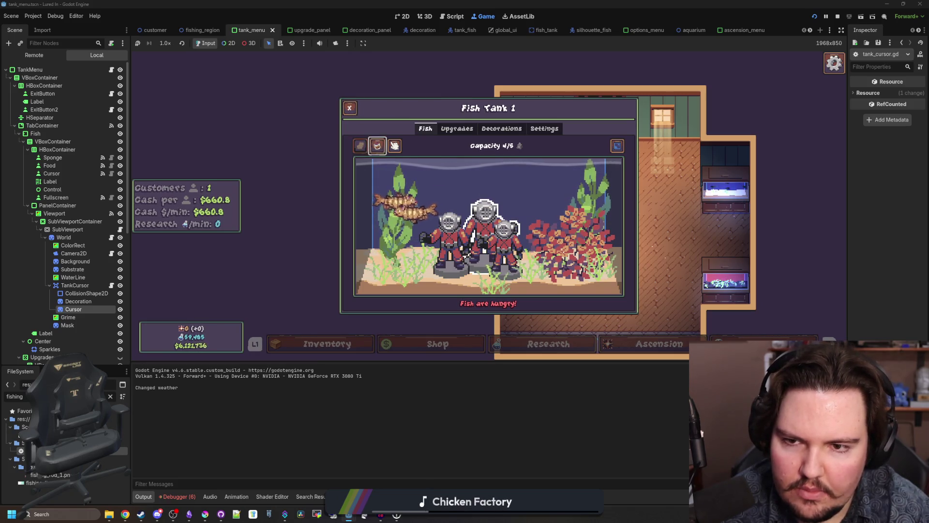
{"action": "left_click", "coordinate": [484, 228]}
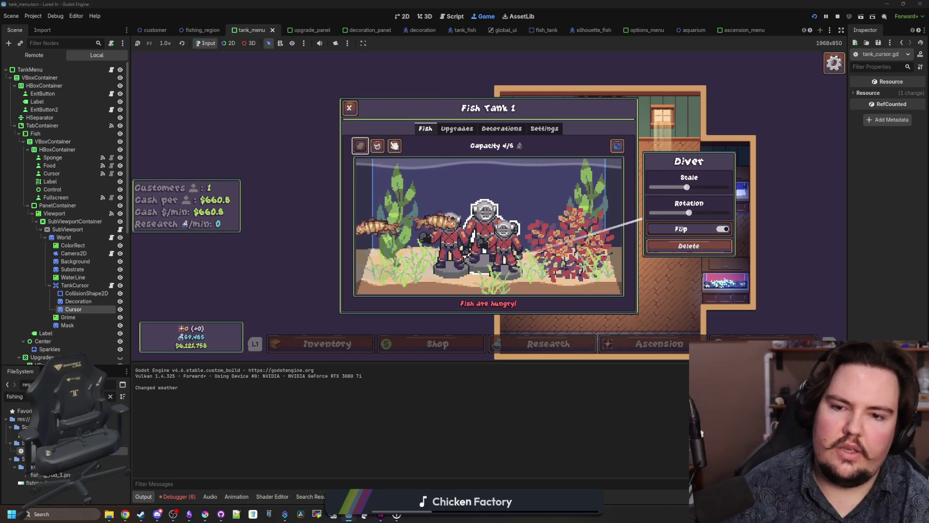
Close the Fish Tank 1 window and return to tank_cursor.gd in the editor.
{"action": "key", "text": "Escape"}
{"action": "key", "text": "super"}
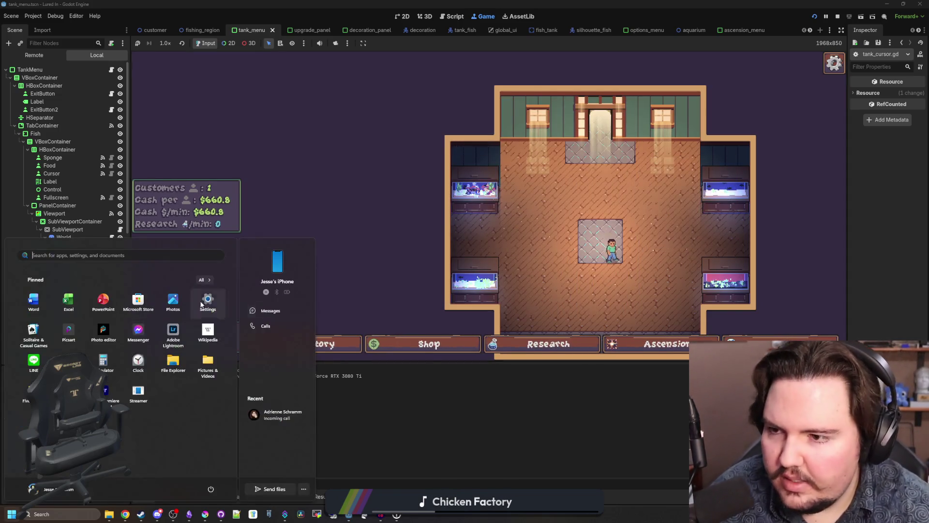
{"action": "key", "text": "super"}
{"action": "left_click", "coordinate": [111, 285]}
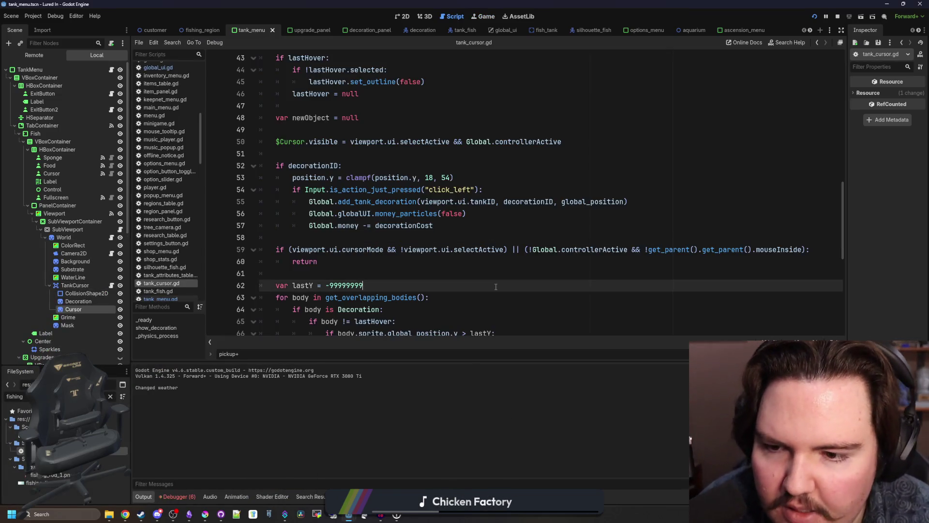
{"action": "left_click", "coordinate": [319, 286]}
{"action": "left_click", "coordinate": [320, 267]}
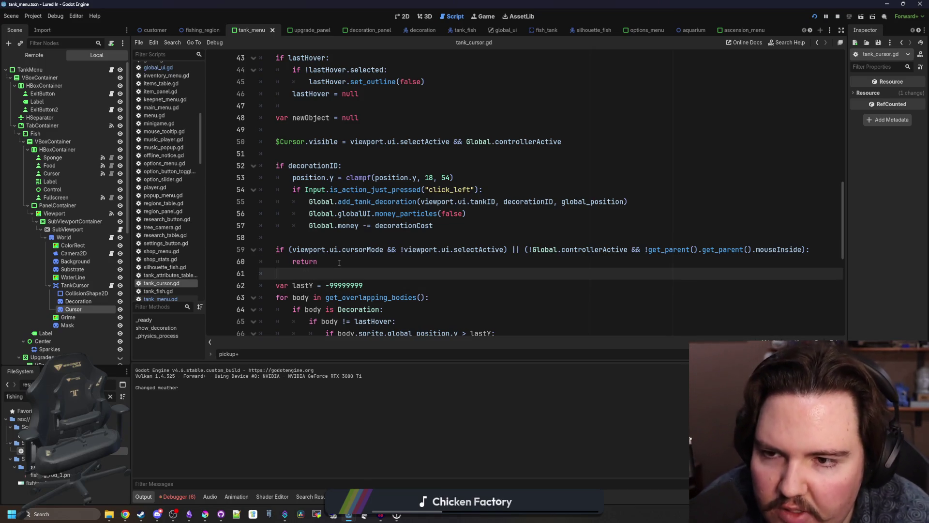
{"action": "scroll", "coordinate": [334, 267], "scroll_direction": "up", "scroll_amount": 3}
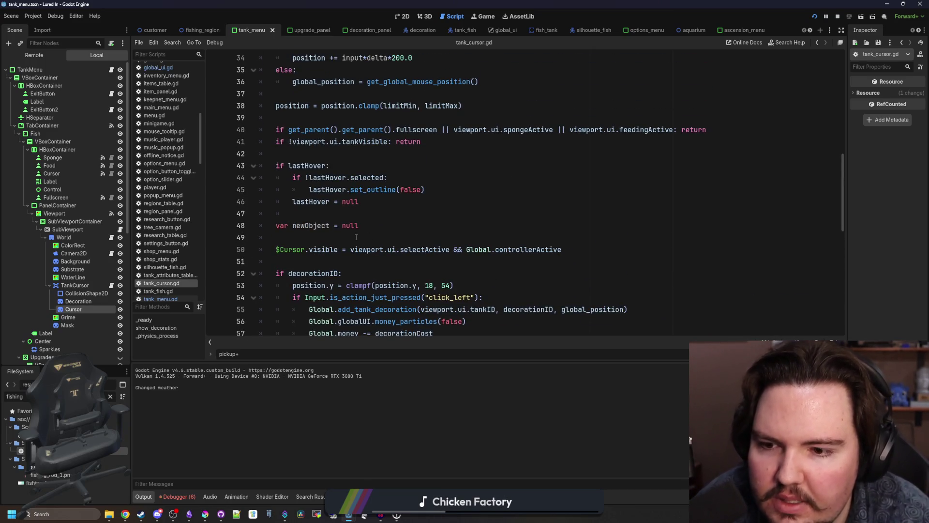
{"action": "scroll", "coordinate": [356, 237], "scroll_direction": "down", "scroll_amount": 3}
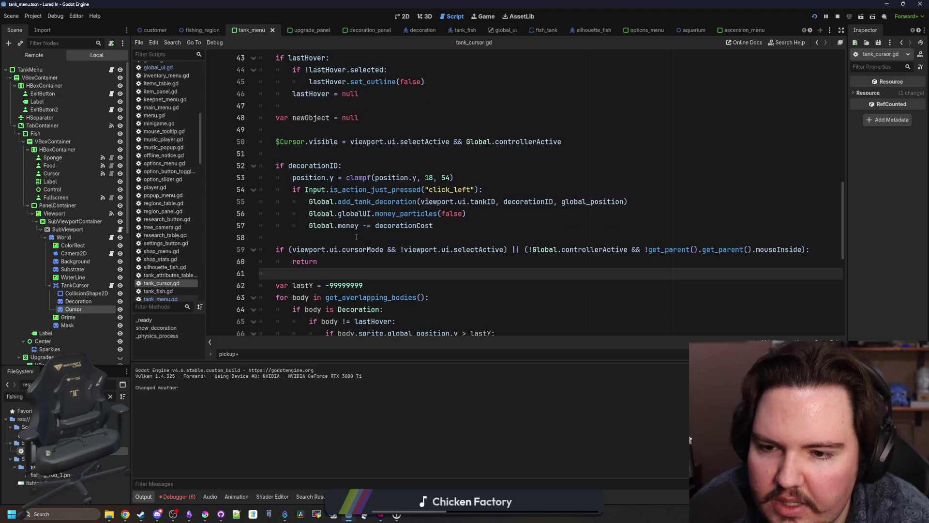
{"action": "left_click", "coordinate": [501, 256]}
{"action": "key", "text": "Down"}
{"action": "key", "text": "Down"}
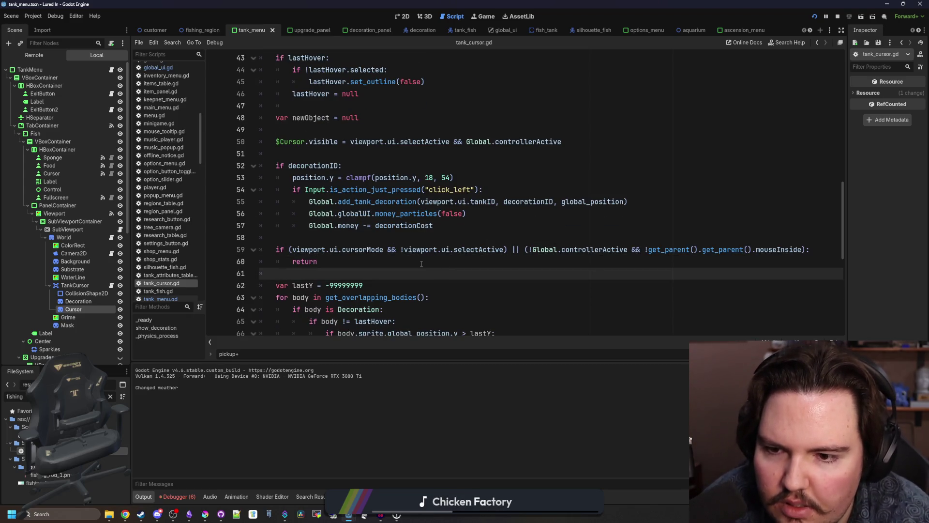
{"action": "scroll", "coordinate": [422, 264], "scroll_direction": "down", "scroll_amount": 3}
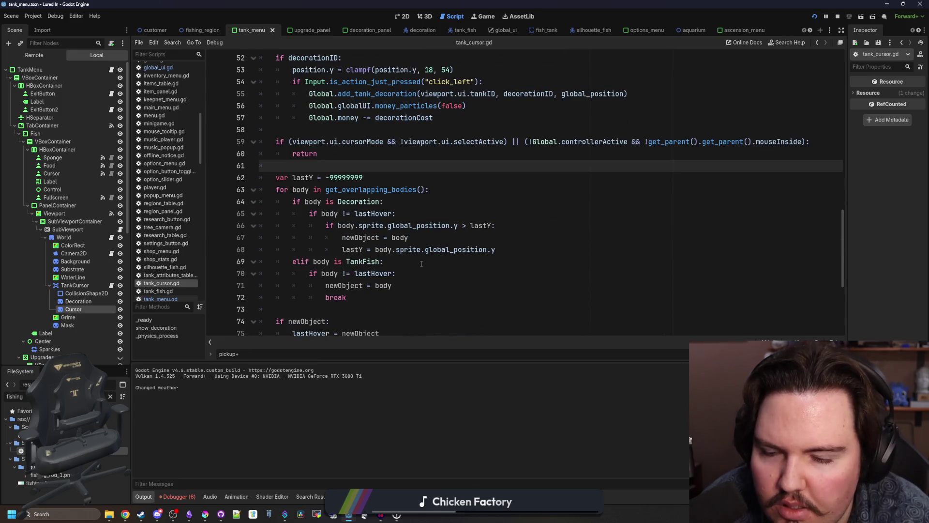
{"action": "scroll", "coordinate": [422, 264], "scroll_direction": "down", "scroll_amount": 1}
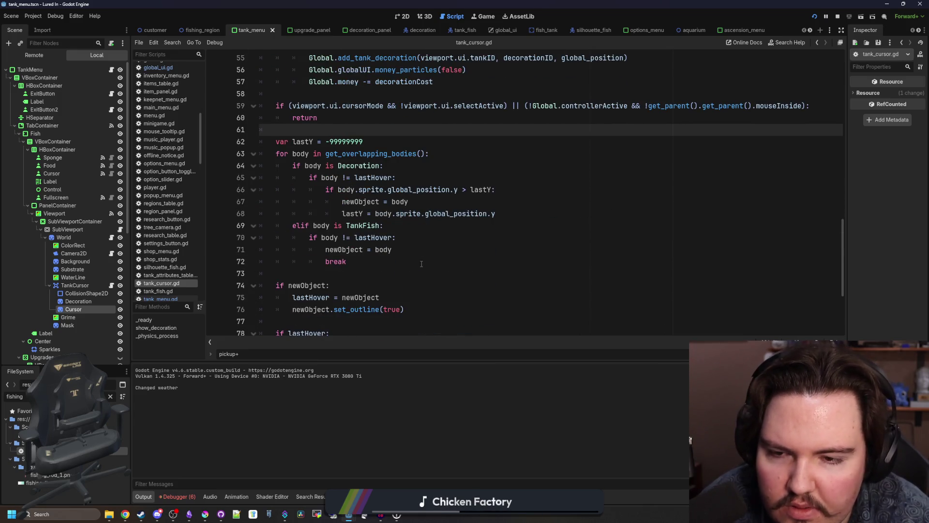
{"action": "scroll", "coordinate": [421, 264], "scroll_direction": "down", "scroll_amount": 3}
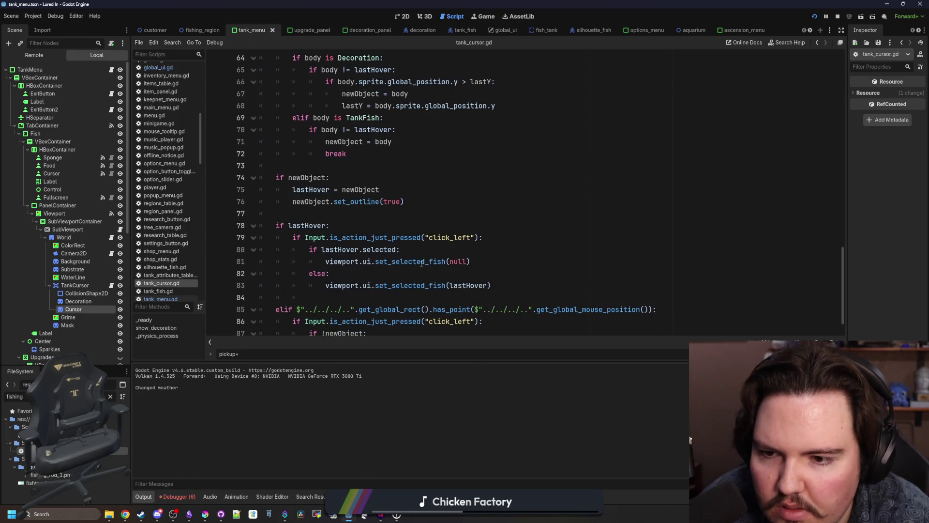
{"action": "scroll", "coordinate": [422, 263], "scroll_direction": "down", "scroll_amount": 1}
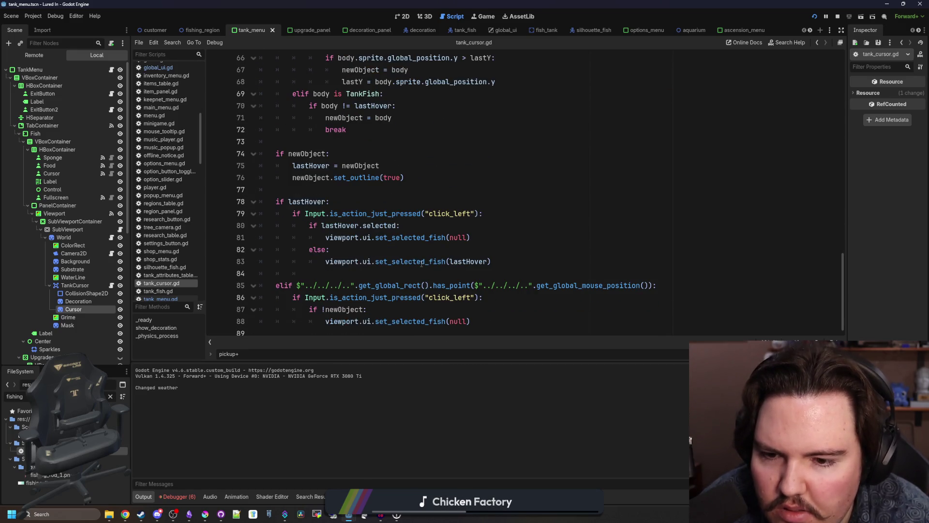
{"action": "scroll", "coordinate": [421, 264], "scroll_direction": "up", "scroll_amount": 7}
{"action": "left_click", "coordinate": [438, 246]}
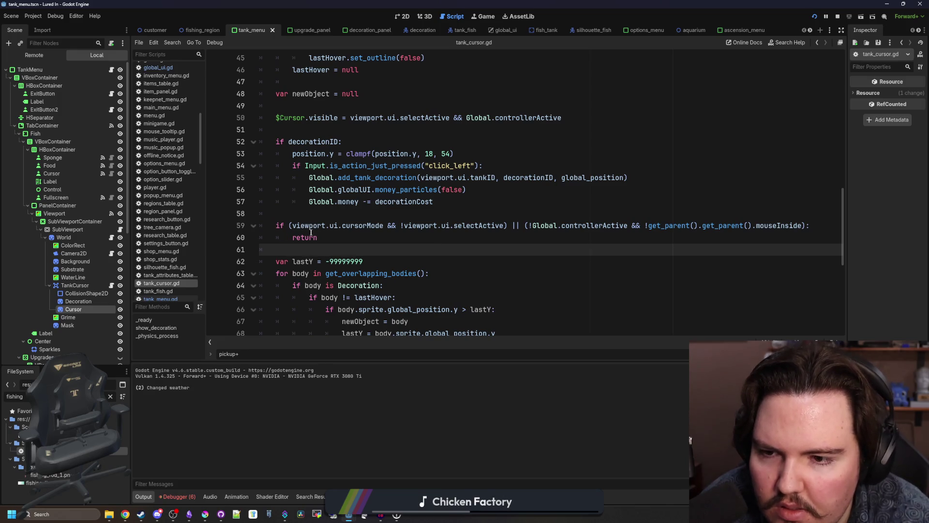
{"action": "left_click_drag", "start_coordinate": [329, 237], "coordinate": [259, 225]}
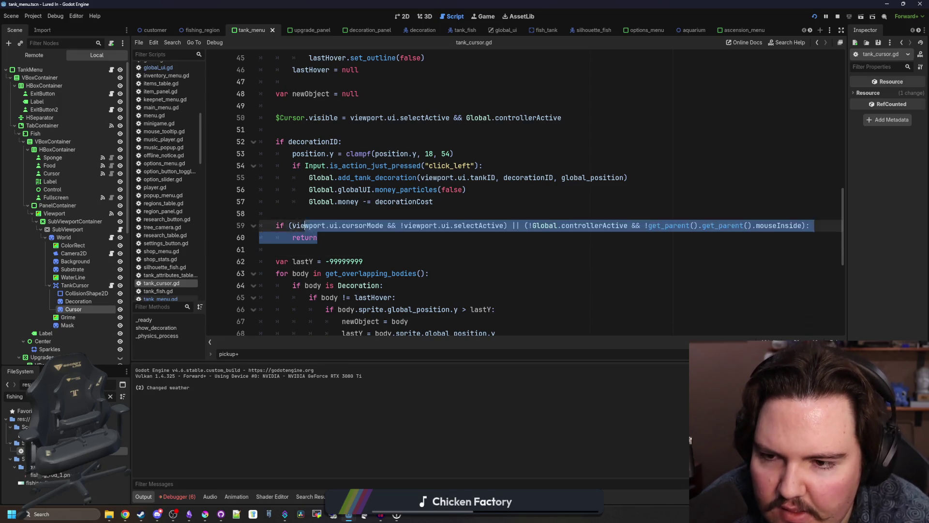
{"action": "key", "text": "BackSpace"}
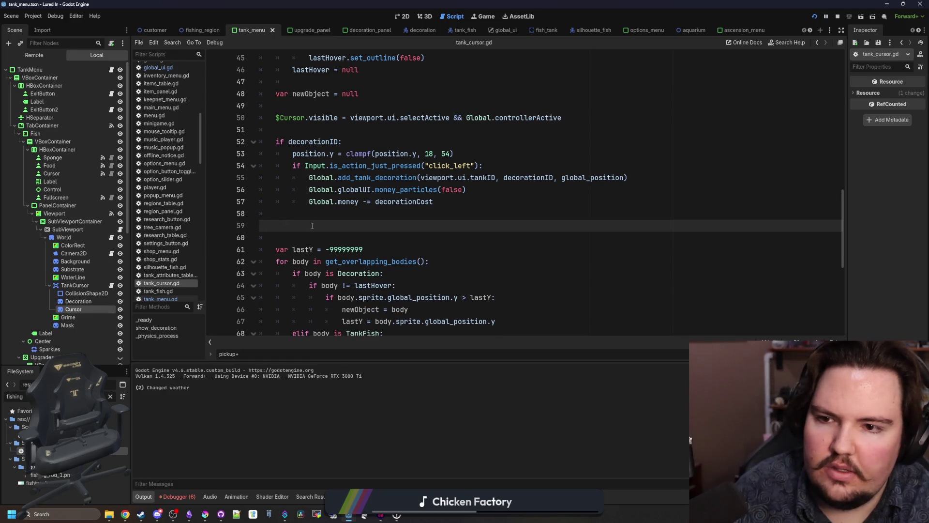
{"action": "key", "text": "ctrl+z"}
{"action": "scroll", "coordinate": [312, 226], "scroll_direction": "up", "scroll_amount": 2}
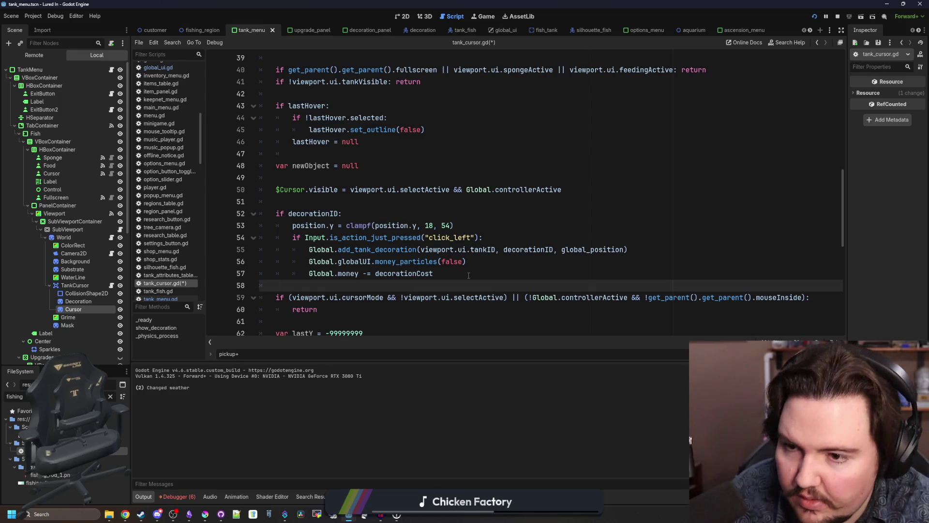
{"action": "left_click", "coordinate": [469, 275]}
{"action": "mouse_move", "coordinate": [468, 275]}
{"action": "left_mouse_down"}
{"action": "mouse_move", "coordinate": [315, 225]}
{"action": "mouse_move", "coordinate": [223, 209]}
{"action": "left_mouse_up"}
{"action": "left_click", "coordinate": [223, 207]}
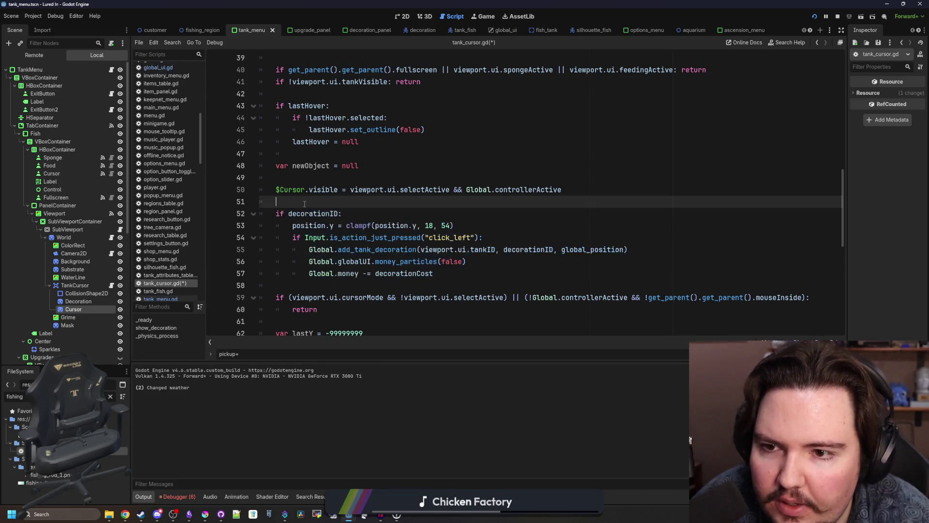
{"action": "scroll", "coordinate": [328, 208], "scroll_direction": "up", "scroll_amount": 2}
{"action": "scroll", "coordinate": [339, 217], "scroll_direction": "up", "scroll_amount": 1}
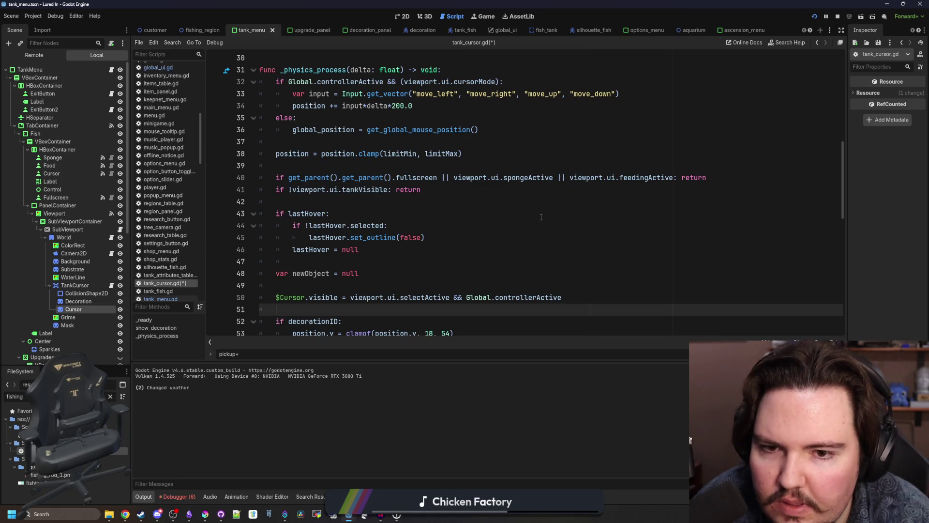
{"action": "scroll", "coordinate": [549, 180], "scroll_direction": "down", "scroll_amount": 5}
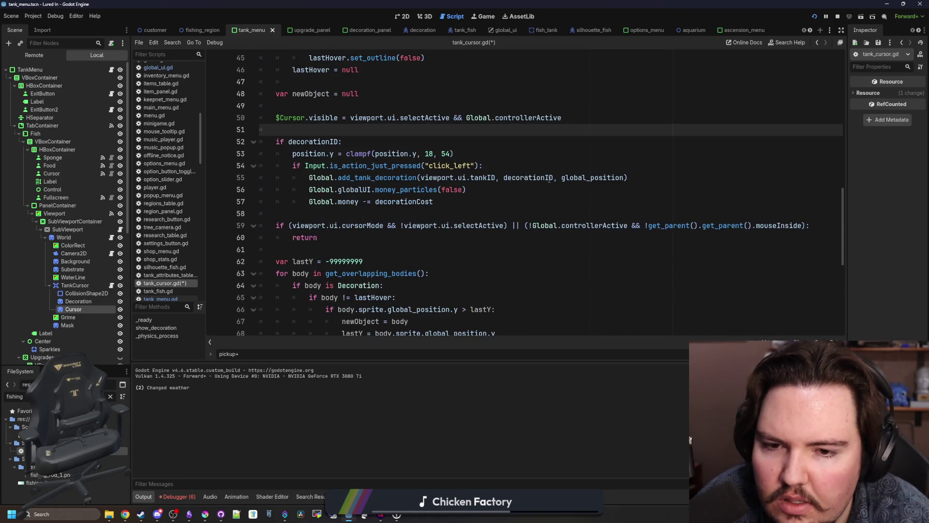
{"action": "left_click", "coordinate": [436, 233]}
{"action": "key", "text": "Down"}
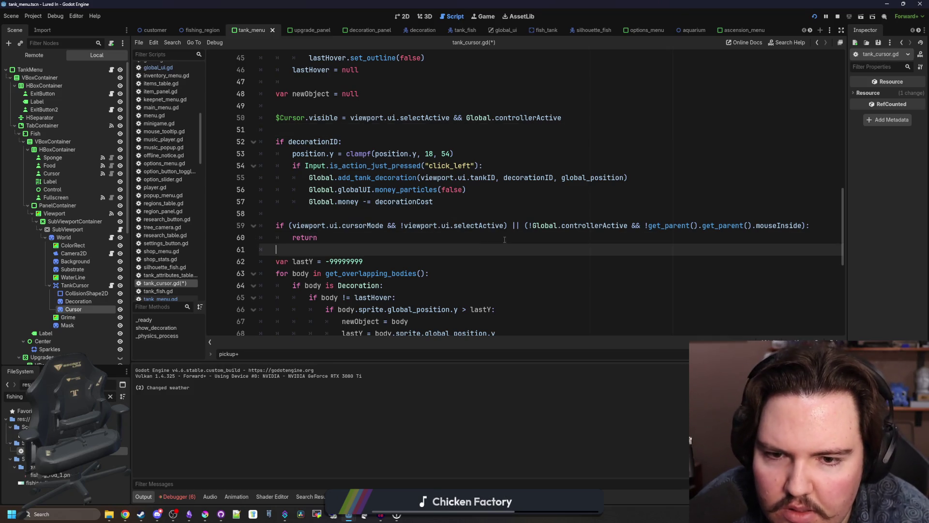
{"action": "left_click_drag", "start_coordinate": [504, 225], "coordinate": [413, 226]}
{"action": "left_click", "coordinate": [532, 235]}
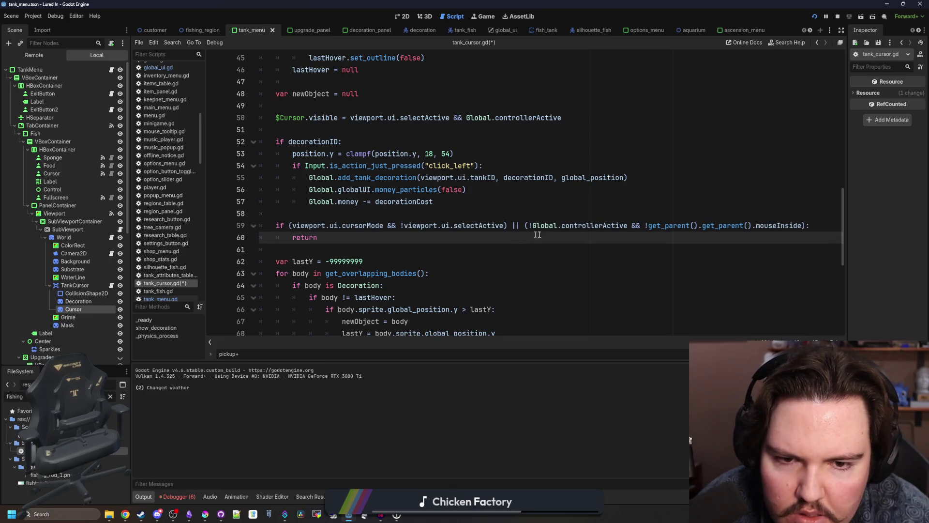
{"action": "left_click", "coordinate": [644, 226]}
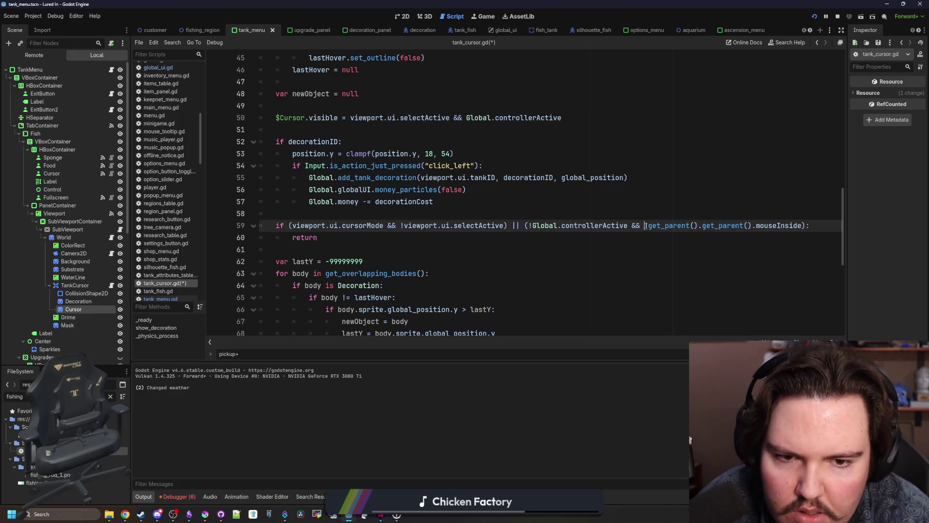
Replace the cursorMode/selectActive check on line 59 with 'decorationID || '.
{"action": "left_click_drag", "start_coordinate": [647, 226], "coordinate": [289, 226]}
{"action": "left_click", "coordinate": [523, 235]}
{"action": "type", "text": "decorationID"}
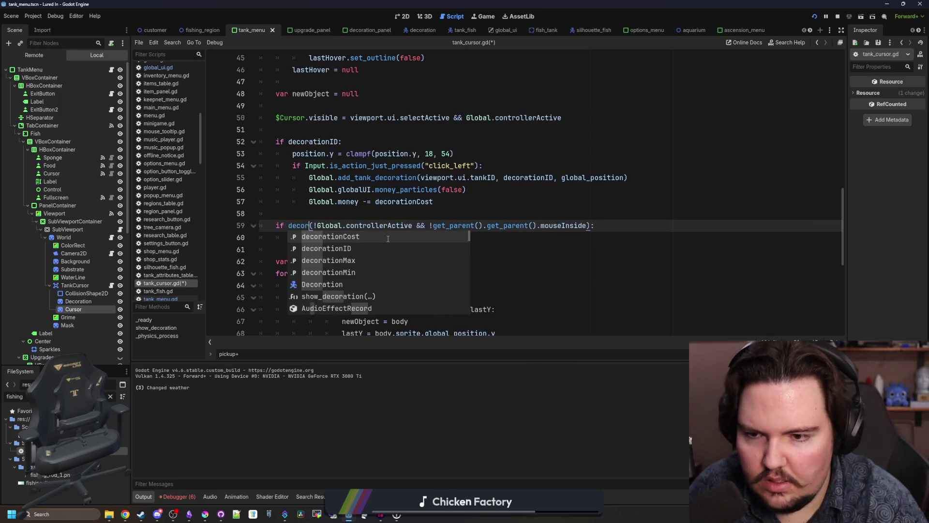
{"action": "type", "text": " ||"}
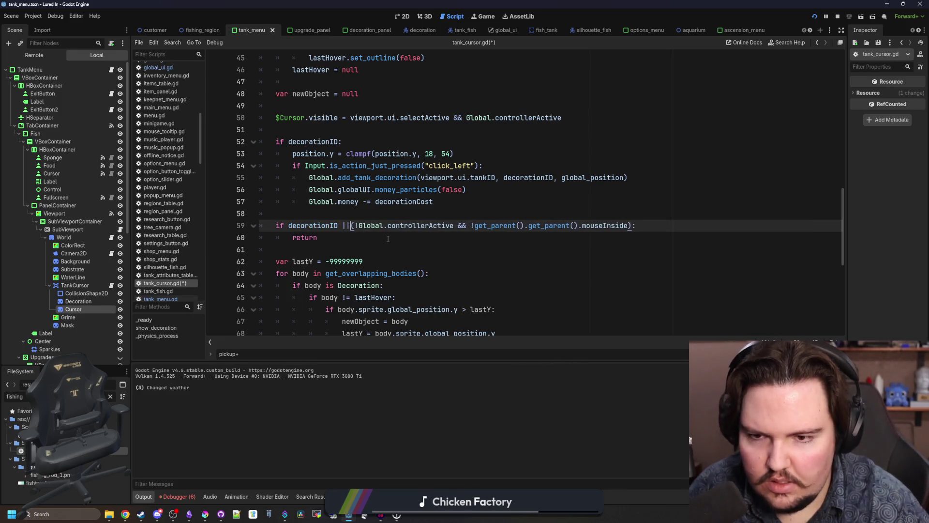
{"action": "left_click", "coordinate": [388, 237]}
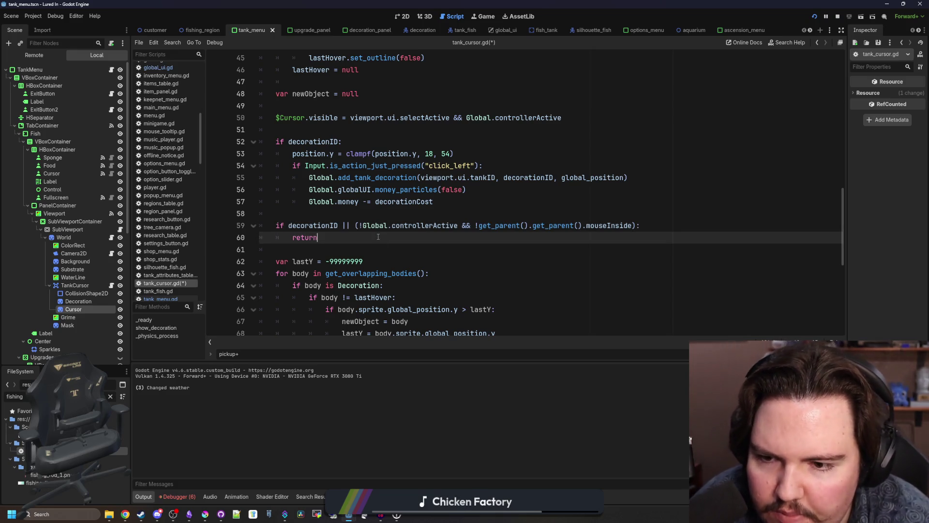
Scroll up and place the caret after feedingActive in the line 40 guard.
{"action": "scroll", "coordinate": [394, 253], "scroll_direction": "up", "scroll_amount": 6}
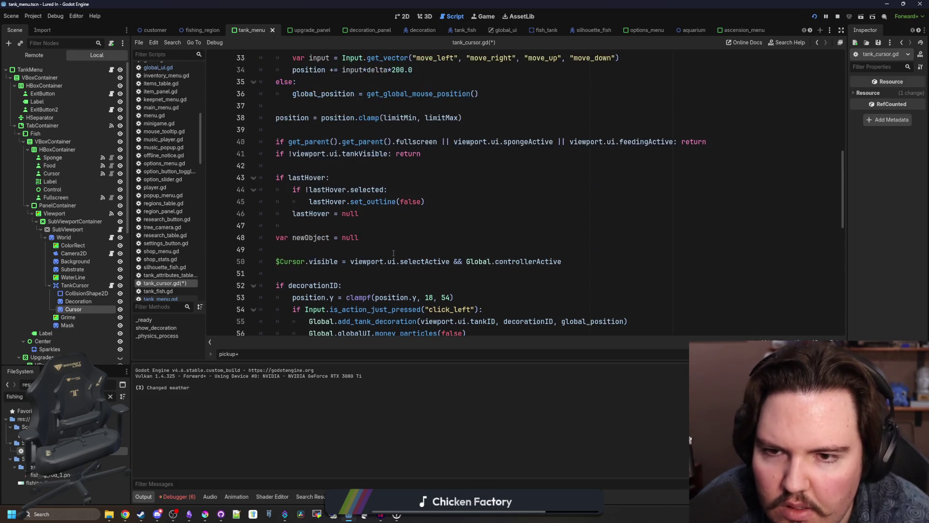
{"action": "left_click", "coordinate": [640, 238]}
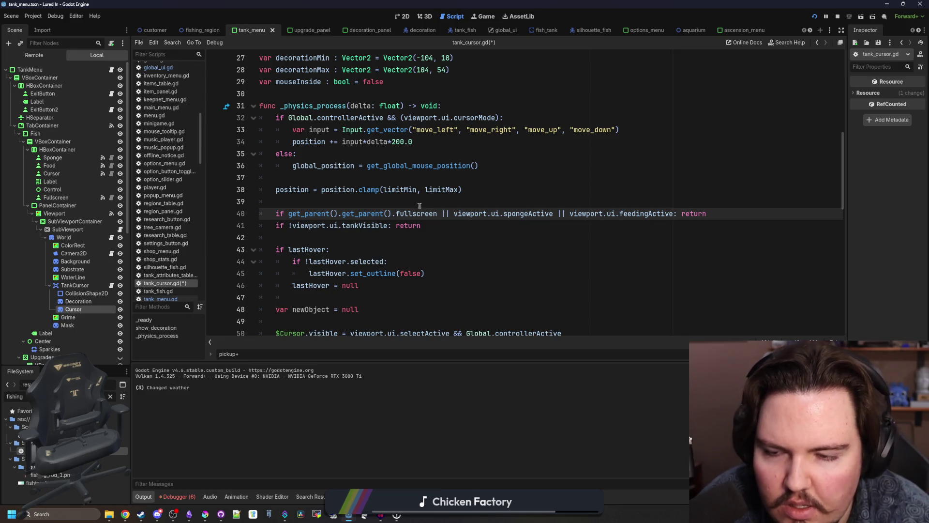
{"action": "left_click", "coordinate": [444, 225]}
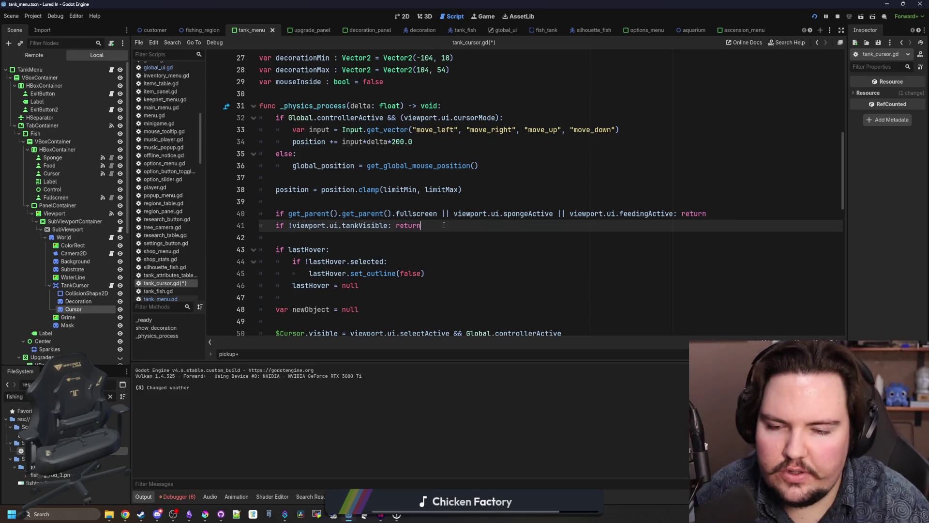
{"action": "left_click", "coordinate": [456, 213]}
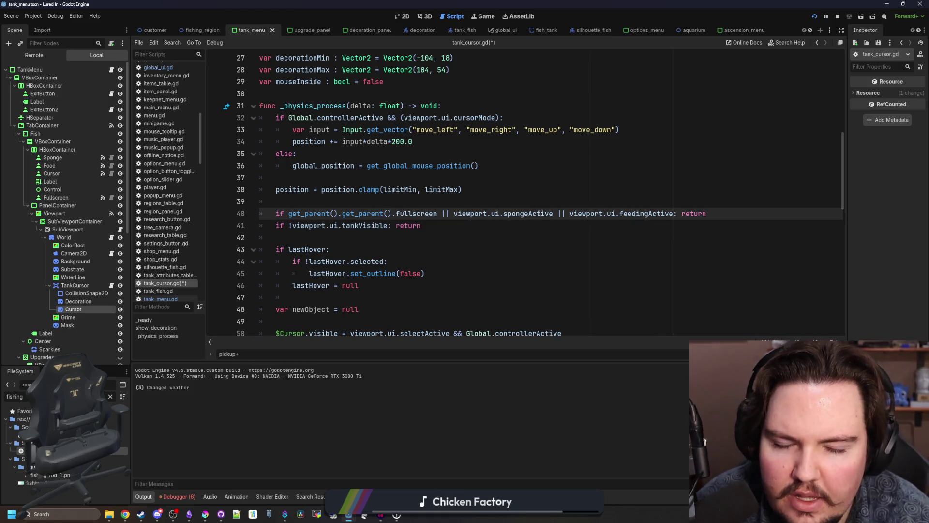
{"action": "left_click", "coordinate": [674, 213]}
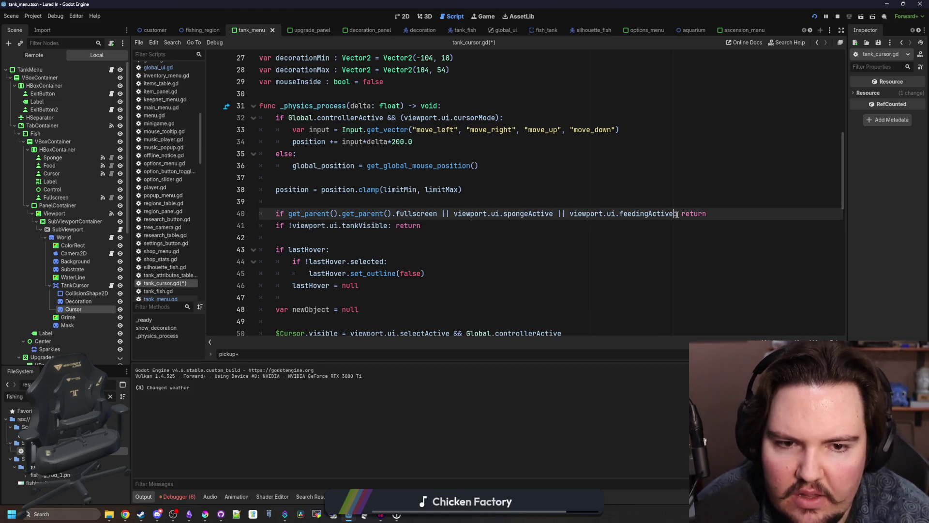
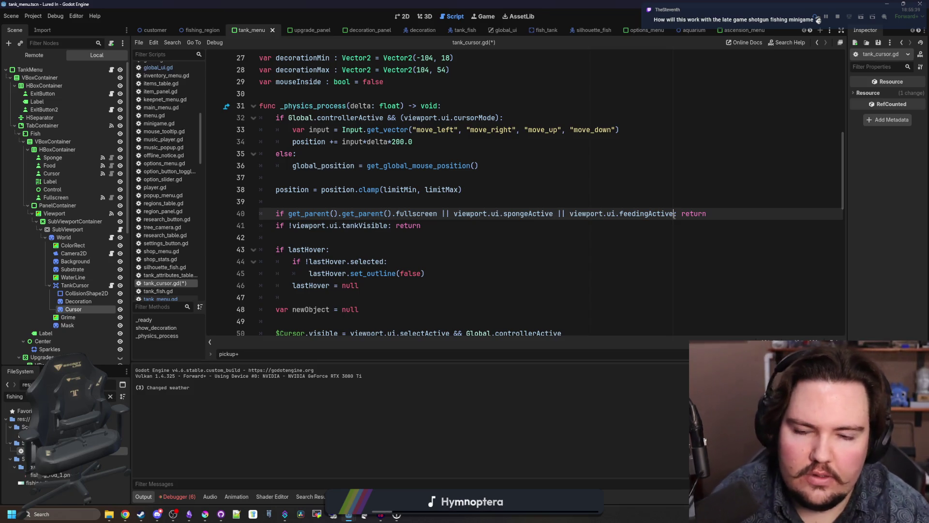
On line 40, append '|| (Global.controllerActive && !viewport.ui.cursorMode)' to the early-return condition.
{"action": "scroll", "coordinate": [696, 251], "scroll_direction": "down", "scroll_amount": 2}
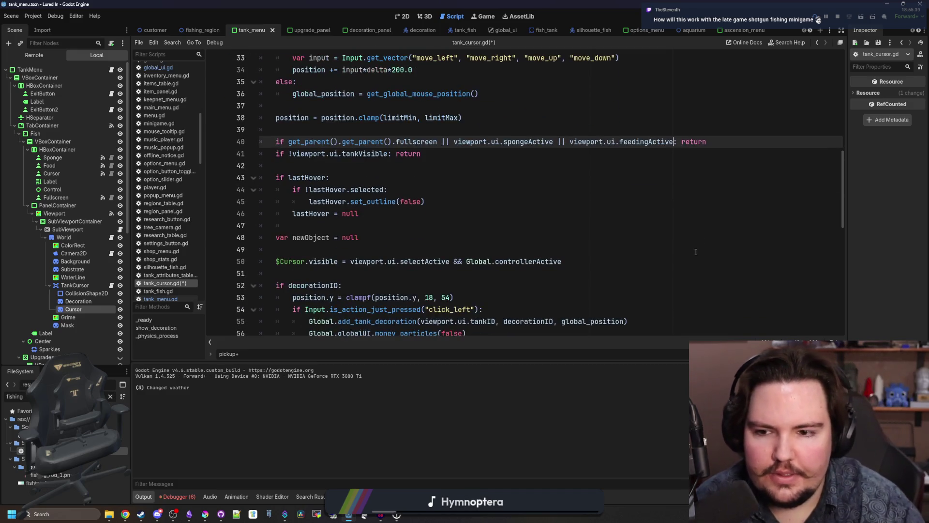
{"action": "scroll", "coordinate": [684, 247], "scroll_direction": "up", "scroll_amount": 1}
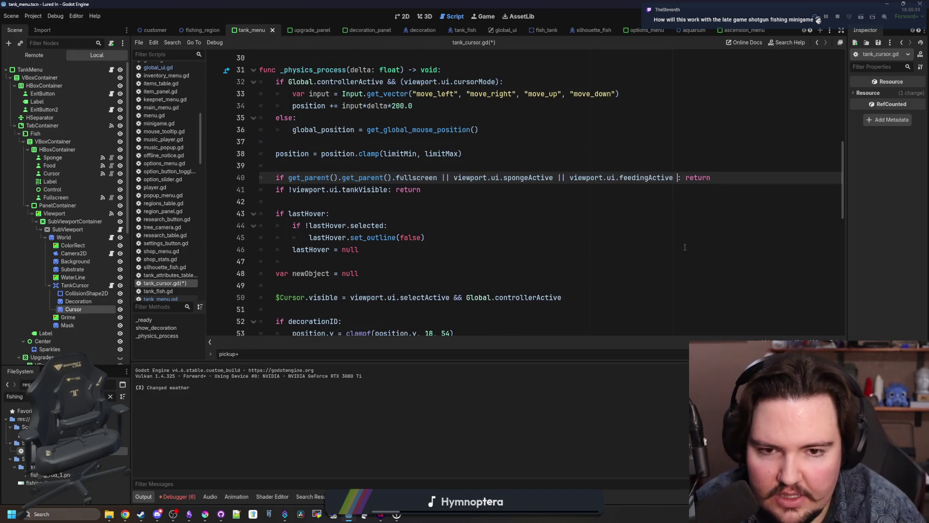
{"action": "type", "text": "|| "}
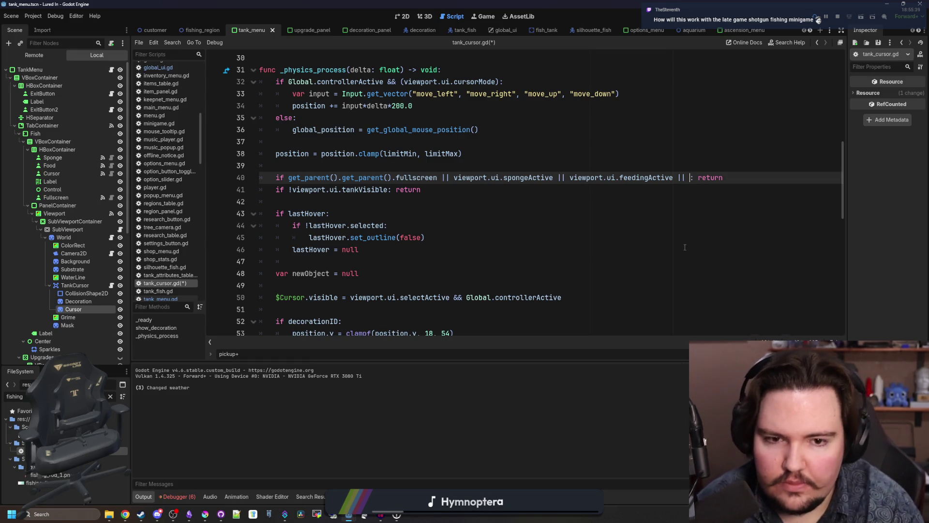
{"action": "type", "text": "(Global.controllerActive "}
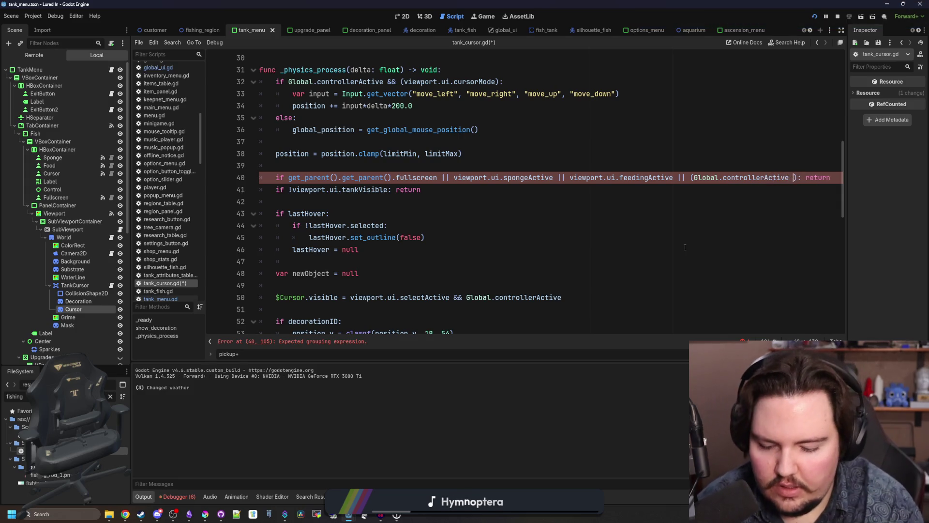
{"action": "type", "text": "viewport.ui."}
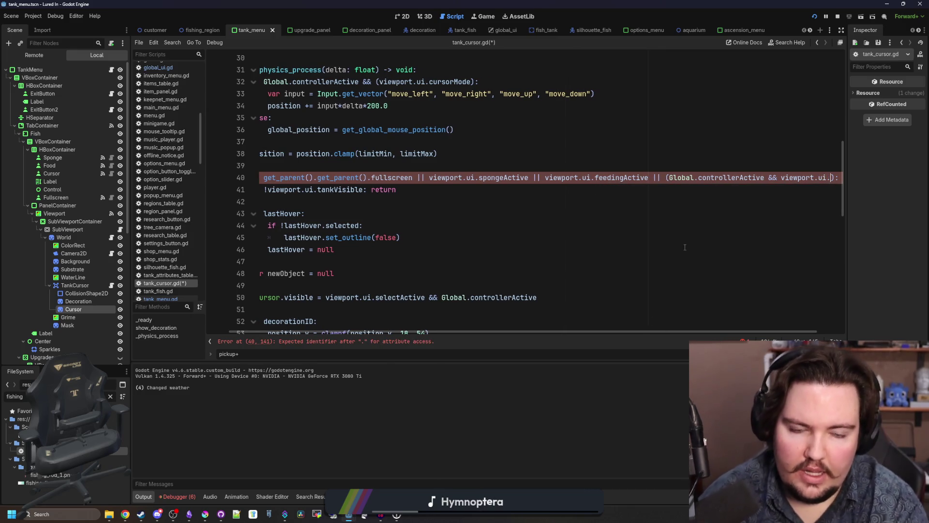
{"action": "type", "text": "curser"}
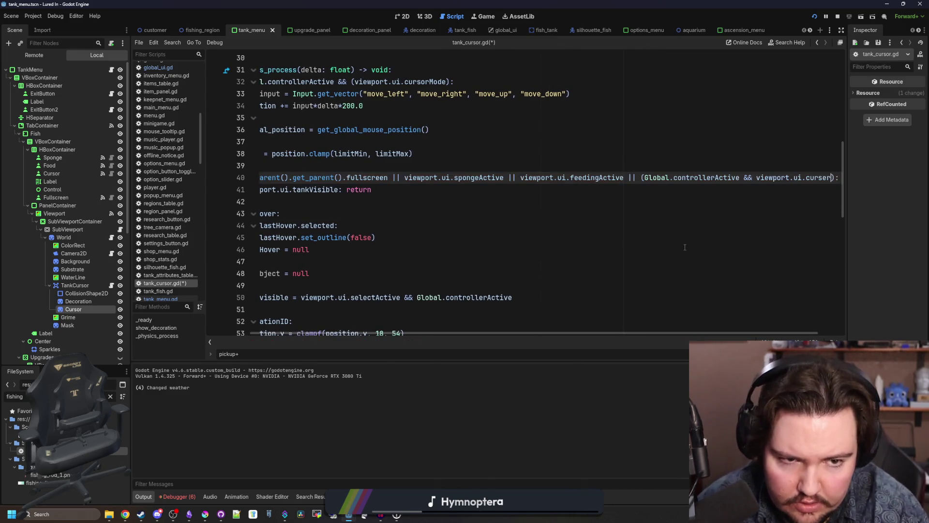
{"action": "type", "text": "Mode"}
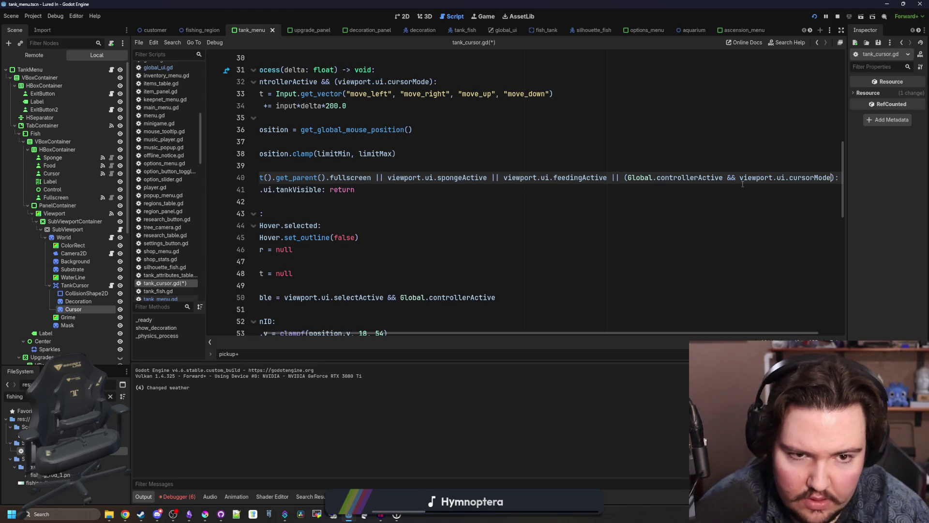
Delete the '!Global.controllerActive && !' test from line 59 and save tank_cursor.gd.
{"action": "scroll", "coordinate": [516, 245], "scroll_direction": "down", "scroll_amount": 7}
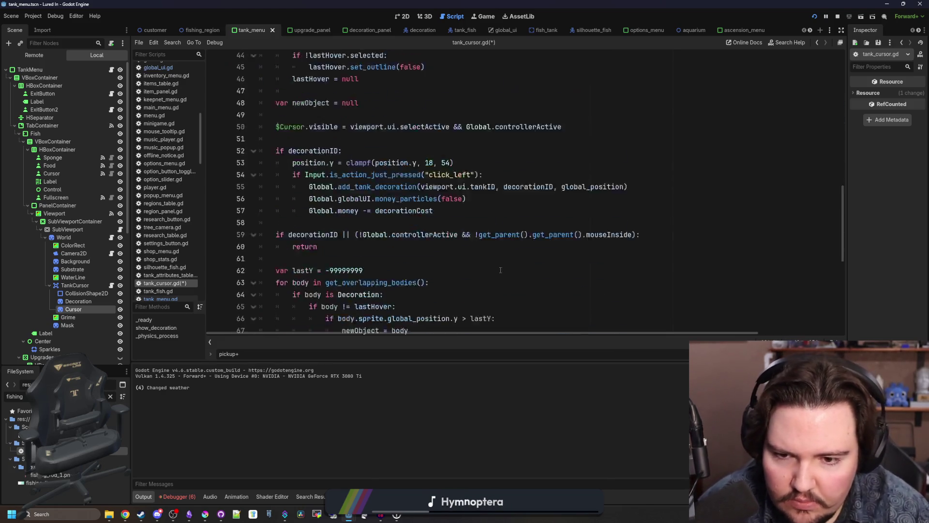
{"action": "left_click", "coordinate": [356, 170]}
{"action": "scroll", "coordinate": [374, 216], "scroll_direction": "up", "scroll_amount": 2}
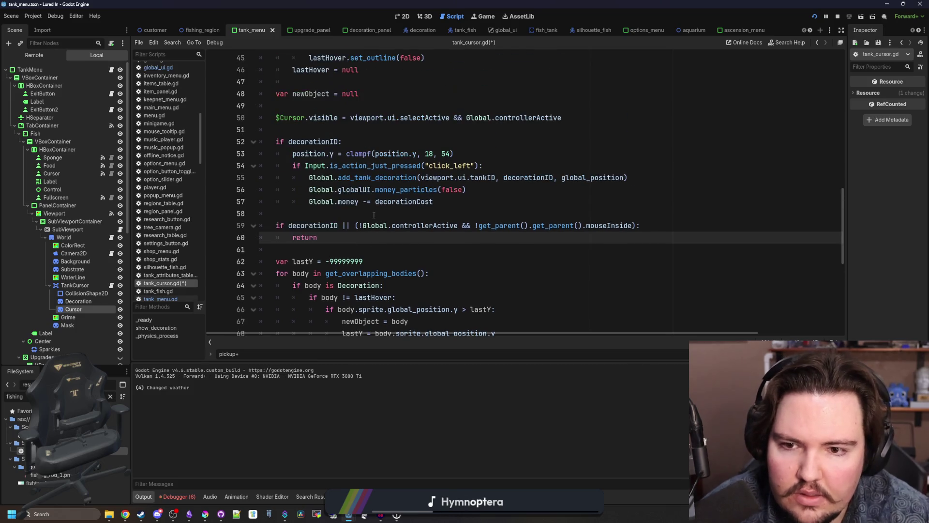
{"action": "left_click", "coordinate": [474, 225]}
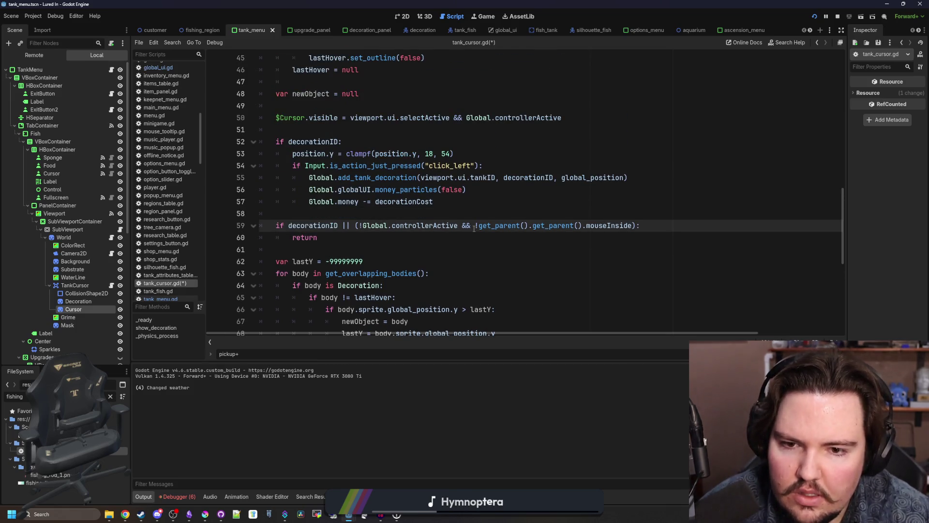
{"action": "mouse_move", "coordinate": [478, 228]}
{"action": "left_mouse_down"}
{"action": "mouse_move", "coordinate": [290, 238]}
{"action": "mouse_move", "coordinate": [363, 227]}
{"action": "left_mouse_up"}
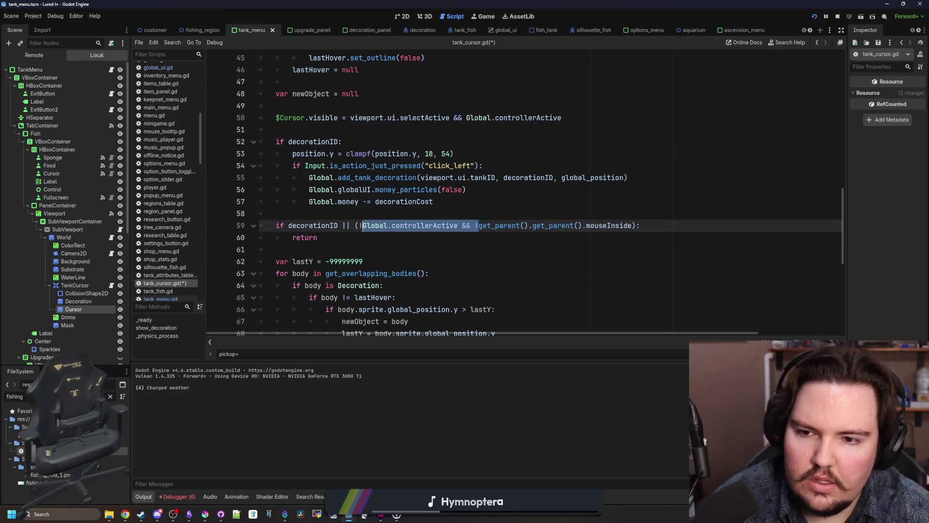
{"action": "key", "text": "BackSpace"}
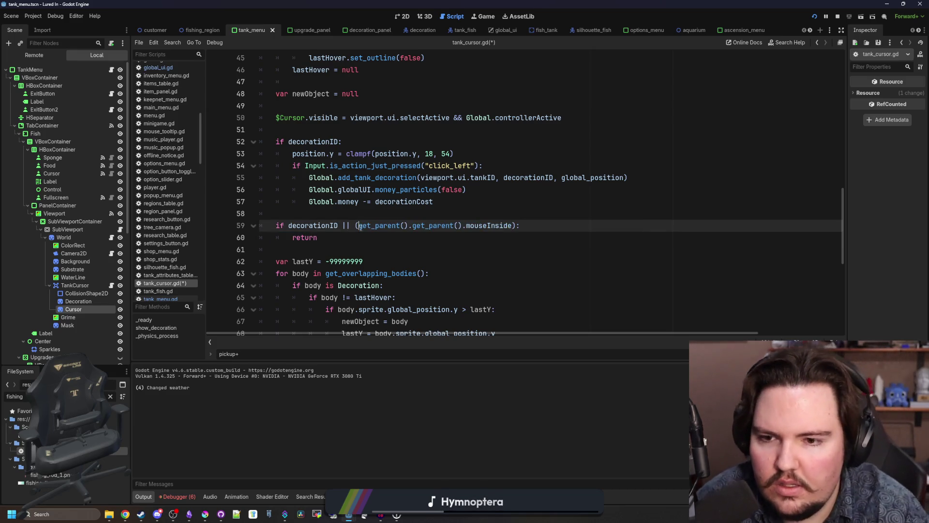
{"action": "key", "text": "Up"}
{"action": "key", "text": "ctrl+s"}
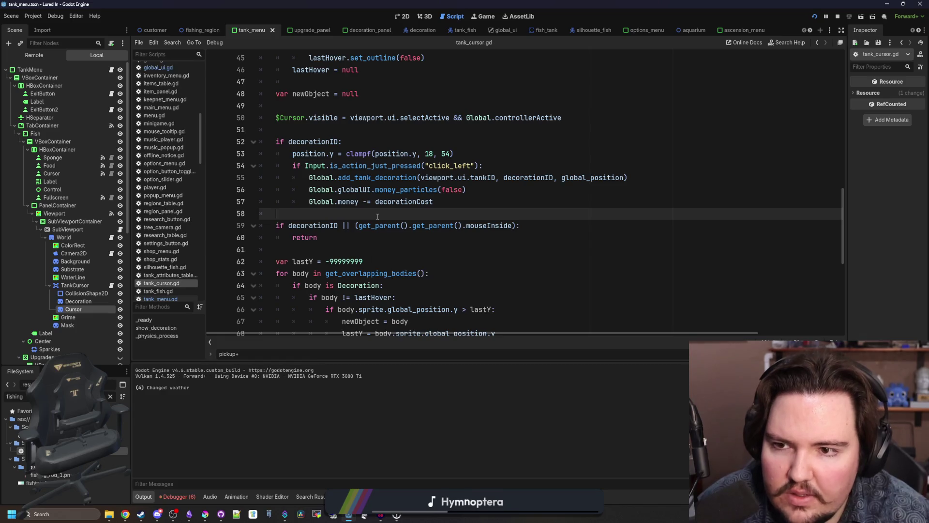
Select the $Cursor.visible cursor-visibility line.
{"action": "scroll", "coordinate": [559, 229], "scroll_direction": "up", "scroll_amount": 3}
{"action": "scroll", "coordinate": [559, 229], "scroll_direction": "up", "scroll_amount": 2}
{"action": "left_click_drag", "start_coordinate": [585, 296], "coordinate": [261, 297]}
{"action": "key", "text": "ctrl+c"}
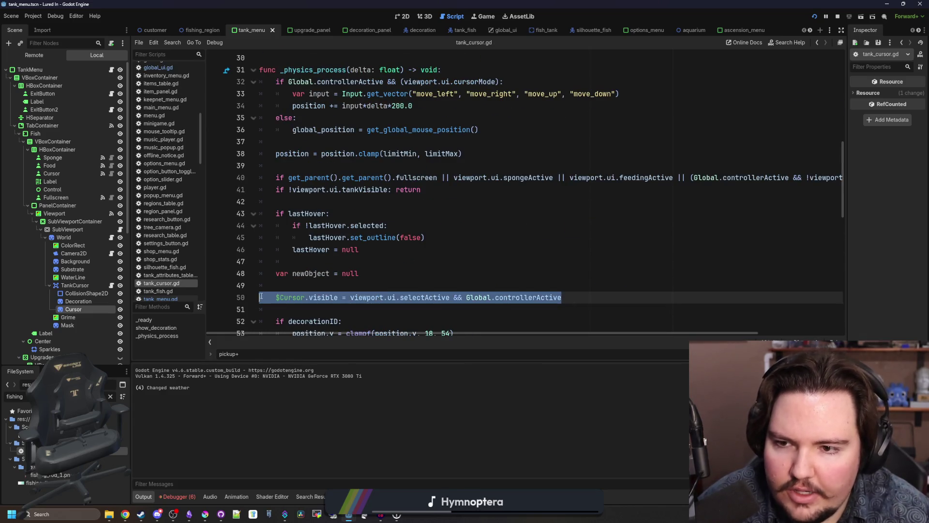
Move the $Cursor.visible line to line 40 and remove the leftover blank lines.
{"action": "key", "text": "BackSpace"}
{"action": "left_click", "coordinate": [316, 167]}
{"action": "key", "text": "ctrl+v"}
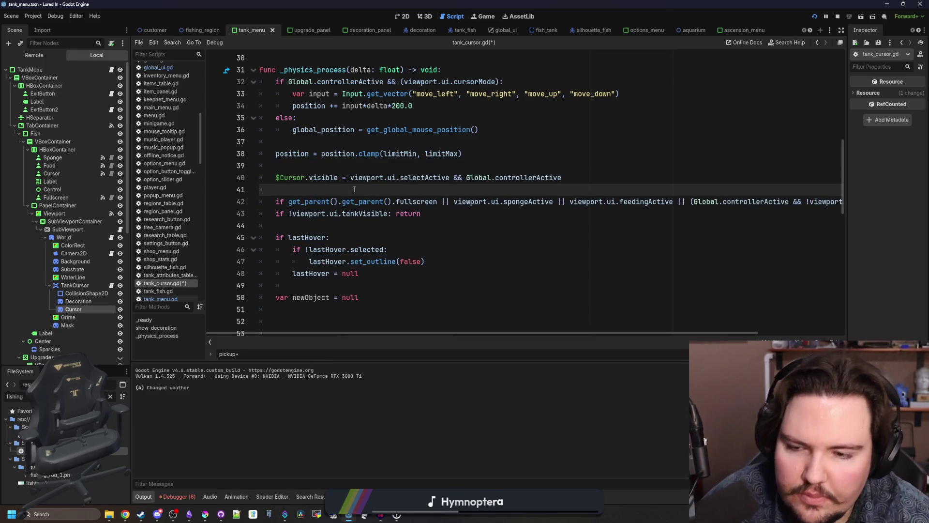
{"action": "scroll", "coordinate": [306, 242], "scroll_direction": "down", "scroll_amount": 2}
{"action": "left_click", "coordinate": [306, 262]}
{"action": "key", "text": "BackSpace"}
{"action": "key", "text": "BackSpace"}
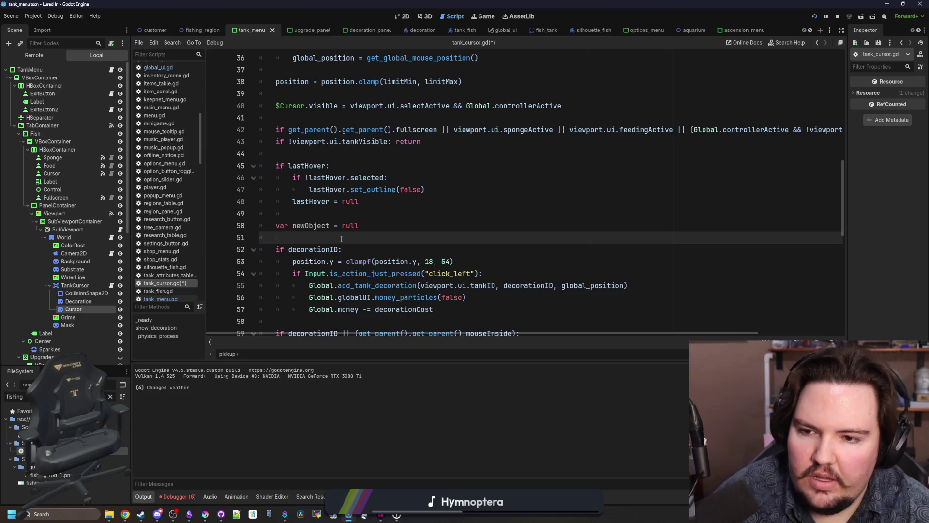
{"action": "scroll", "coordinate": [342, 237], "scroll_direction": "down", "scroll_amount": 3}
{"action": "scroll", "coordinate": [371, 220], "scroll_direction": "up", "scroll_amount": 4}
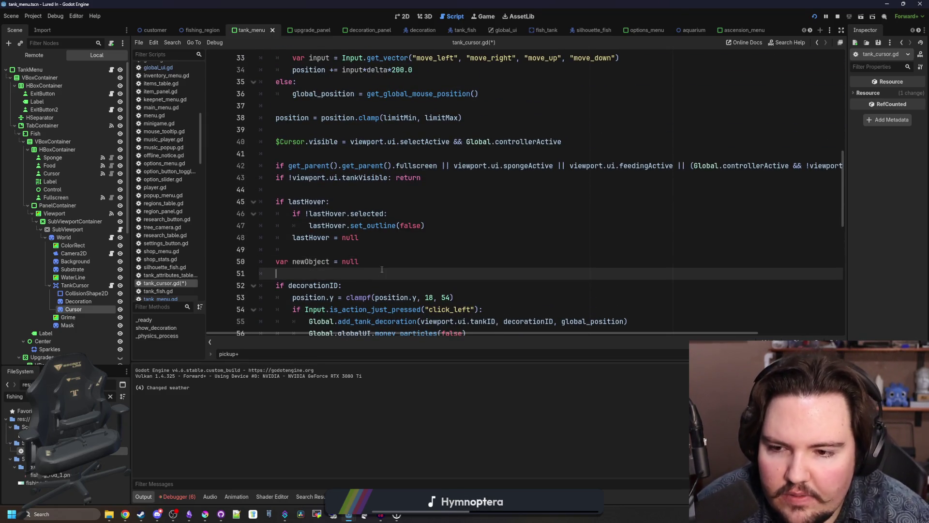
{"action": "scroll", "coordinate": [382, 270], "scroll_direction": "down", "scroll_amount": 5}
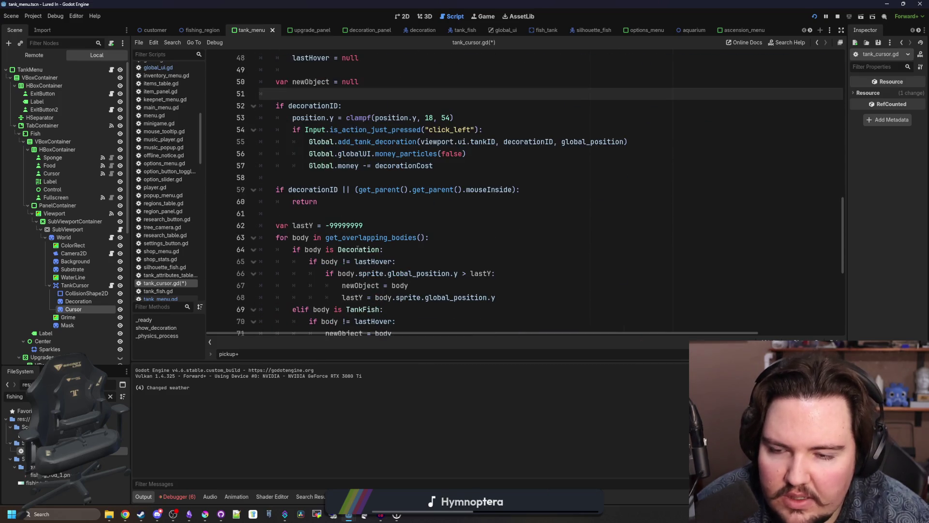
{"action": "left_click", "coordinate": [335, 214]}
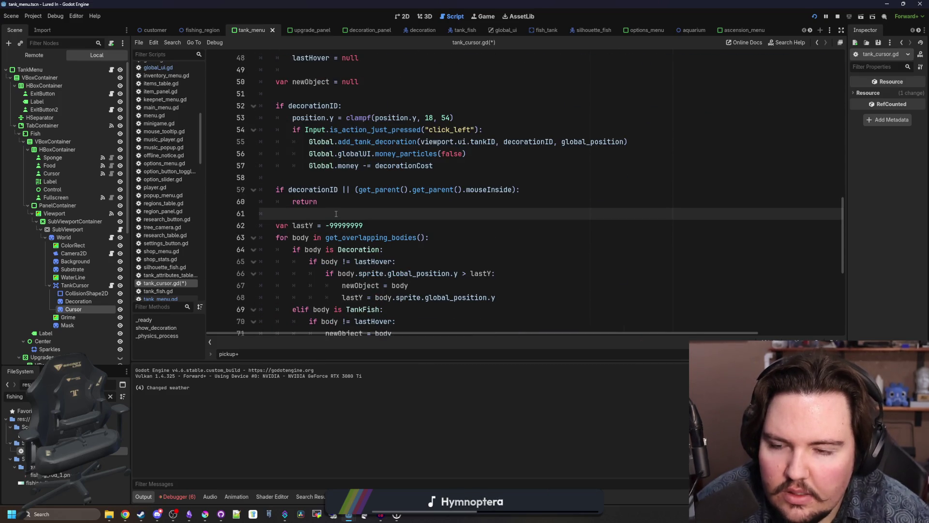
Switch to the running game and open the lower-left Fish Tank 3.
{"action": "scroll", "coordinate": [329, 210], "scroll_direction": "down", "scroll_amount": 6}
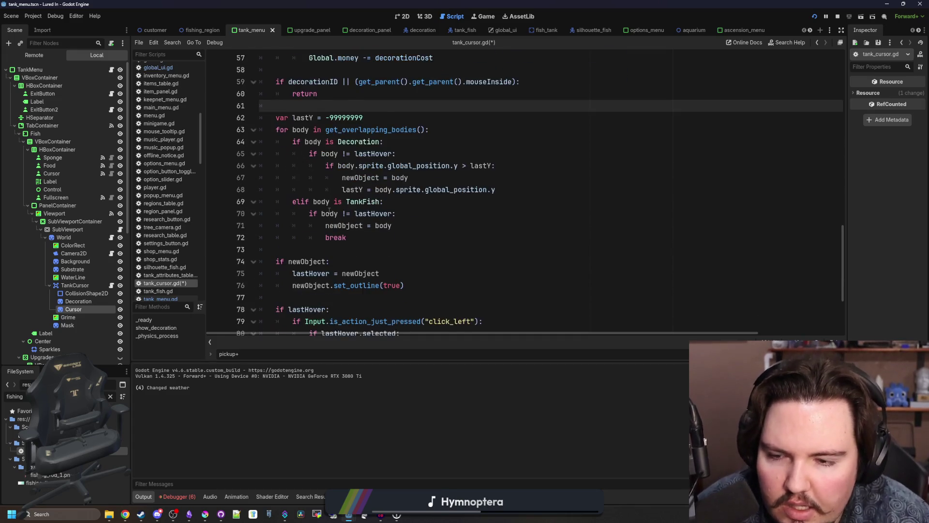
{"action": "scroll", "coordinate": [329, 211], "scroll_direction": "down", "scroll_amount": 1}
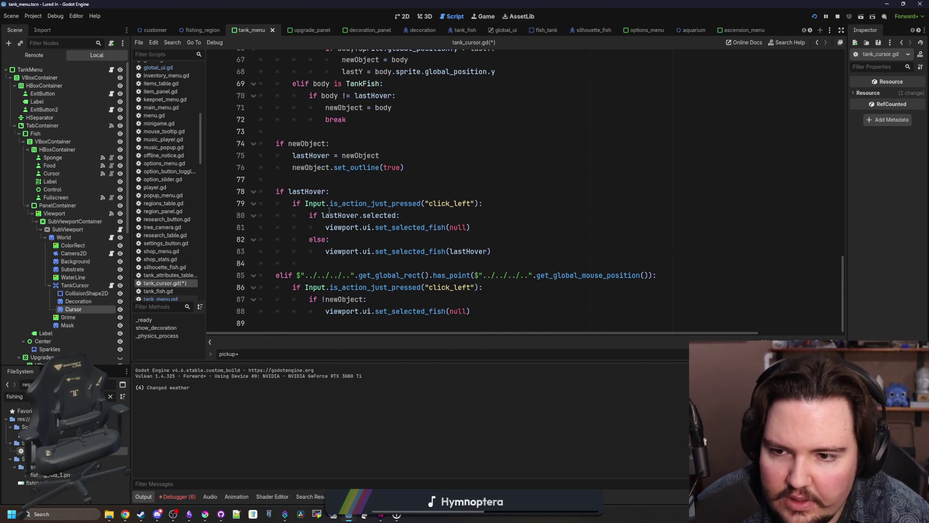
{"action": "scroll", "coordinate": [335, 246], "scroll_direction": "up", "scroll_amount": 5}
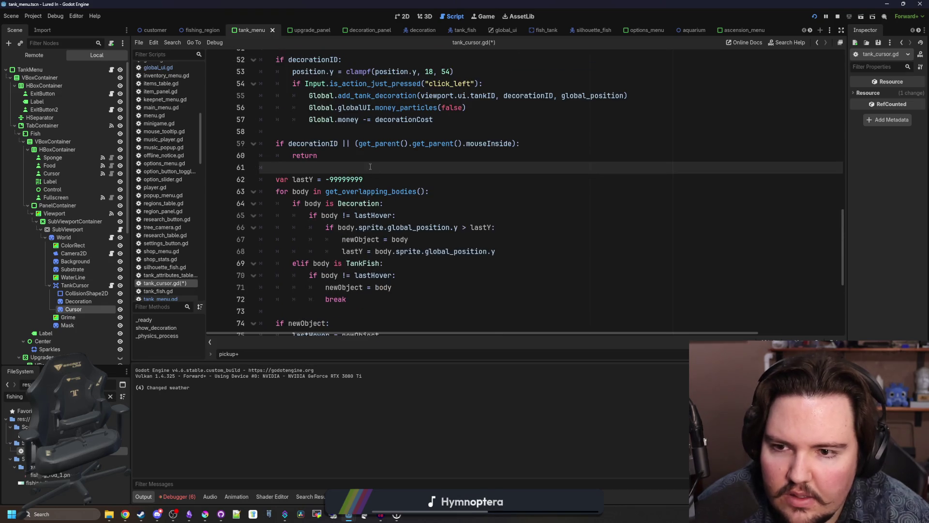
{"action": "left_click", "coordinate": [483, 17]}
{"action": "left_click", "coordinate": [434, 264]}
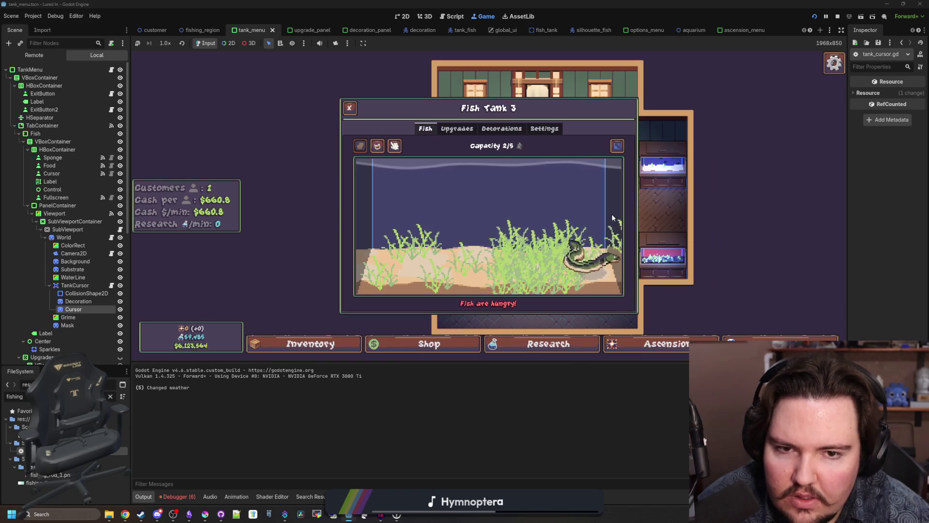
Try selecting the eel and a seagrass plant in Fish Tank 3, then return to tank_menu.gd.
{"action": "left_click", "coordinate": [541, 272]}
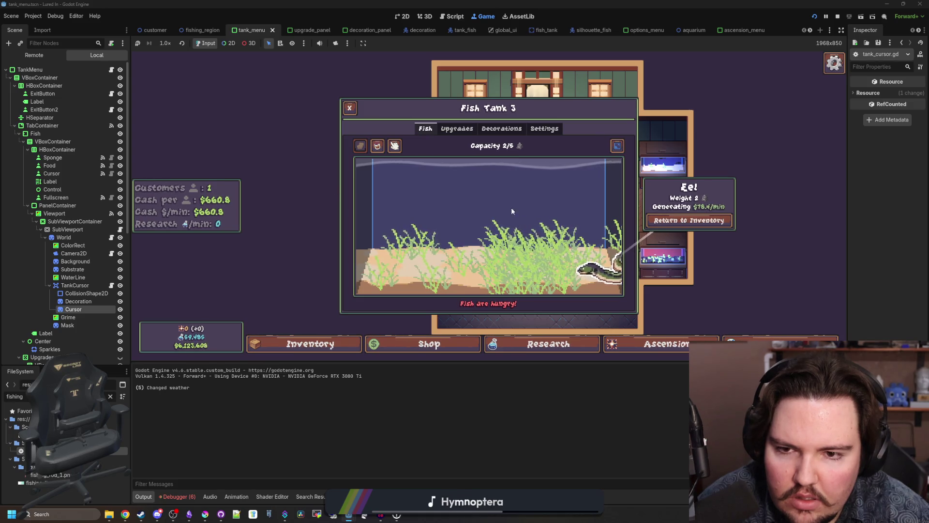
{"action": "left_click", "coordinate": [615, 236]}
{"action": "left_click", "coordinate": [626, 225]}
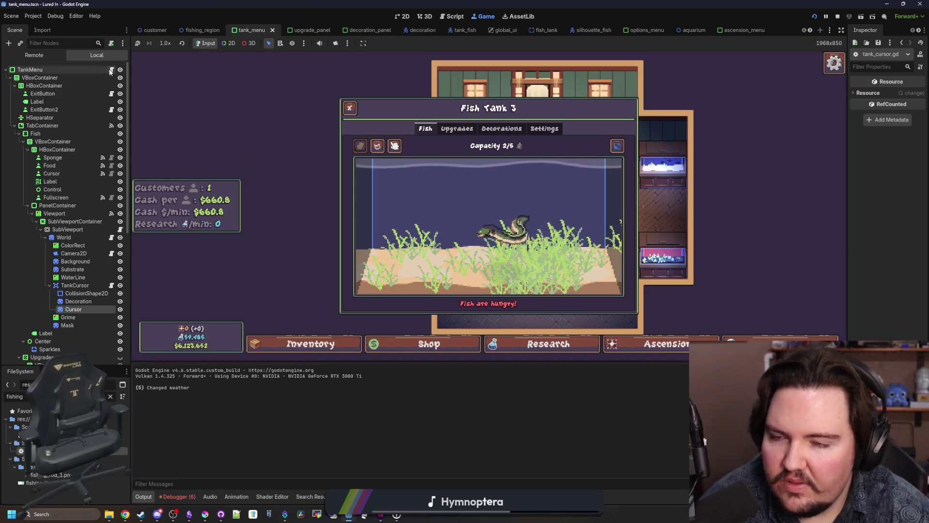
{"action": "left_click", "coordinate": [112, 70]}
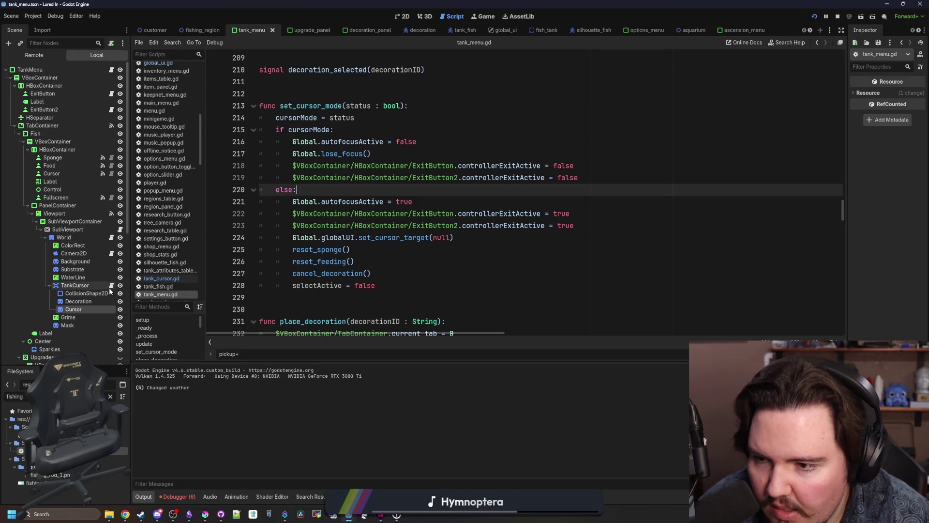
Insert ! before the mouseInside check on line 59 of tank_cursor.gd, save, and run the game.
{"action": "left_click", "coordinate": [111, 285]}
{"action": "scroll", "coordinate": [637, 322], "scroll_direction": "up", "scroll_amount": 10}
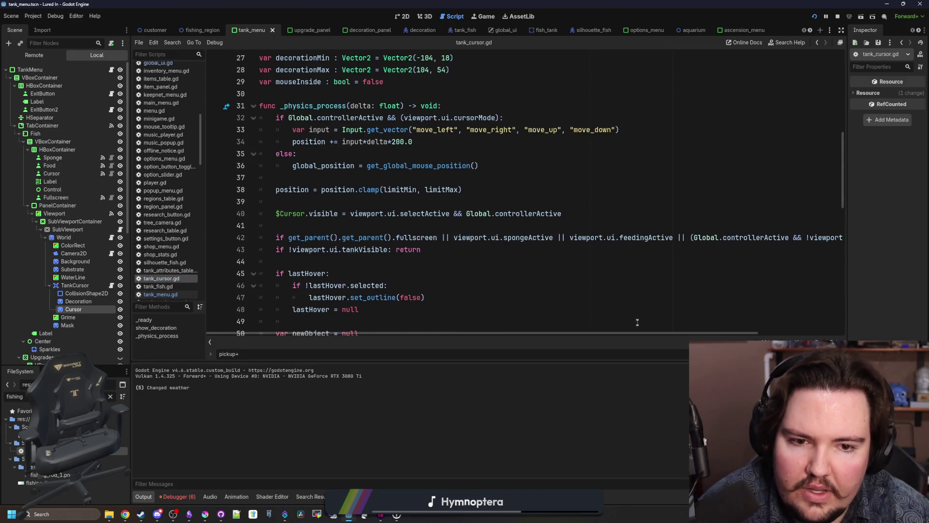
{"action": "mouse_move", "coordinate": [627, 336]}
{"action": "left_mouse_down"}
{"action": "mouse_move", "coordinate": [736, 329]}
{"action": "mouse_move", "coordinate": [533, 332]}
{"action": "left_mouse_up"}
{"action": "scroll", "coordinate": [498, 315], "scroll_direction": "down", "scroll_amount": 7}
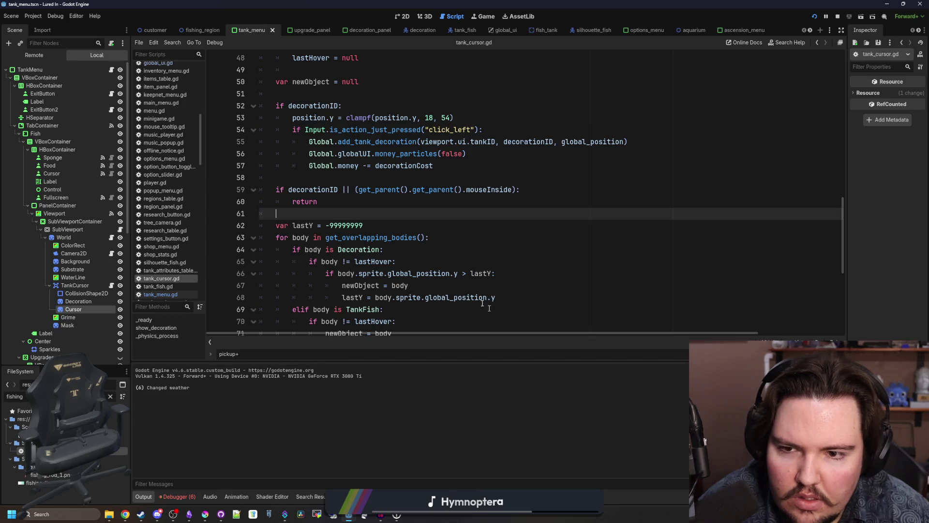
{"action": "scroll", "coordinate": [423, 261], "scroll_direction": "up", "scroll_amount": 1}
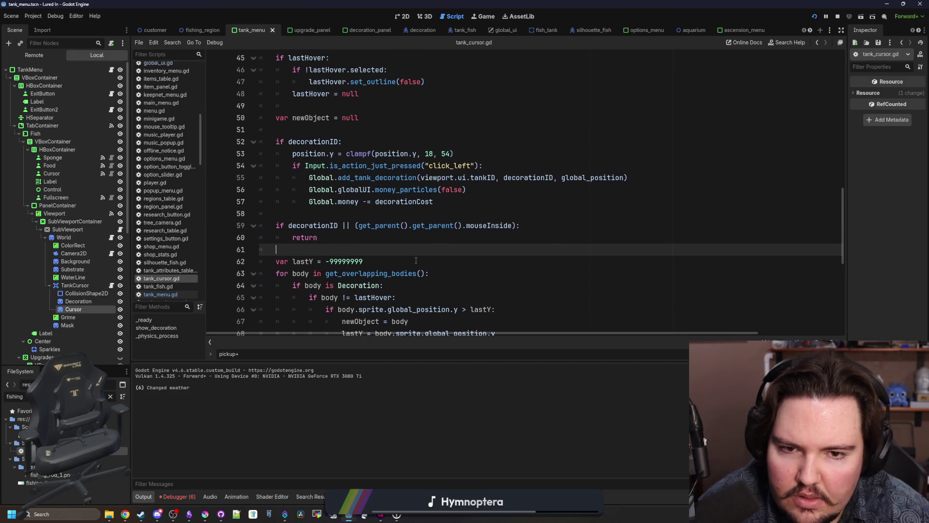
{"action": "left_click", "coordinate": [356, 226]}
{"action": "type", "text": "!"}
{"action": "left_click", "coordinate": [390, 216]}
{"action": "key", "text": "ctrl+s"}
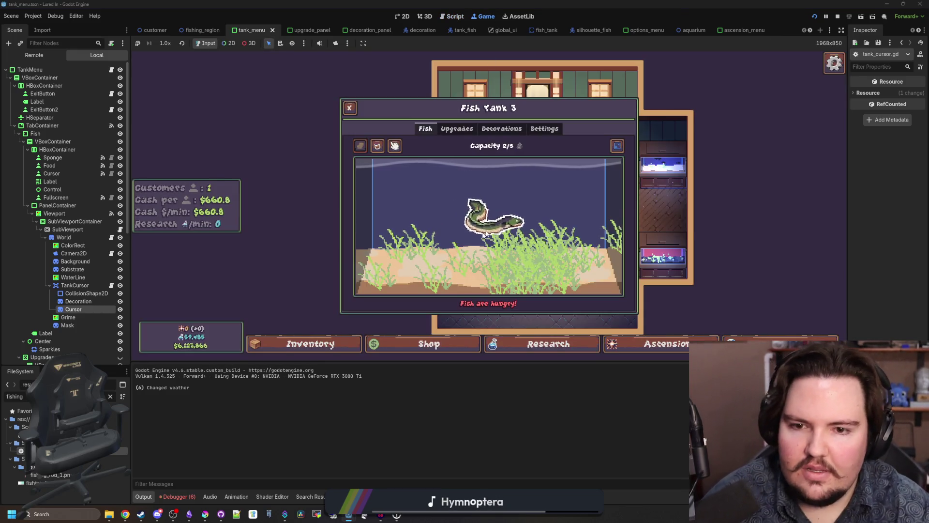
{"action": "left_click", "coordinate": [504, 218]}
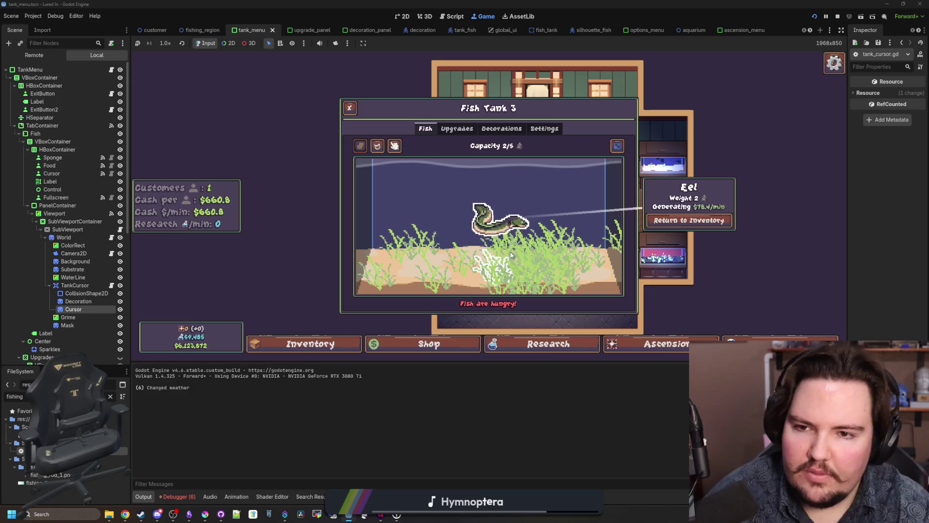
{"action": "left_click", "coordinate": [532, 263]}
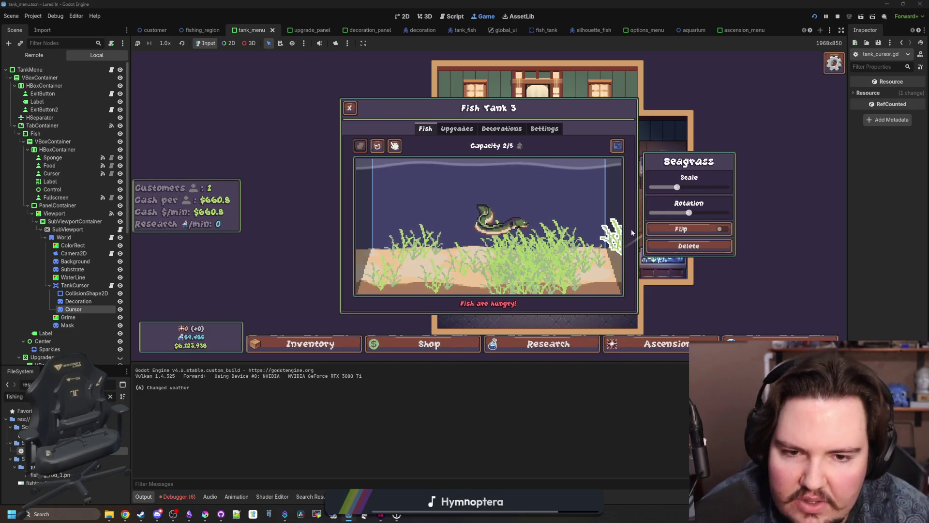
{"action": "left_click", "coordinate": [631, 258]}
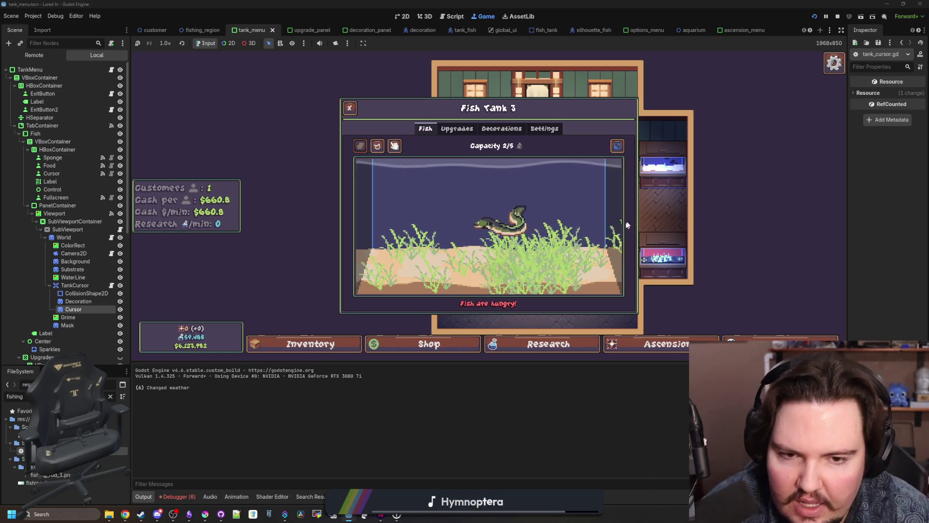
{"action": "left_click", "coordinate": [626, 241]}
{"action": "left_click", "coordinate": [631, 242]}
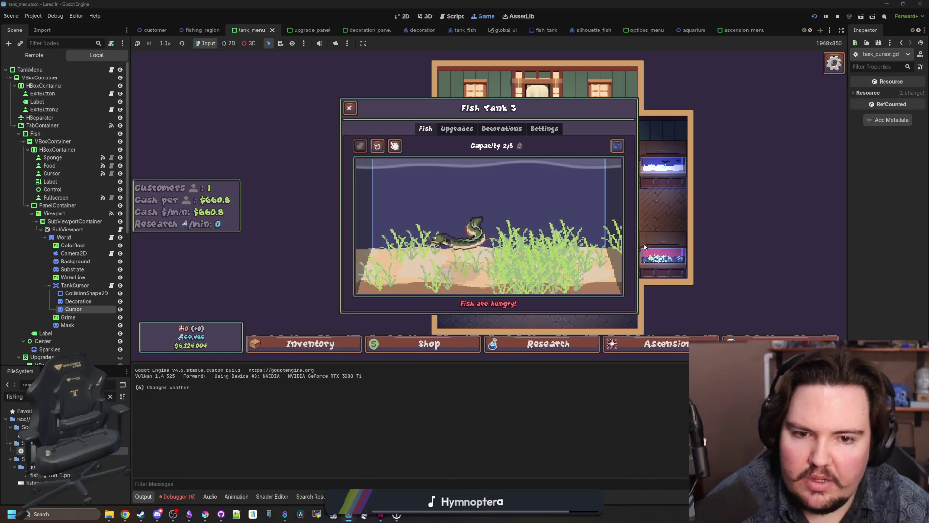
{"action": "left_click", "coordinate": [620, 239]}
{"action": "left_click", "coordinate": [631, 242]}
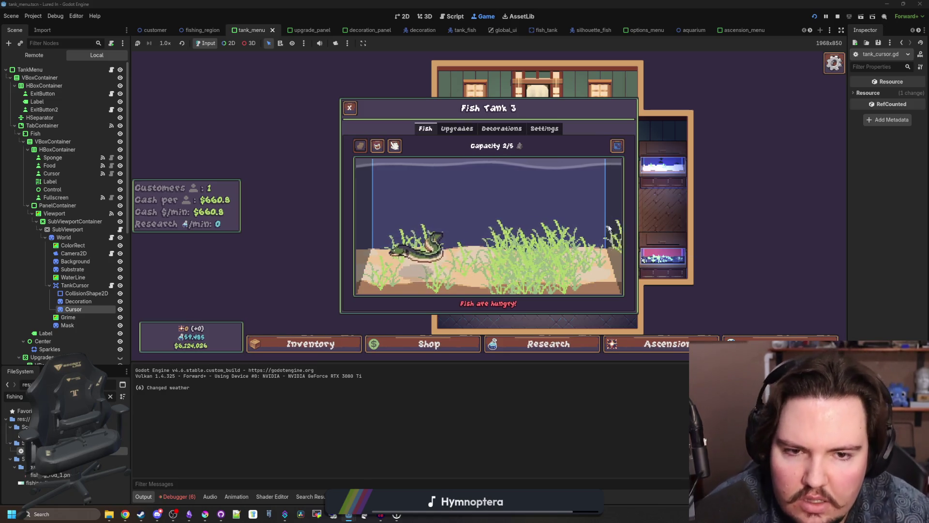
{"action": "left_click", "coordinate": [516, 227]}
{"action": "left_click", "coordinate": [484, 206]}
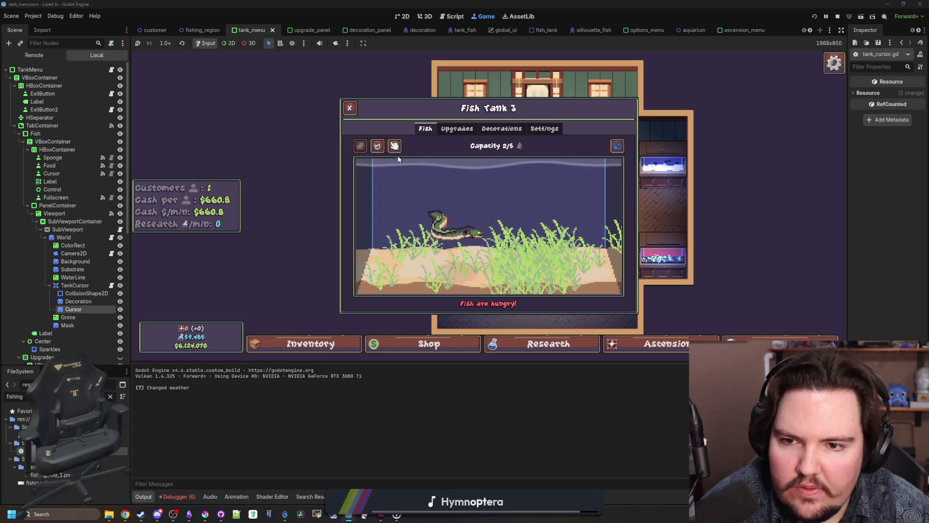
{"action": "left_click", "coordinate": [479, 204]}
{"action": "left_click", "coordinate": [440, 194]}
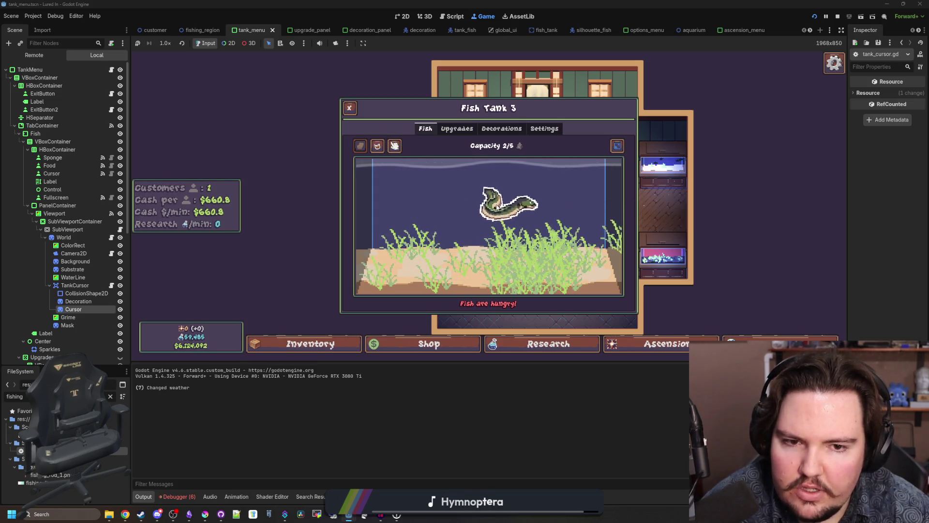
{"action": "left_click", "coordinate": [378, 146]}
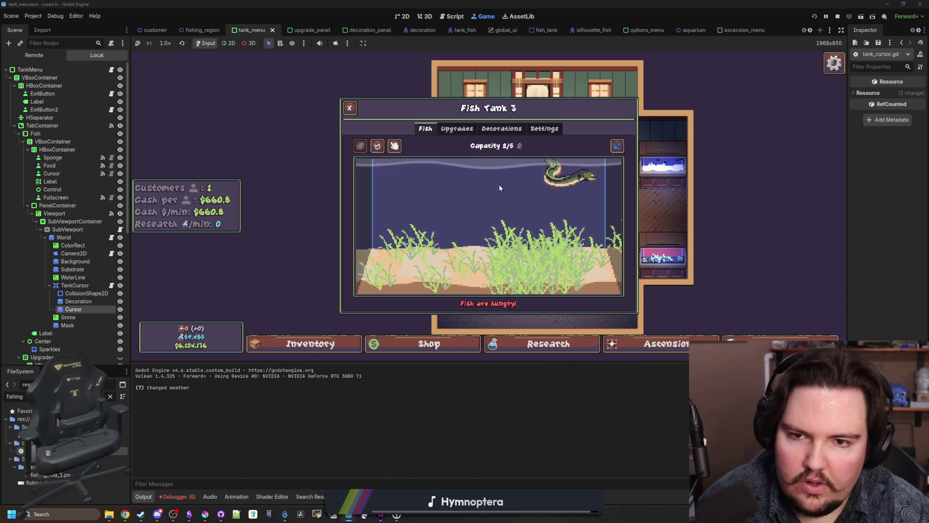
{"action": "left_click", "coordinate": [378, 146]}
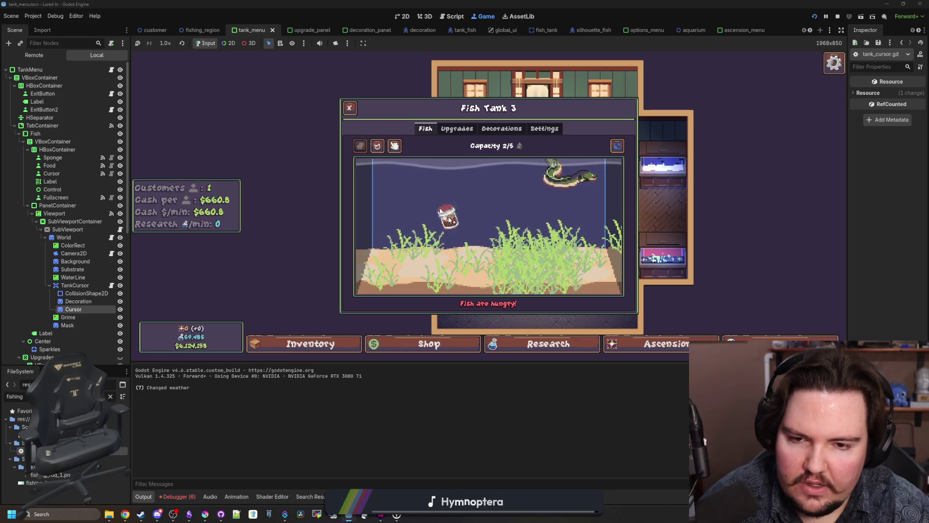
{"action": "left_click", "coordinate": [501, 128]}
{"action": "left_click", "coordinate": [425, 128]}
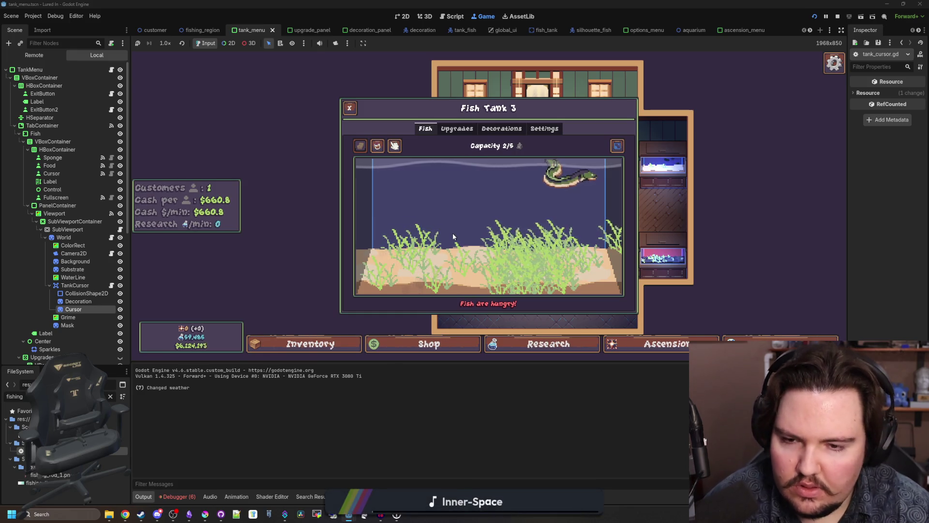
{"action": "key", "text": "3"}
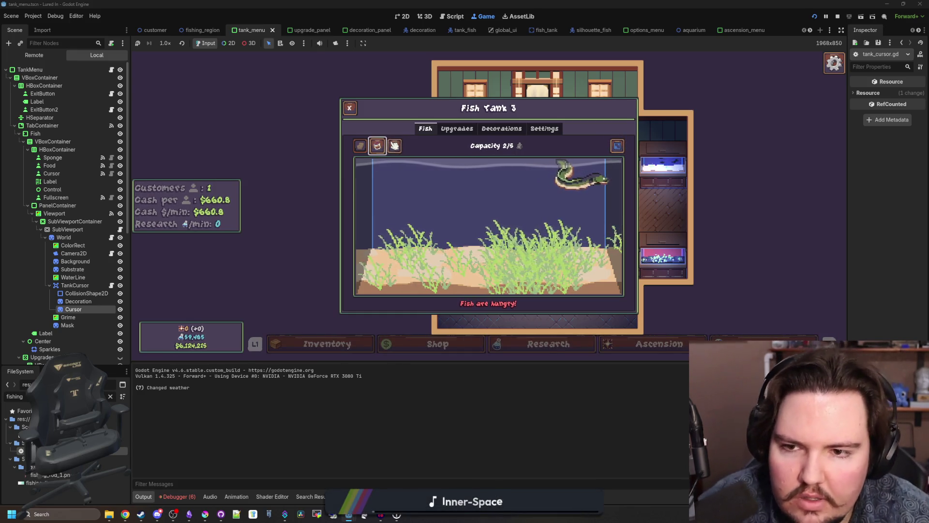
{"action": "key", "text": "Escape"}
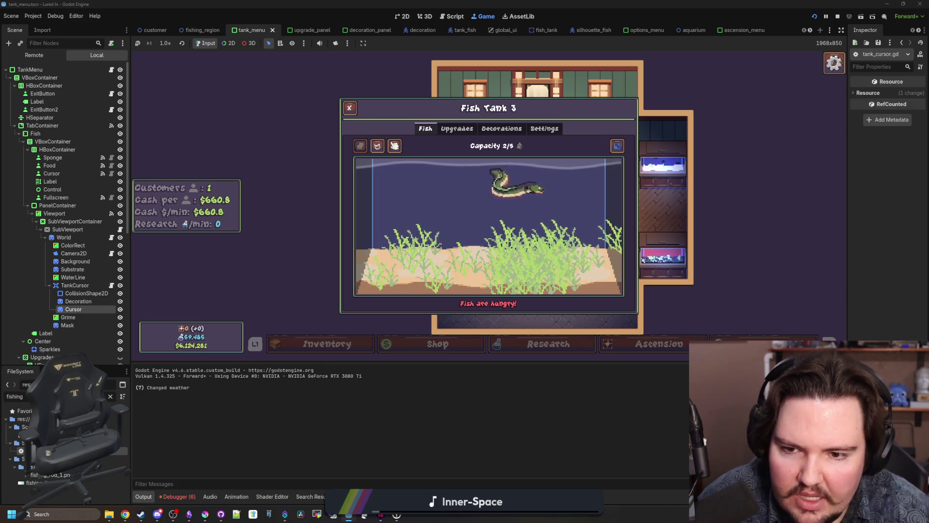
{"action": "left_click", "coordinate": [360, 145]}
{"action": "right_click", "coordinate": [523, 263]}
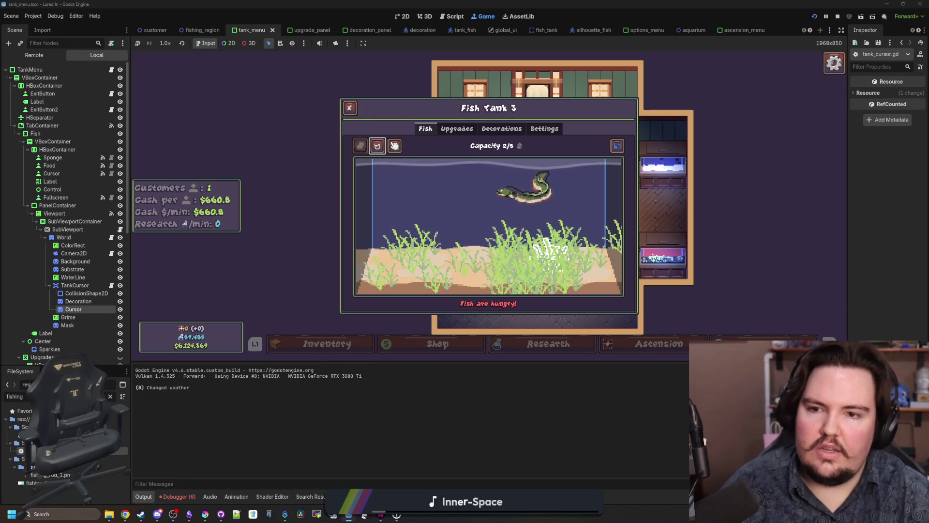
{"action": "key", "text": "super"}
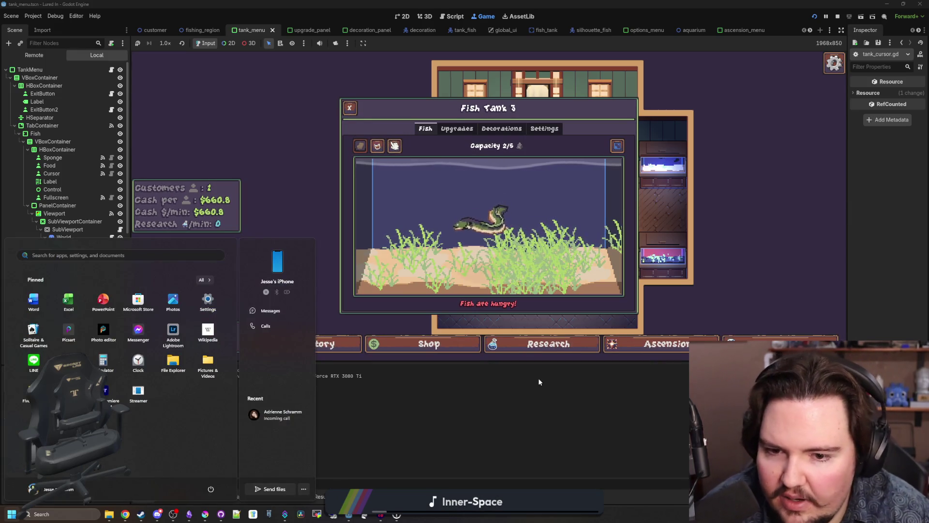
{"action": "key", "text": "Escape"}
Return to tank_cursor.gd and review the TankFish branch of the hover loop.
{"action": "left_click", "coordinate": [111, 286]}
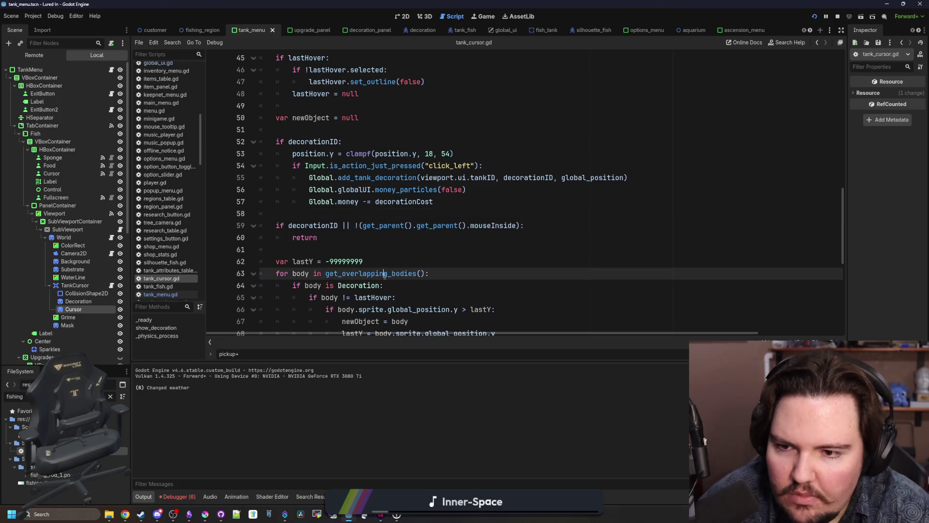
{"action": "left_click", "coordinate": [382, 250]}
{"action": "scroll", "coordinate": [382, 253], "scroll_direction": "down", "scroll_amount": 3}
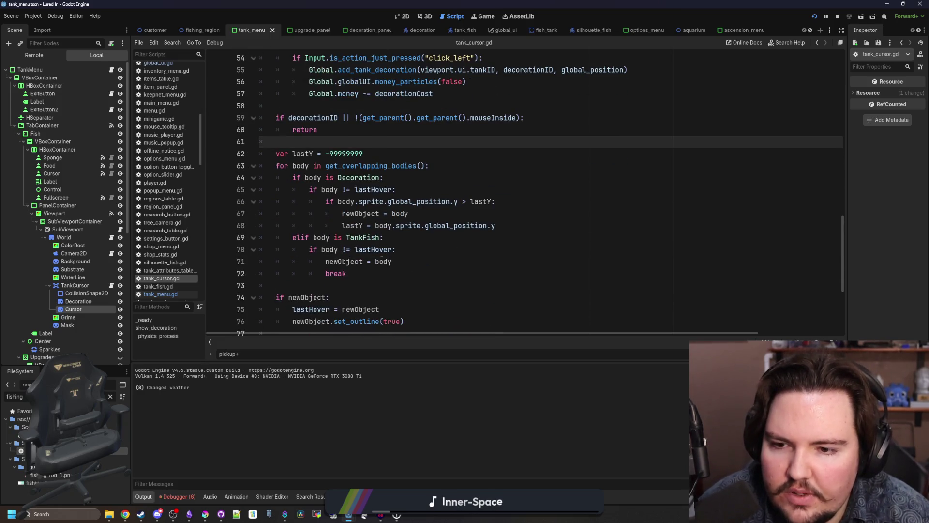
{"action": "left_click", "coordinate": [371, 261]}
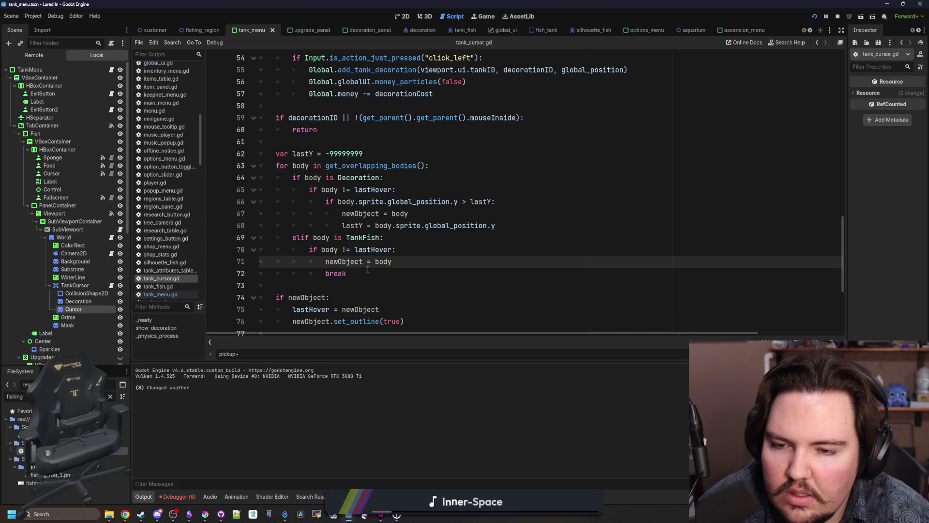
{"action": "left_click", "coordinate": [367, 270]}
{"action": "scroll", "coordinate": [367, 269], "scroll_direction": "down", "scroll_amount": 3}
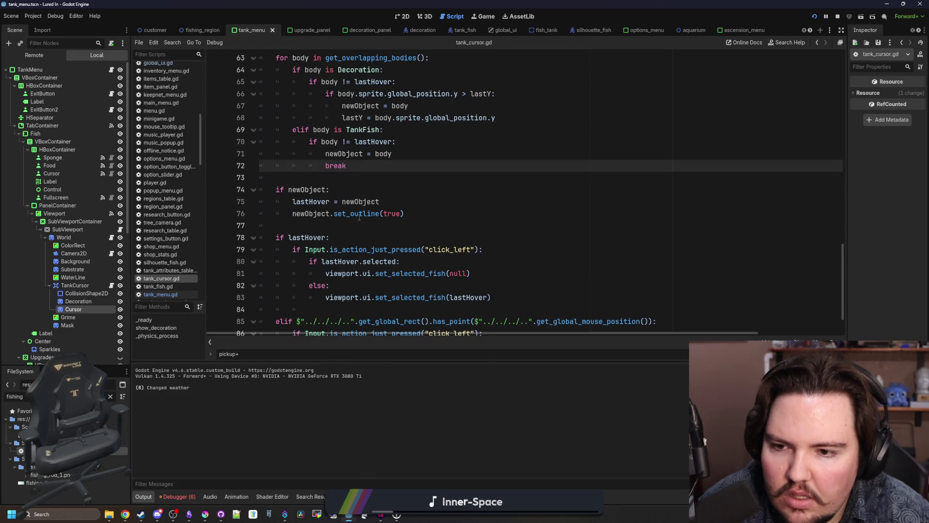
{"action": "scroll", "coordinate": [359, 217], "scroll_direction": "down", "scroll_amount": 1}
{"action": "scroll", "coordinate": [359, 218], "scroll_direction": "up", "scroll_amount": 8}
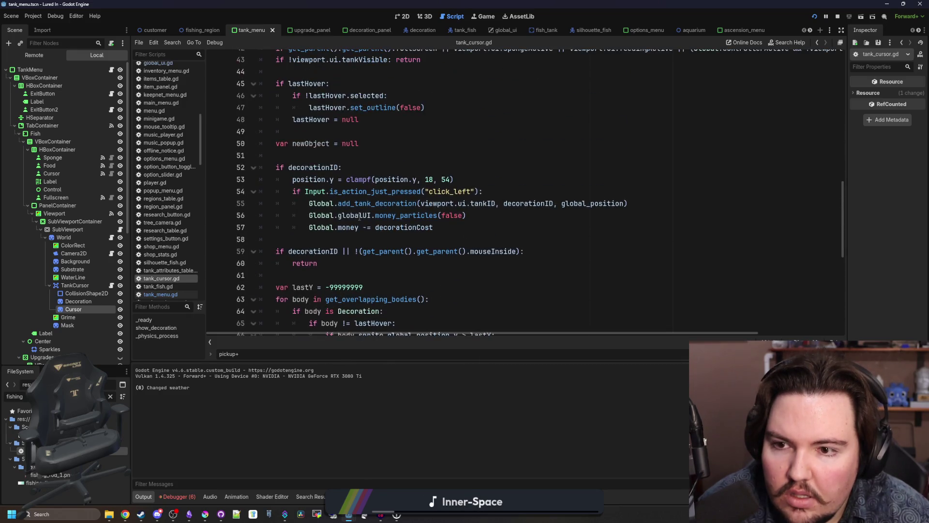
{"action": "scroll", "coordinate": [339, 231], "scroll_direction": "up", "scroll_amount": 2}
Inspect the lastHover reset lines 45–50, then select the Cursor node.
{"action": "left_click", "coordinate": [398, 203]}
{"action": "left_click_drag", "start_coordinate": [398, 204], "coordinate": [290, 167]}
{"action": "left_click", "coordinate": [398, 208]}
{"action": "left_click_drag", "start_coordinate": [405, 212], "coordinate": [248, 158]}
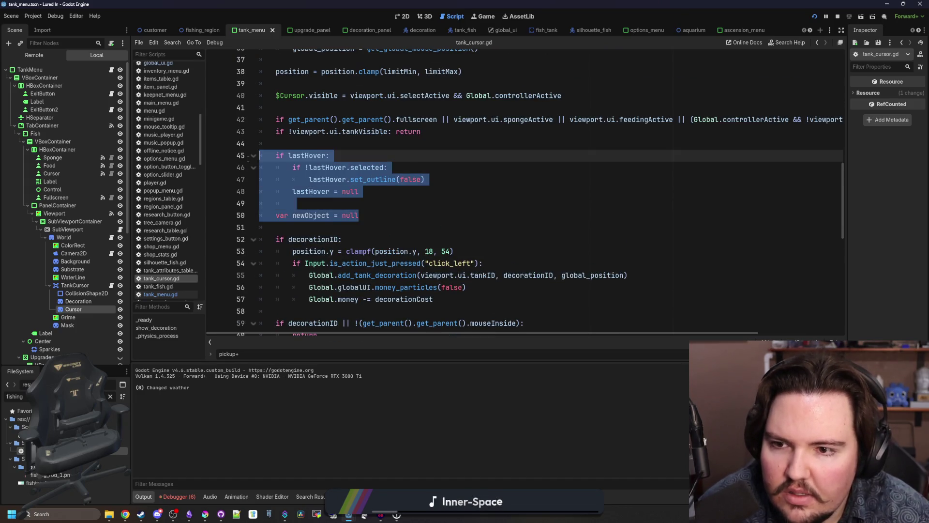
{"action": "left_click", "coordinate": [345, 147]}
{"action": "scroll", "coordinate": [345, 147], "scroll_direction": "up", "scroll_amount": 1}
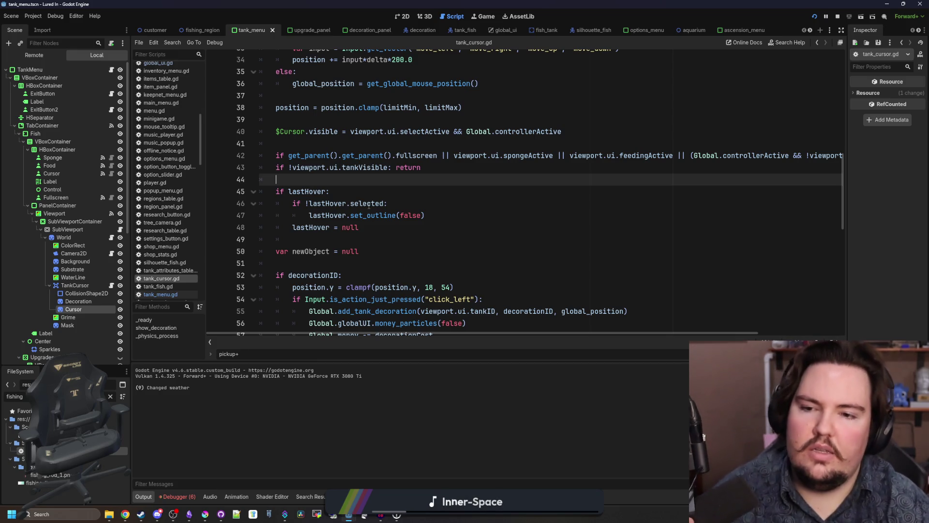
{"action": "left_click", "coordinate": [318, 238]}
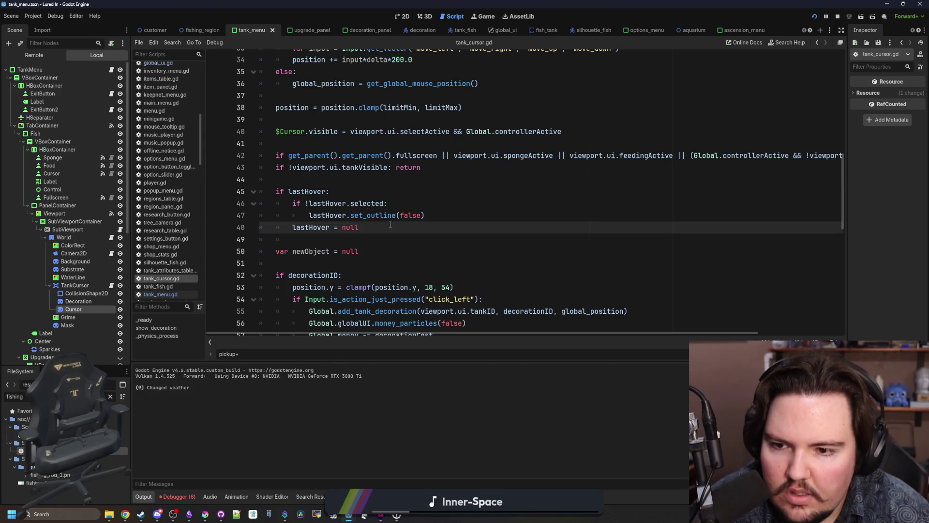
{"action": "scroll", "coordinate": [371, 228], "scroll_direction": "down", "scroll_amount": 2}
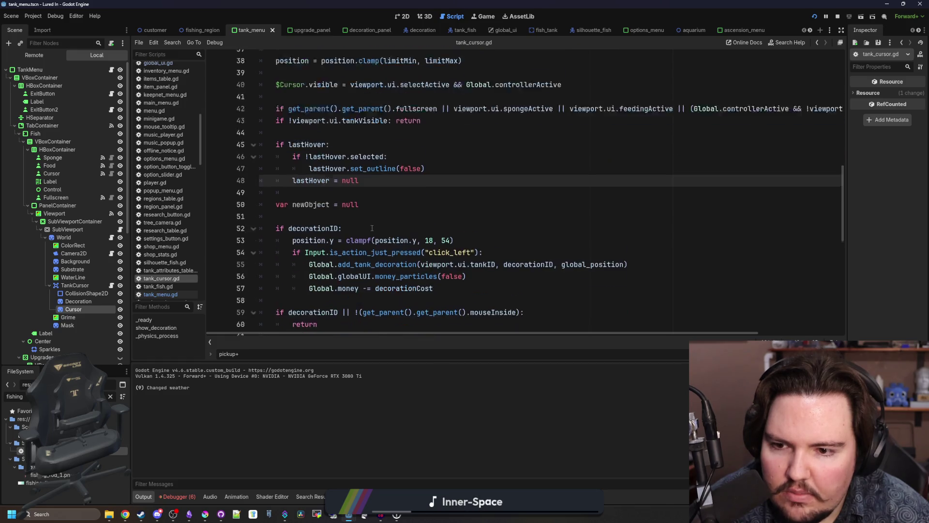
{"action": "scroll", "coordinate": [371, 228], "scroll_direction": "up", "scroll_amount": 3}
{"action": "left_click", "coordinate": [403, 221]}
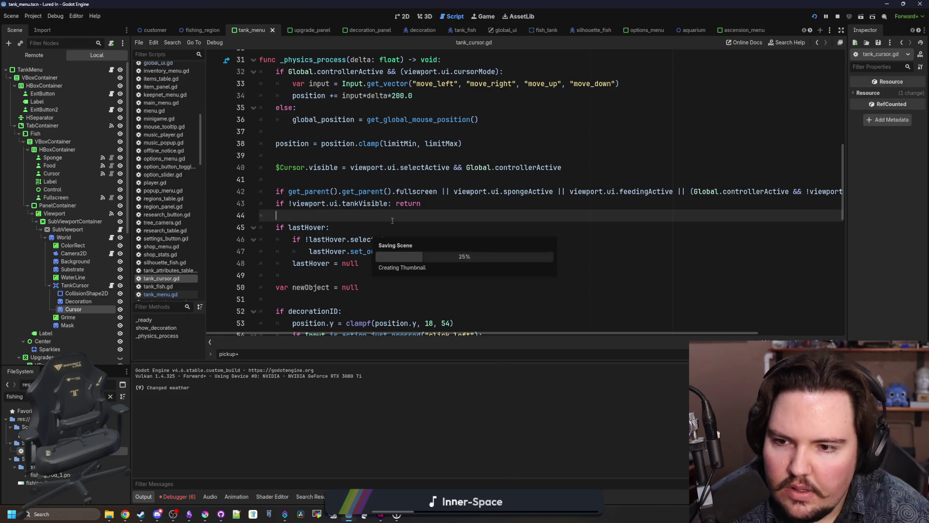
{"action": "left_click", "coordinate": [322, 183]}
{"action": "left_click", "coordinate": [73, 309]}
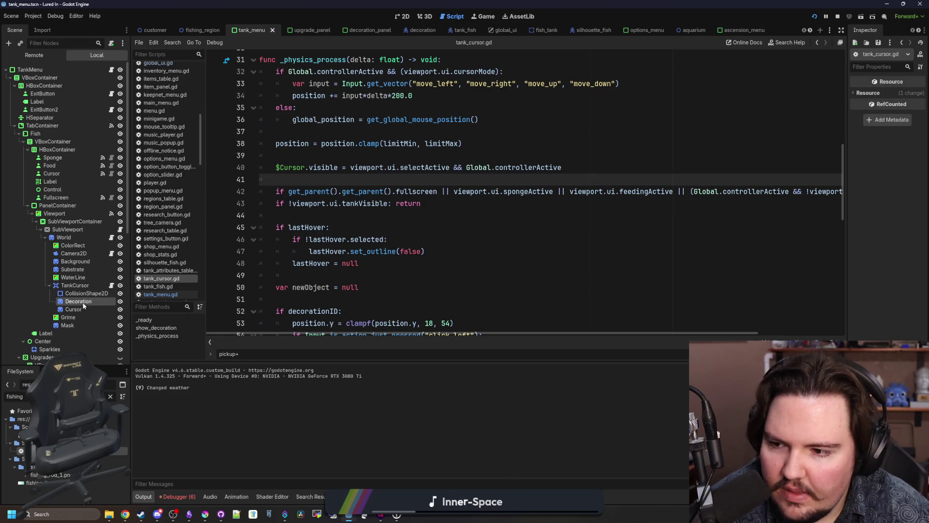
Set the Cursor sprite texture to icon_cursor.png, save the scene, and run the game.
{"action": "left_click", "coordinate": [895, 93]}
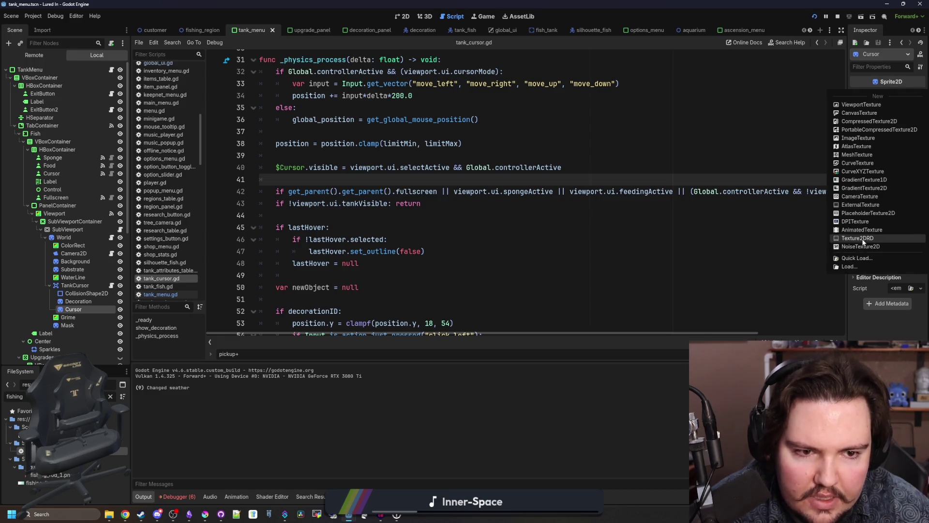
{"action": "left_click", "coordinate": [858, 255]}
{"action": "type", "text": "cursor"}
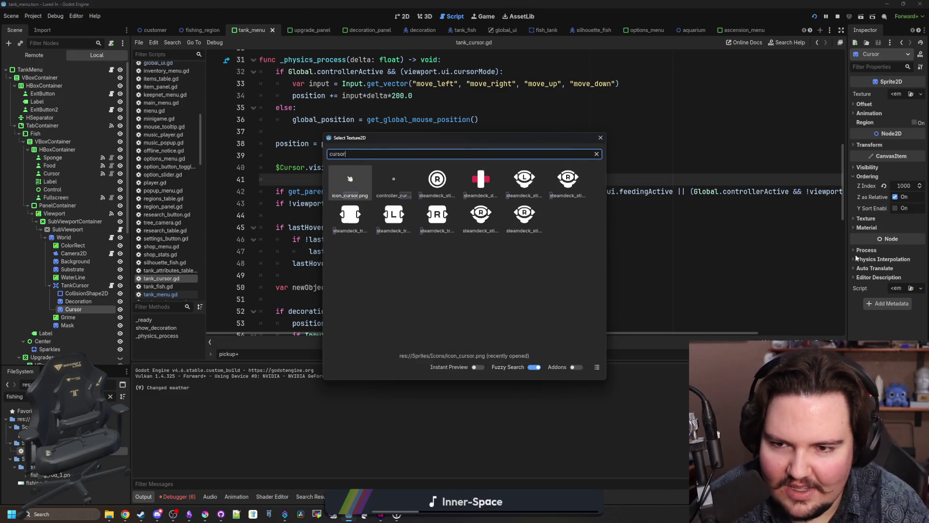
{"action": "key", "text": "Return"}
{"action": "left_click", "coordinate": [596, 205]}
{"action": "key", "text": "ctrl+s"}
{"action": "key", "text": "F5"}
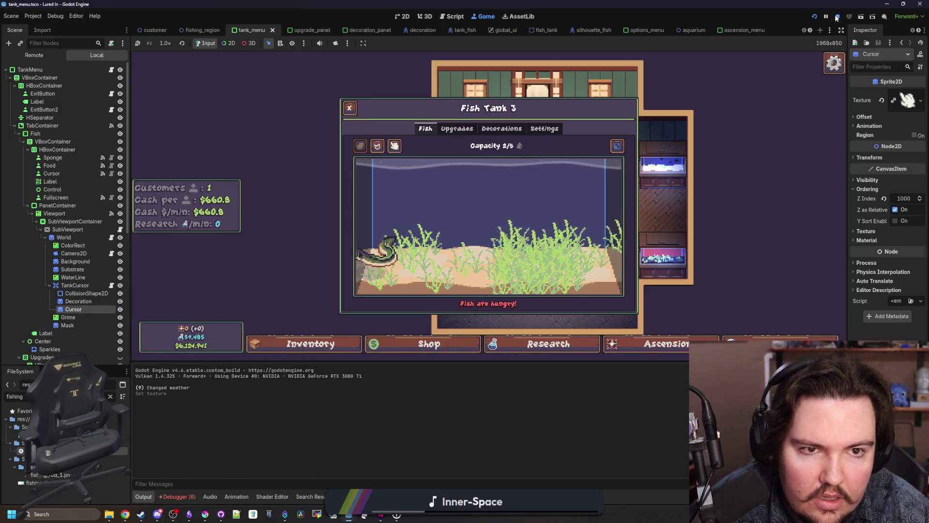
Restart the game, select the Super Red coral and a fish in Fish Tank 1, then close it.
{"action": "left_click", "coordinate": [814, 15]}
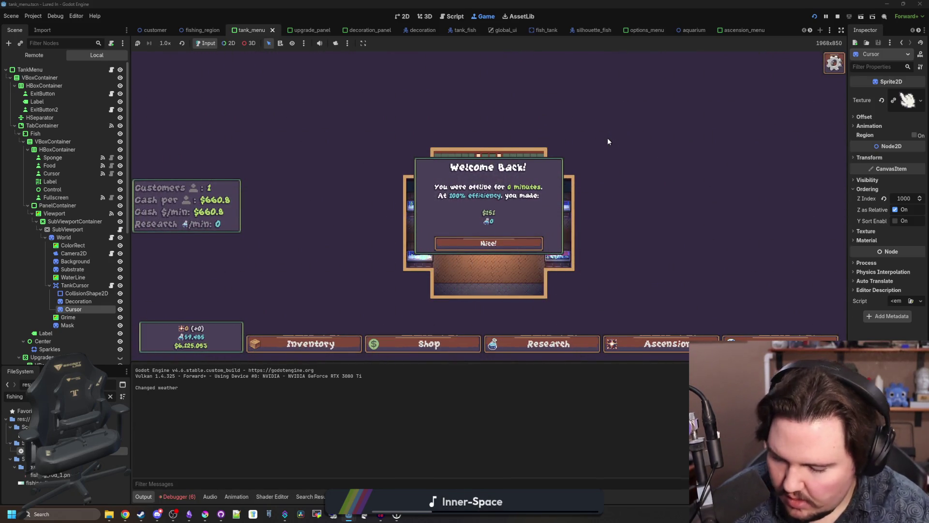
{"action": "key", "text": "Return"}
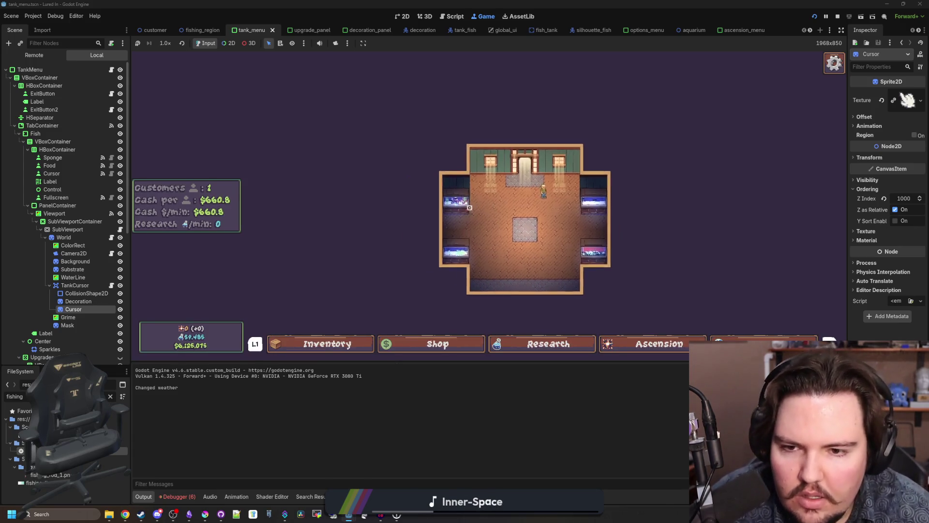
{"action": "key", "text": "Return"}
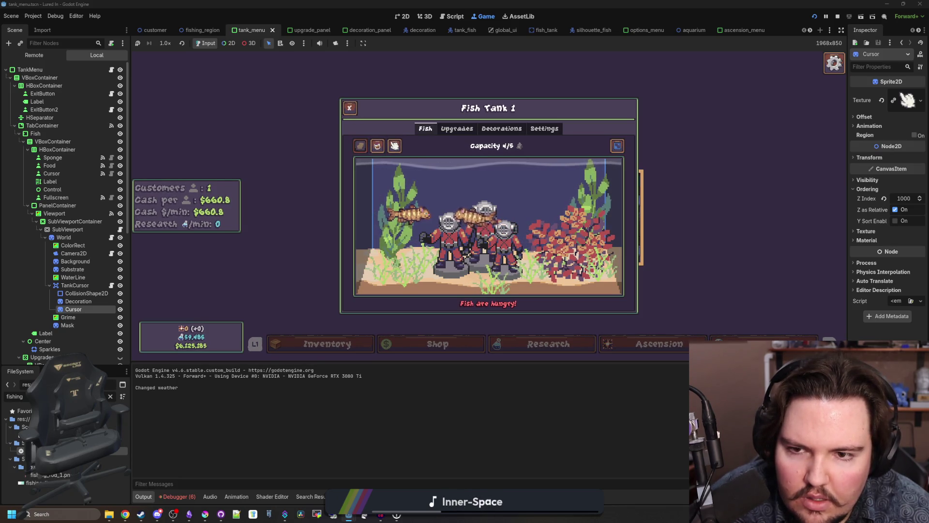
{"action": "key", "text": "super"}
{"action": "left_click", "coordinate": [529, 180]}
{"action": "left_click", "coordinate": [395, 145]}
{"action": "left_click", "coordinate": [591, 194]}
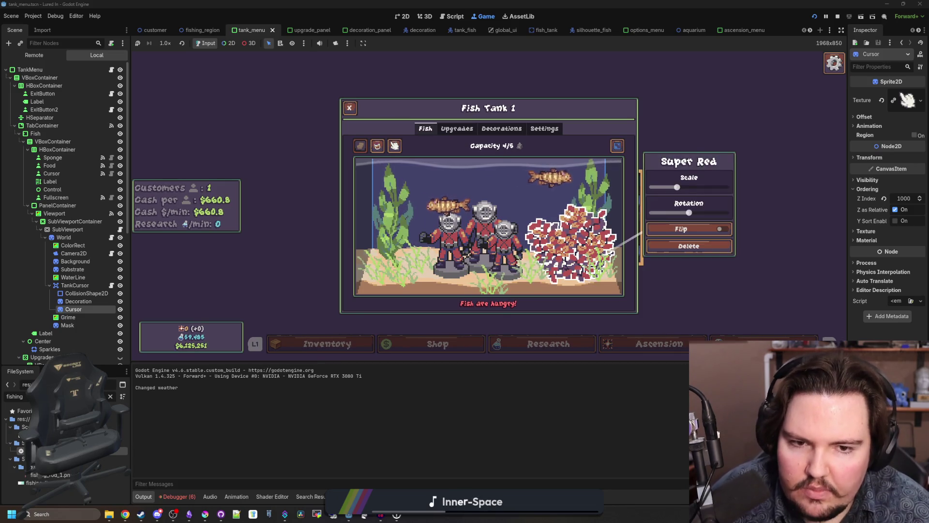
{"action": "left_click", "coordinate": [553, 175]}
{"action": "left_click", "coordinate": [350, 108]}
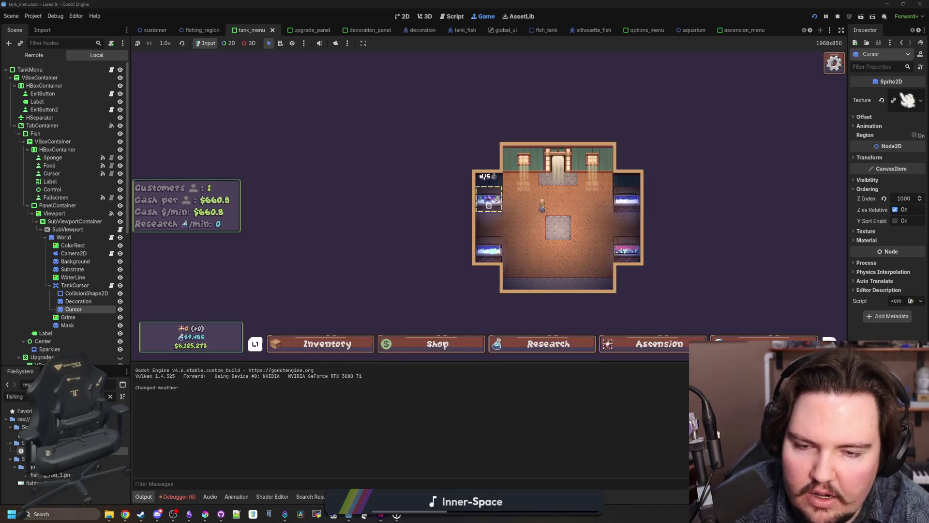
{"action": "key", "text": "super"}
{"action": "key", "text": "super"}
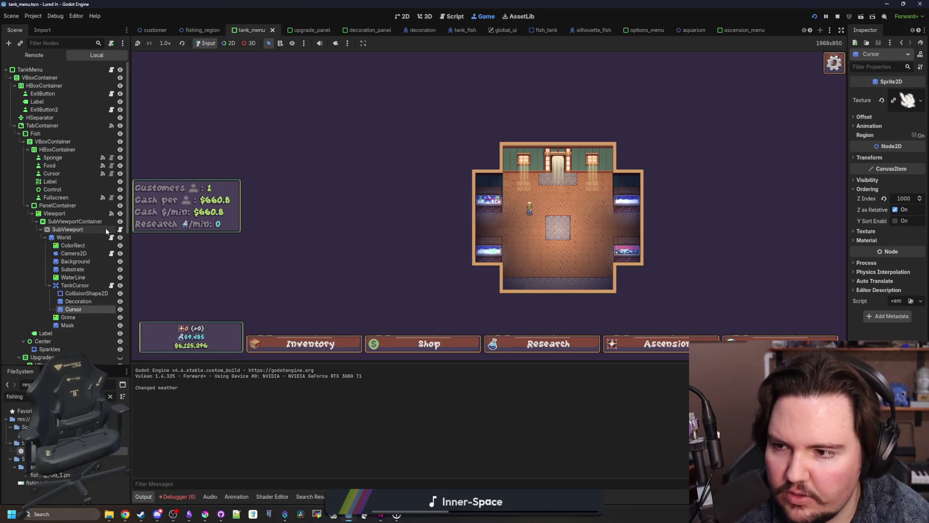
Add ! before Global.controllerActive on line 59 of tank_cursor.gd, save, and return to the game.
{"action": "left_click", "coordinate": [112, 69]}
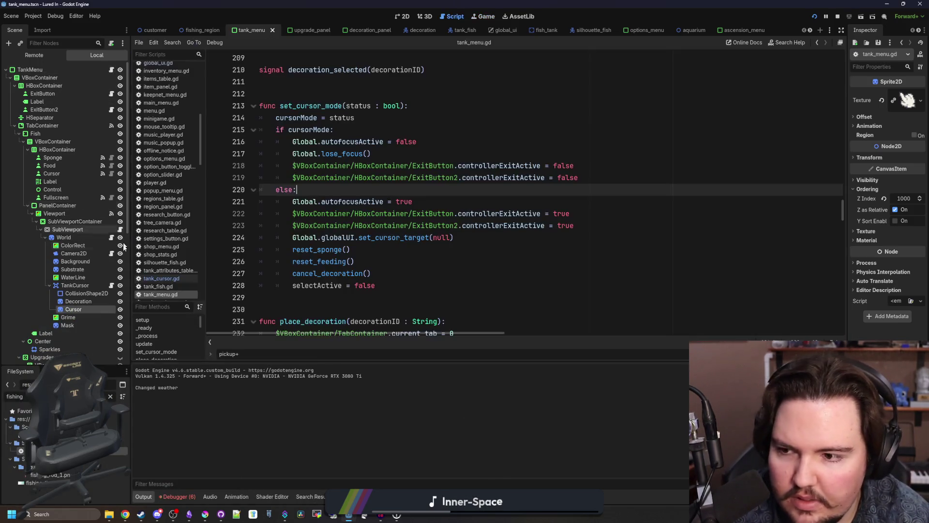
{"action": "left_click", "coordinate": [111, 285]}
{"action": "mouse_move", "coordinate": [525, 333]}
{"action": "left_mouse_down"}
{"action": "mouse_move", "coordinate": [609, 329]}
{"action": "mouse_move", "coordinate": [533, 333]}
{"action": "left_mouse_up"}
{"action": "scroll", "coordinate": [459, 299], "scroll_direction": "down", "scroll_amount": 7}
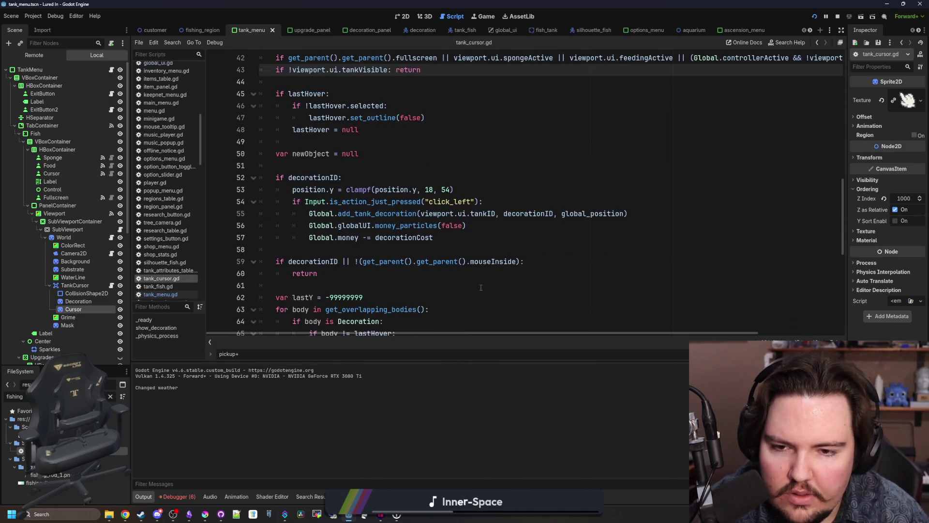
{"action": "scroll", "coordinate": [455, 300], "scroll_direction": "down", "scroll_amount": 5}
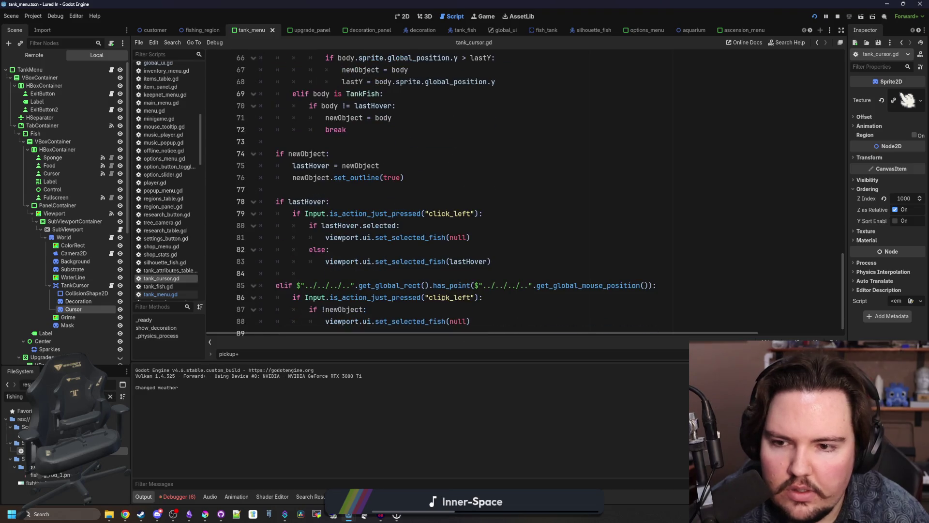
{"action": "scroll", "coordinate": [469, 298], "scroll_direction": "up", "scroll_amount": 6}
{"action": "scroll", "coordinate": [338, 257], "scroll_direction": "up", "scroll_amount": 2}
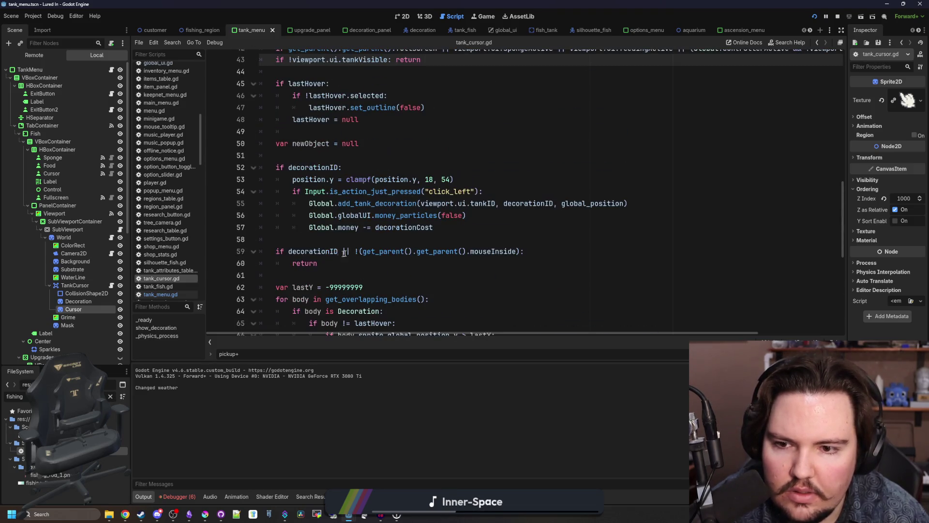
{"action": "left_click", "coordinate": [411, 255]}
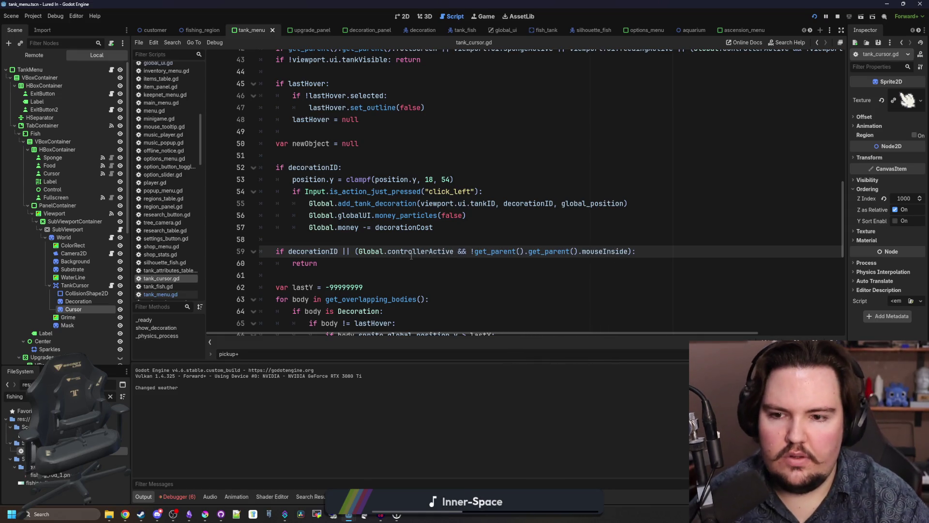
{"action": "type", "text": "!"}
{"action": "key", "text": "Up"}
{"action": "key", "text": "ctrl+s"}
{"action": "left_click", "coordinate": [485, 16]}
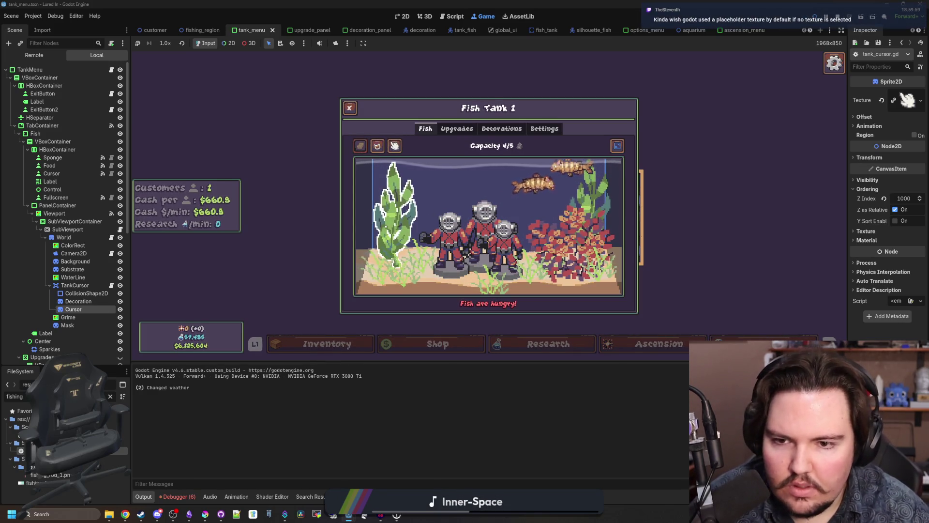
Select and deselect the kelp, then select two other decorations in Fish Tank 1.
{"action": "left_click", "coordinate": [394, 217]}
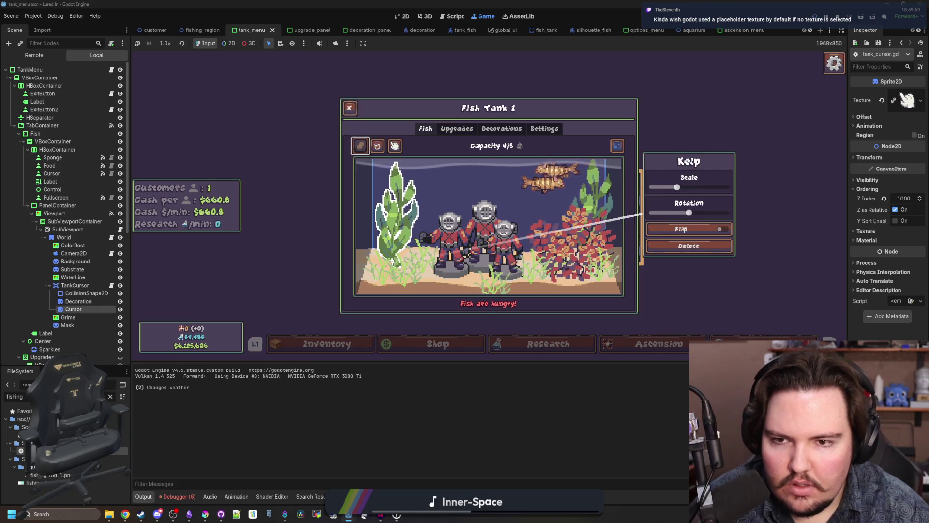
{"action": "key", "text": "Escape"}
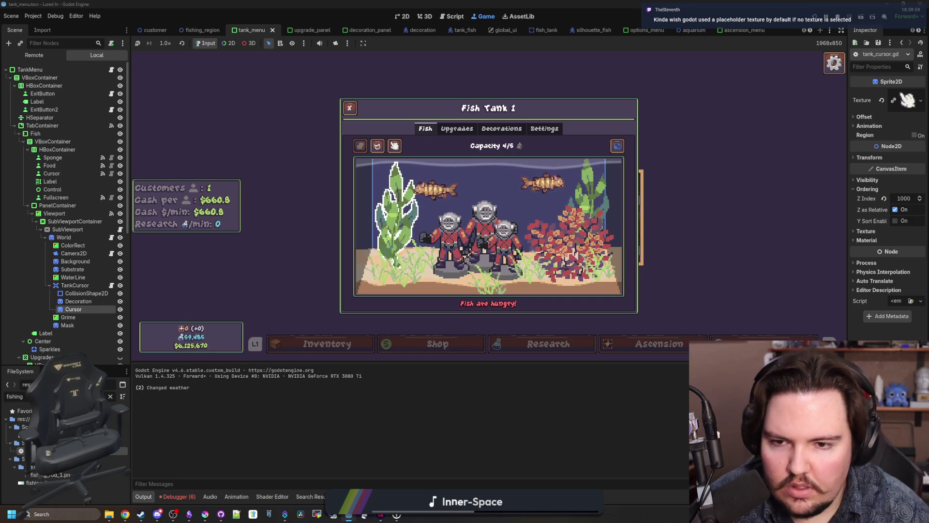
{"action": "left_click", "coordinate": [392, 218]}
{"action": "left_click", "coordinate": [588, 194]}
{"action": "left_click", "coordinate": [571, 232]}
{"action": "key", "text": "Escape"}
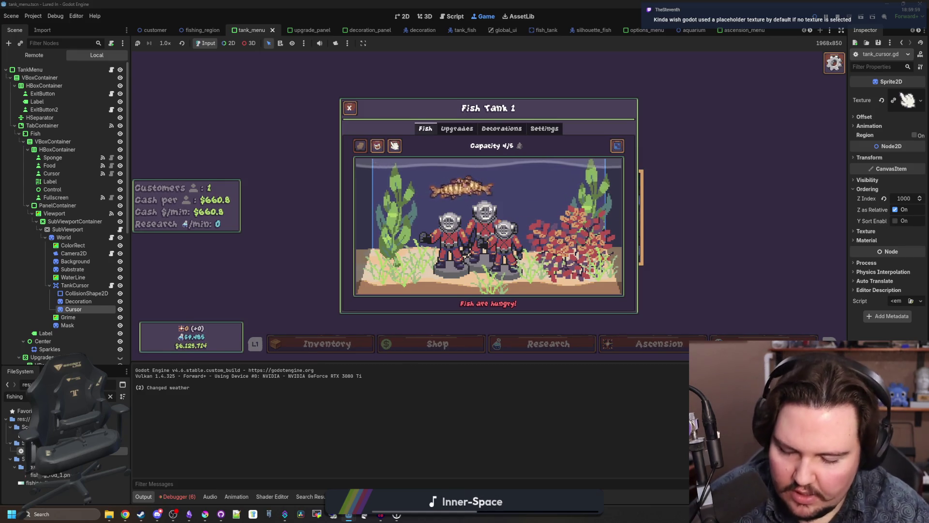
Stop the running game and bring up Save Scene As for tank_menu.tscn.
{"action": "key", "text": "super"}
{"action": "key", "text": "F8"}
{"action": "key", "text": "ctrl+shift+s"}
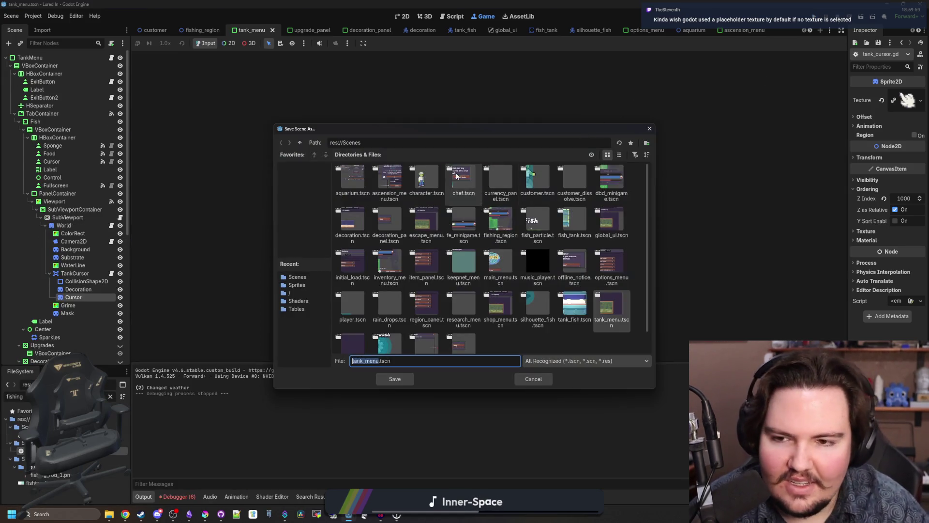
Cancel the save dialog and open tank_cursor.gd from the TankCursor node.
{"action": "left_click", "coordinate": [534, 379]}
{"action": "left_click", "coordinate": [73, 273]}
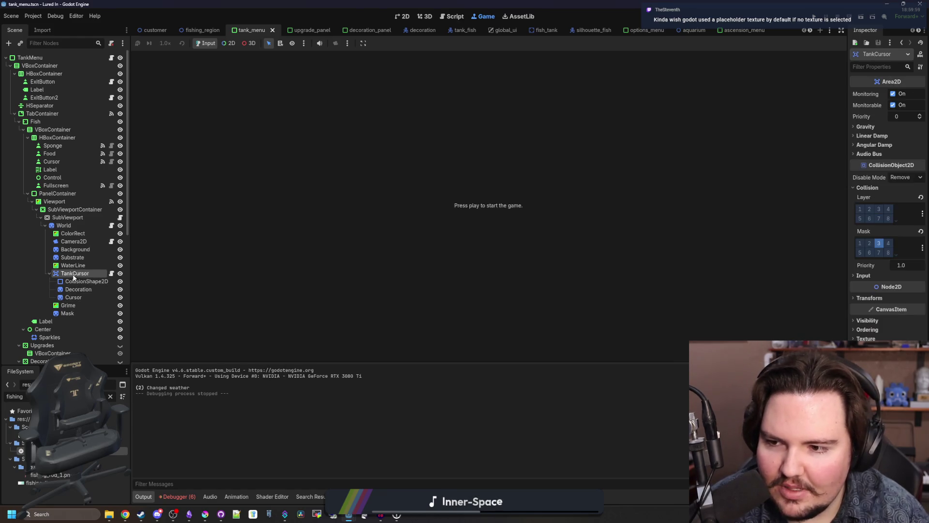
{"action": "left_click", "coordinate": [398, 17]}
{"action": "double_click", "coordinate": [106, 274]}
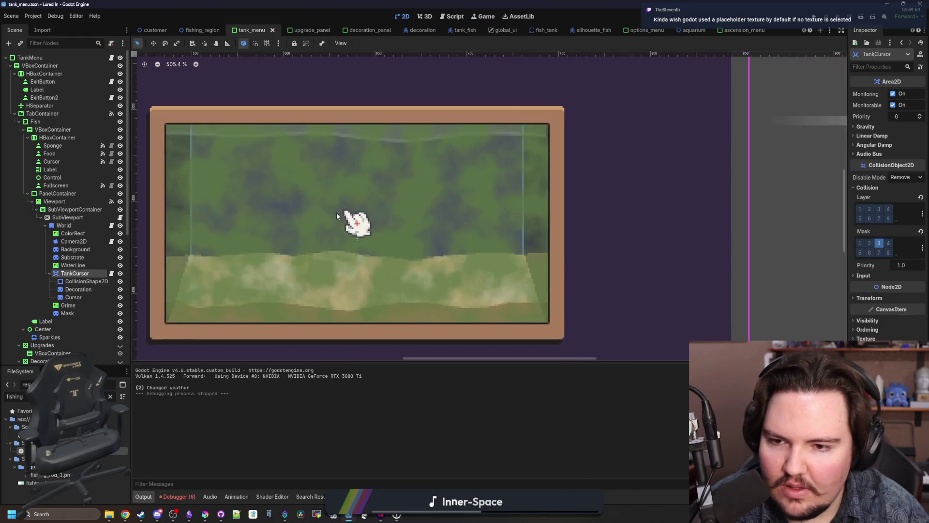
{"action": "key", "text": "ctrl+s"}
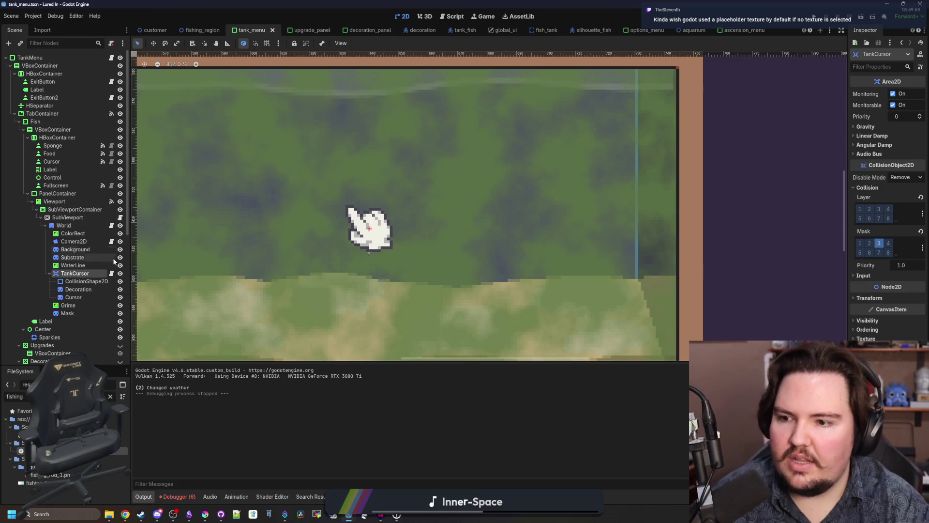
{"action": "left_click", "coordinate": [112, 274]}
Insert a print(viewport.ui.selectActive && Global.controllerActive) debug line above line 40.
{"action": "scroll", "coordinate": [409, 184], "scroll_direction": "up", "scroll_amount": 6}
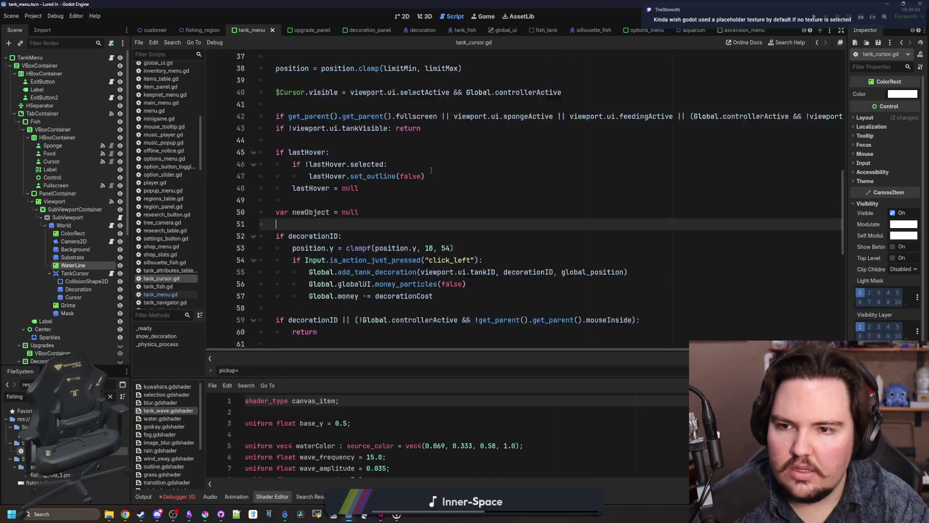
{"action": "left_click", "coordinate": [356, 192]}
{"action": "left_click", "coordinate": [504, 236]}
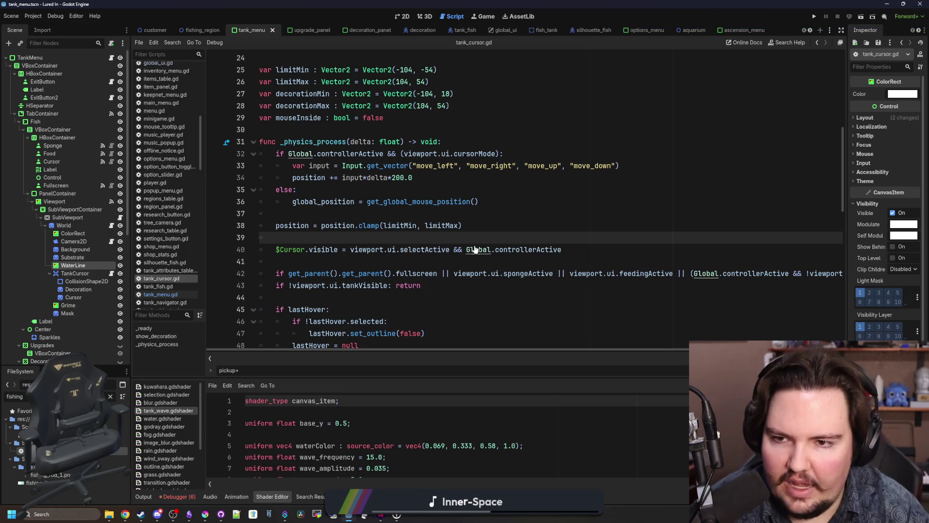
{"action": "left_click", "coordinate": [421, 249]}
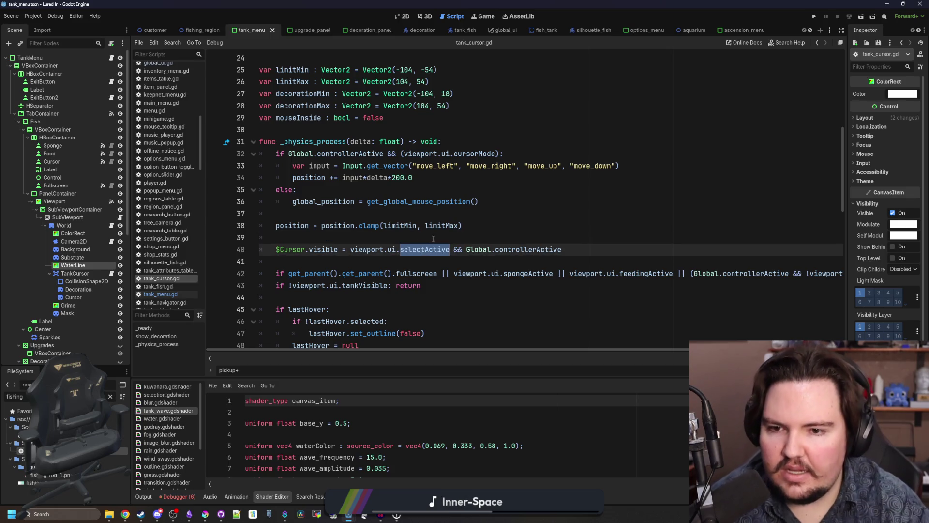
{"action": "left_click", "coordinate": [434, 238]}
{"action": "mouse_move", "coordinate": [562, 249]}
{"action": "left_mouse_down"}
{"action": "mouse_move", "coordinate": [271, 249]}
{"action": "mouse_move", "coordinate": [348, 250]}
{"action": "left_mouse_up"}
{"action": "key", "text": "ctrl+c"}
{"action": "key", "text": "ctrl+shift+Return"}
{"action": "key", "text": "ctrl+shift+Return"}
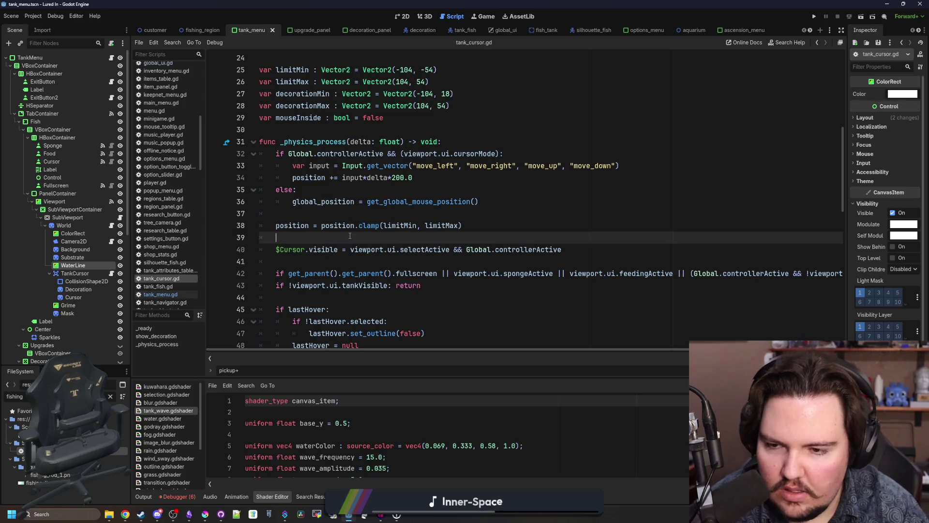
{"action": "type", "text": "9"}
{"action": "key", "text": "ctrl+v"}
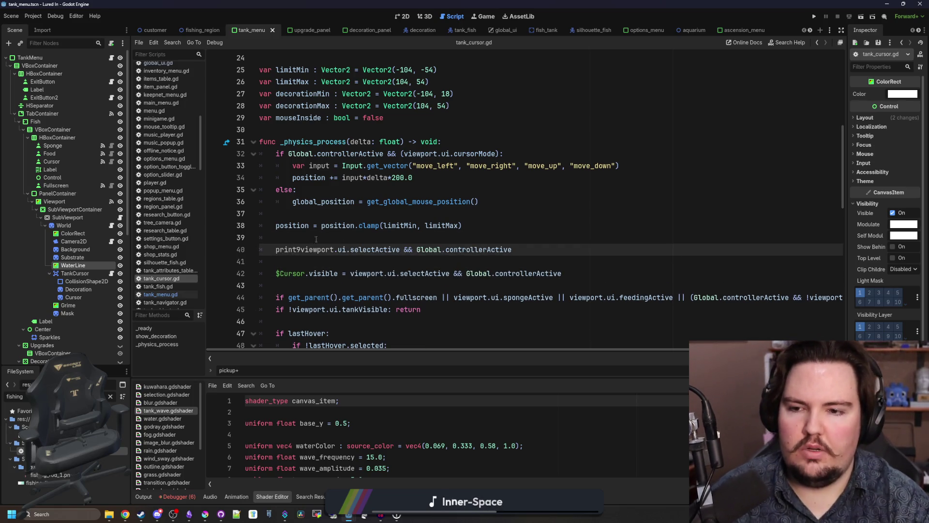
{"action": "key", "text": "ctrl+z"}
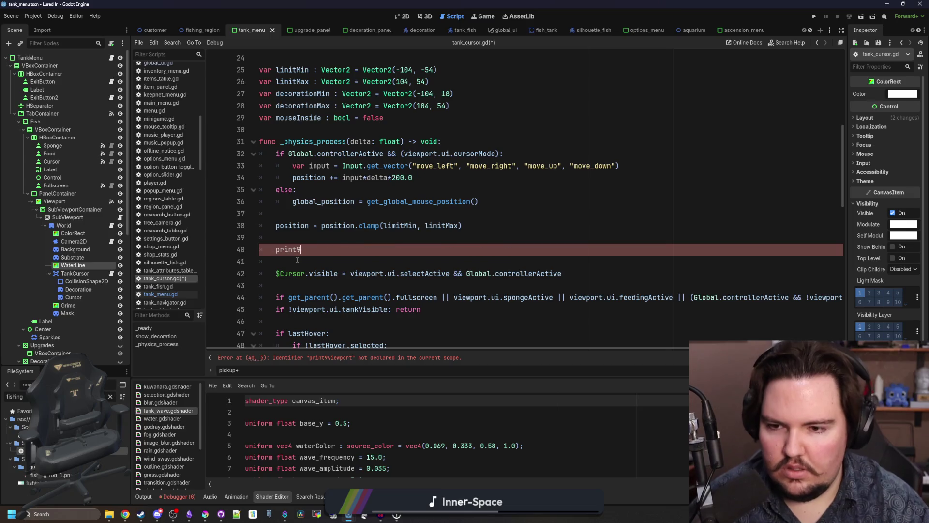
{"action": "key", "text": "ctrl+v"}
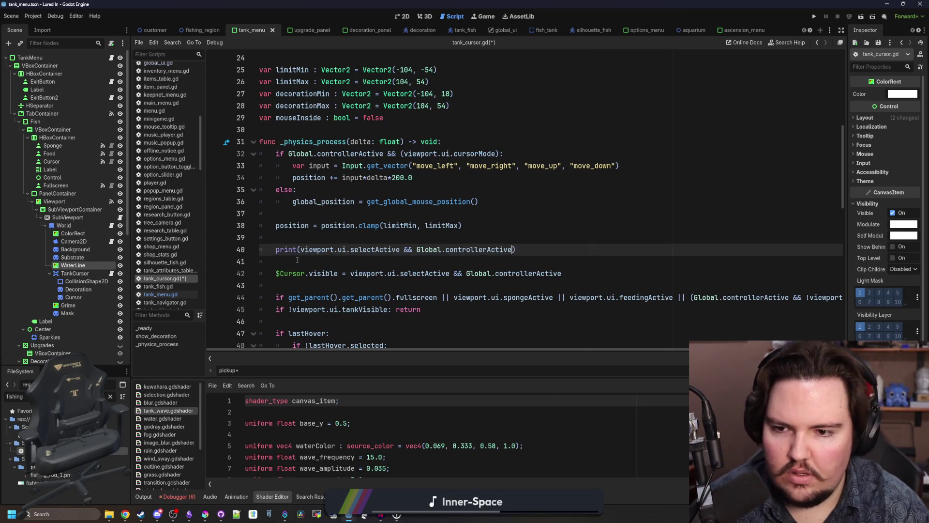
Save the script, rerun the game to check Fish Tank 1, then open tank_menu.gd.
{"action": "left_click", "coordinate": [503, 243]}
{"action": "key", "text": "ctrl+s"}
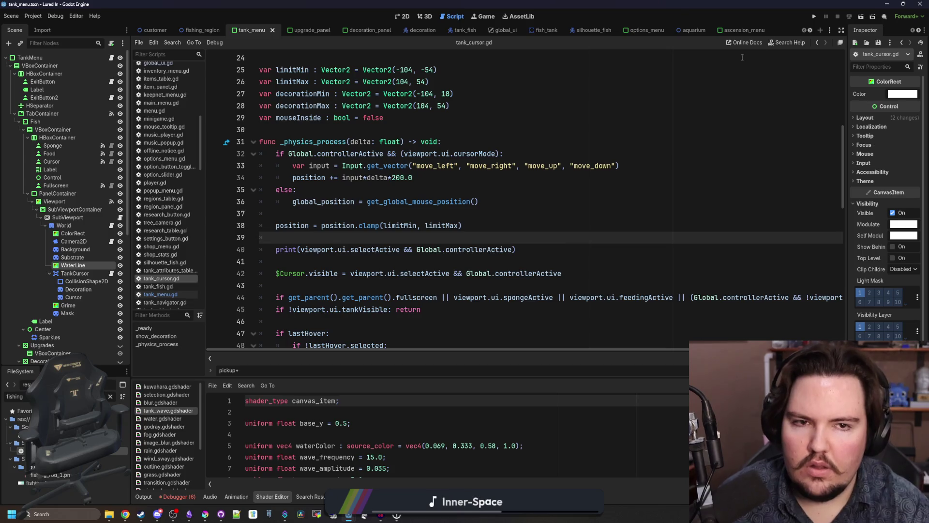
{"action": "left_click", "coordinate": [816, 16]}
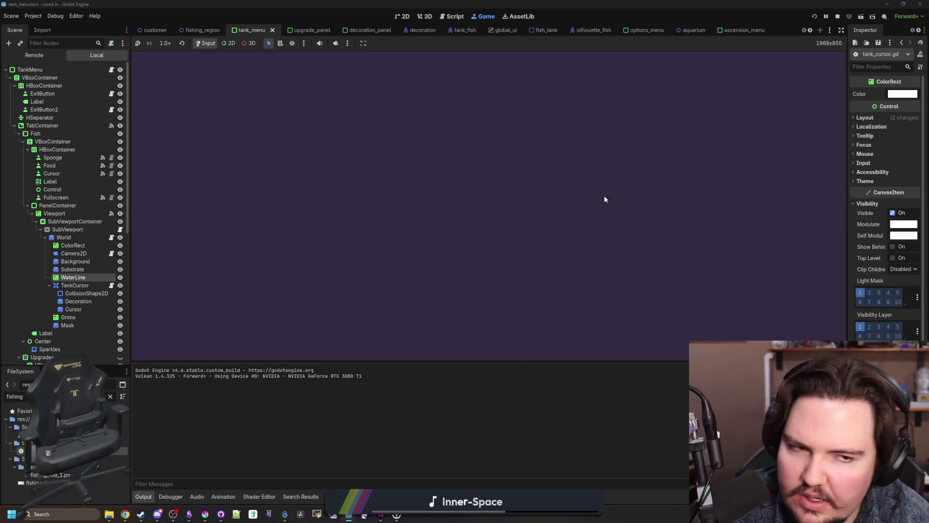
{"action": "left_click", "coordinate": [484, 247]}
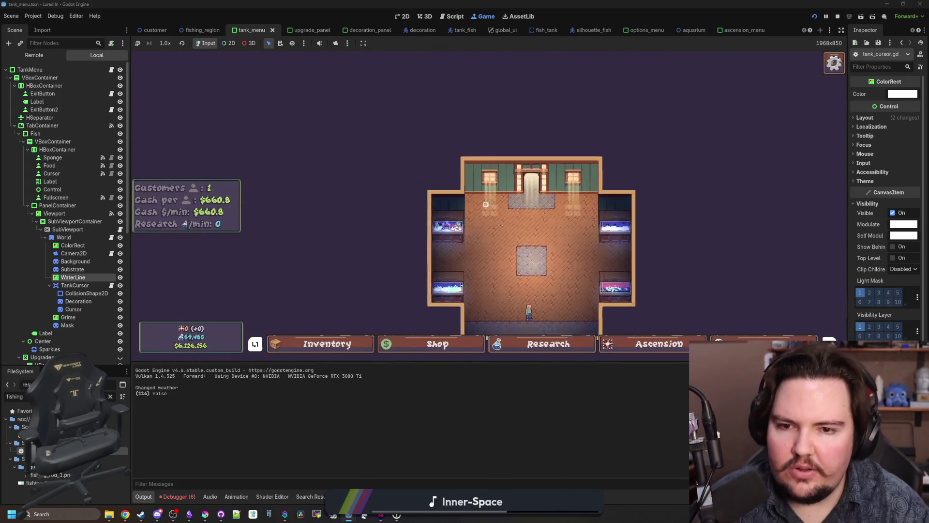
{"action": "left_click", "coordinate": [449, 225]}
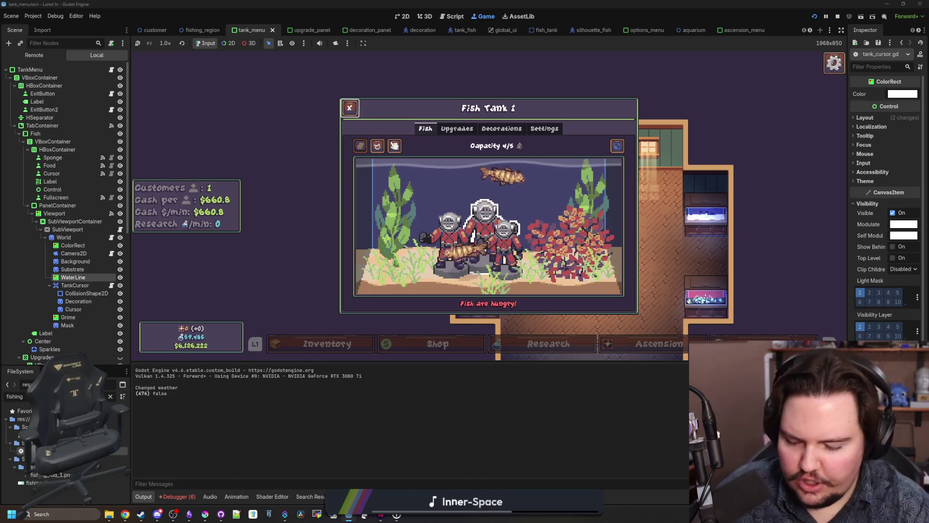
{"action": "key", "text": "super"}
{"action": "key", "text": "super"}
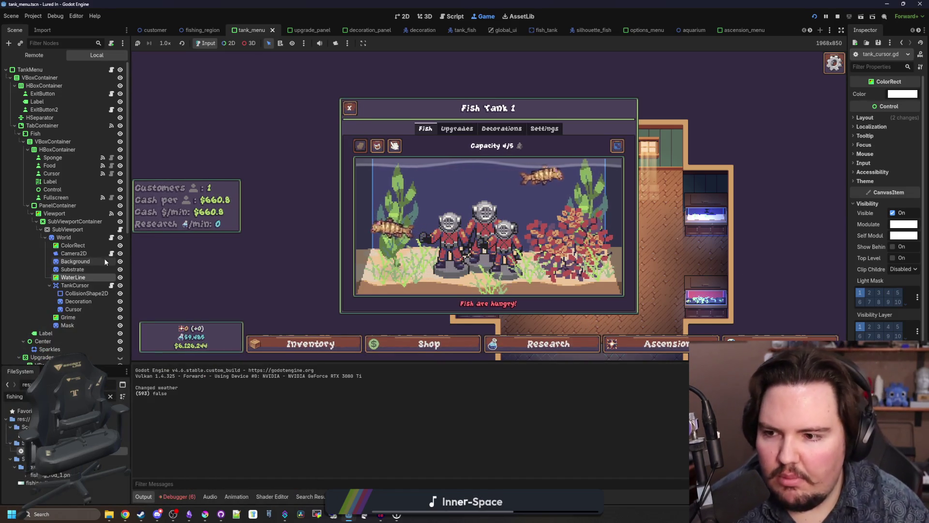
{"action": "left_click", "coordinate": [111, 70]}
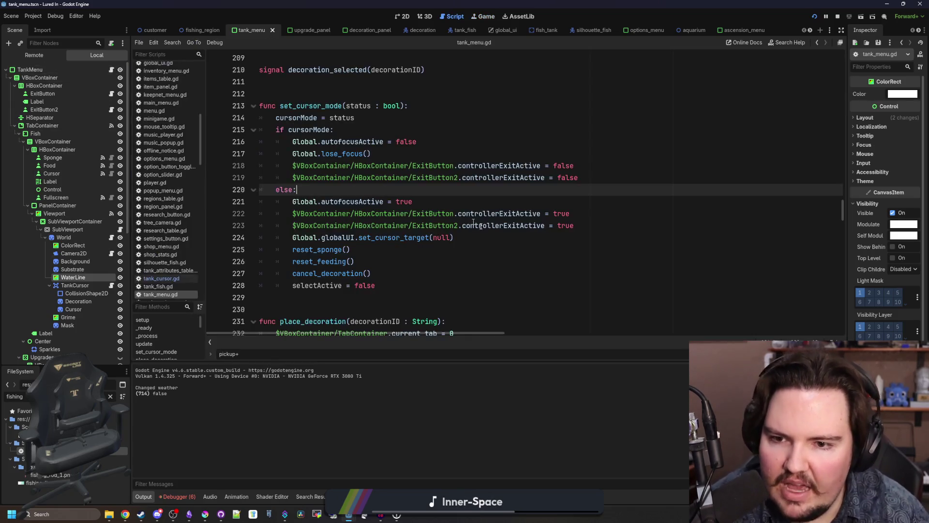
Save the current edits in tank_menu.gd.
{"action": "left_click", "coordinate": [464, 254]}
{"action": "left_click", "coordinate": [383, 185]}
{"action": "key", "text": "ctrl+s"}
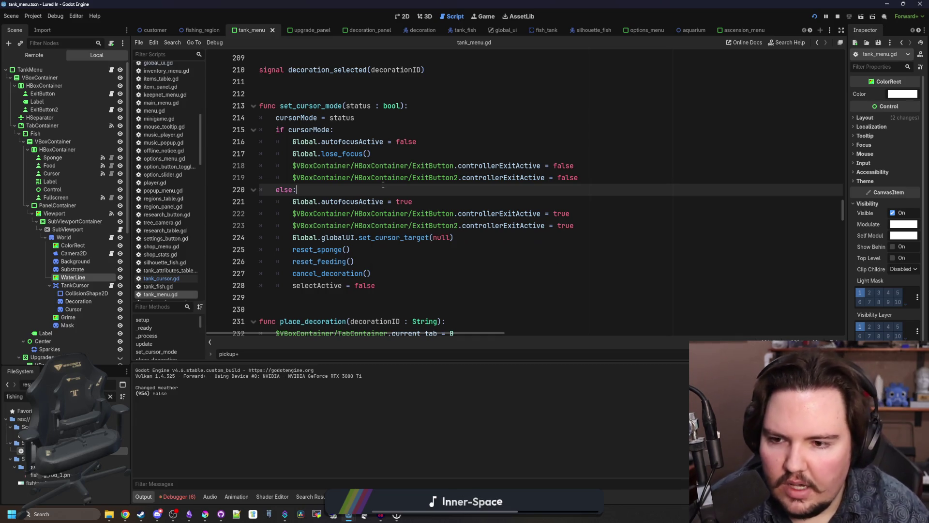
Delete the debug print line from tank_cursor.gd, then follow selectActive back to tank_menu.gd.
{"action": "left_click", "coordinate": [111, 285]}
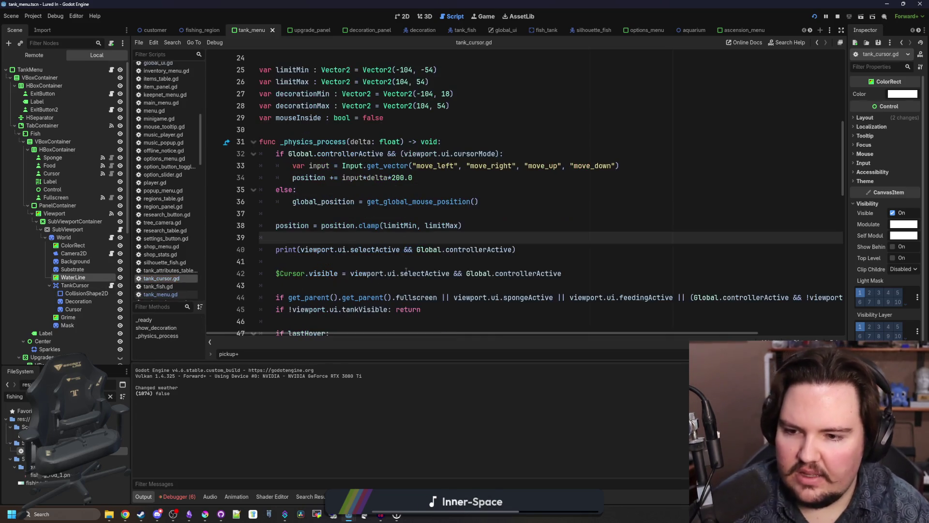
{"action": "left_click", "coordinate": [413, 262]}
{"action": "key", "text": "ctrl+s"}
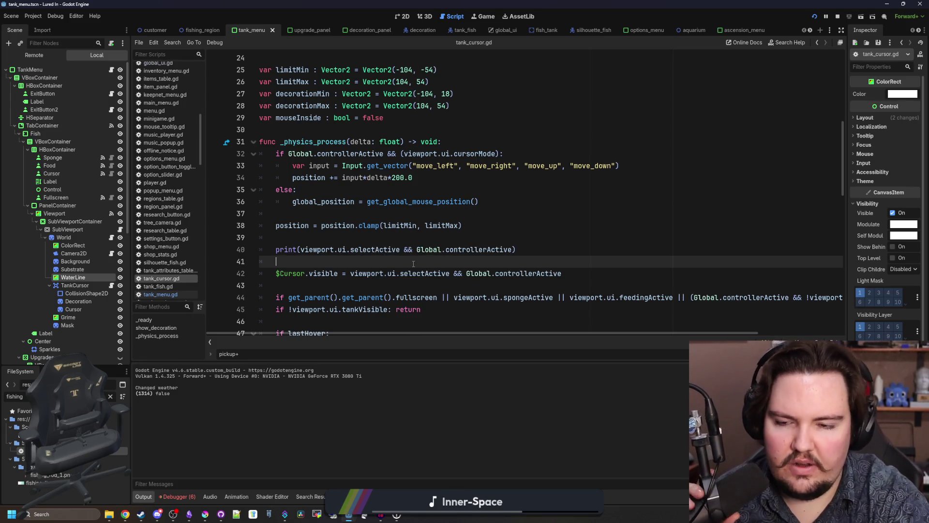
{"action": "key", "text": "Up"}
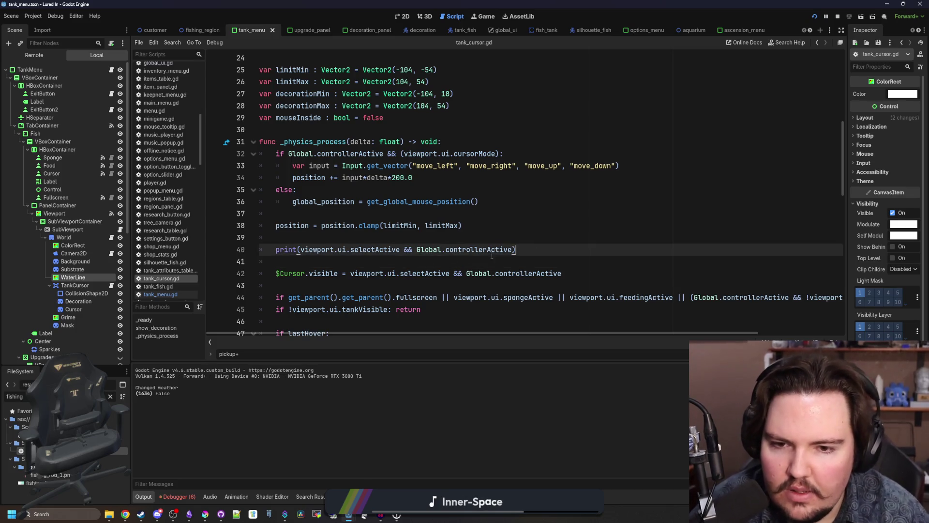
{"action": "key", "text": "shift+Up"}
{"action": "key", "text": "BackSpace"}
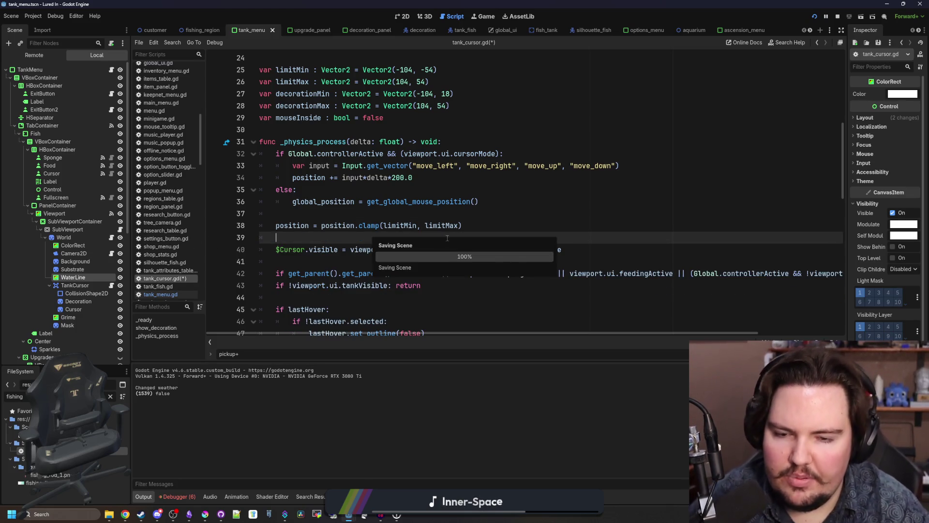
{"action": "scroll", "coordinate": [346, 235], "scroll_direction": "down", "scroll_amount": 1}
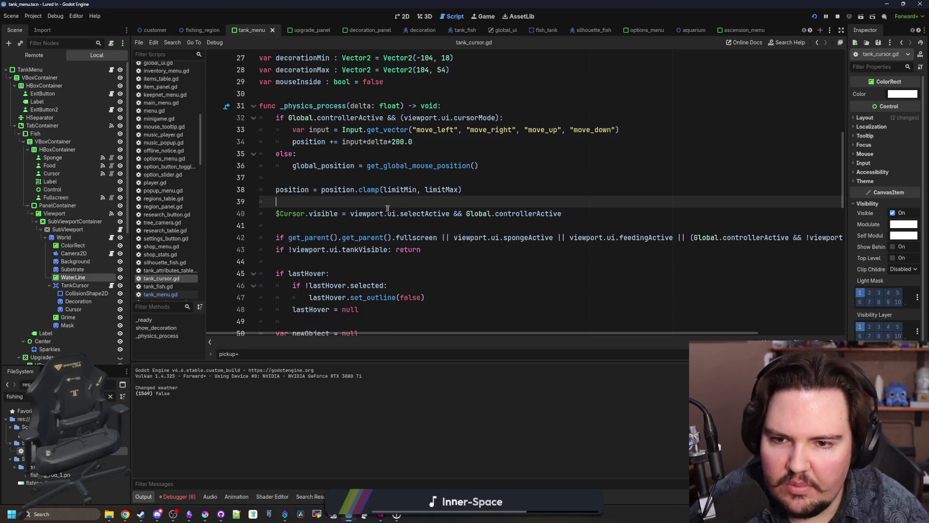
{"action": "left_click", "coordinate": [421, 213]}
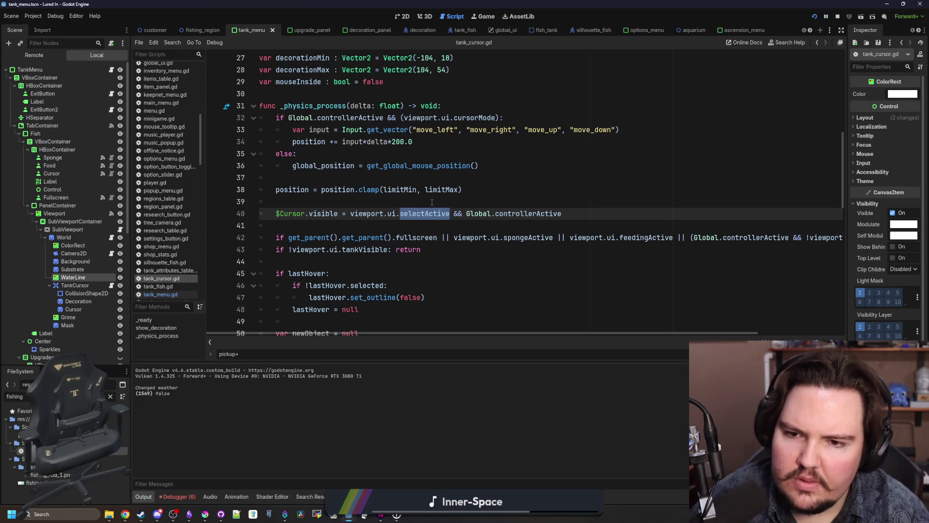
{"action": "left_click", "coordinate": [425, 214], "text": "ctrl"}
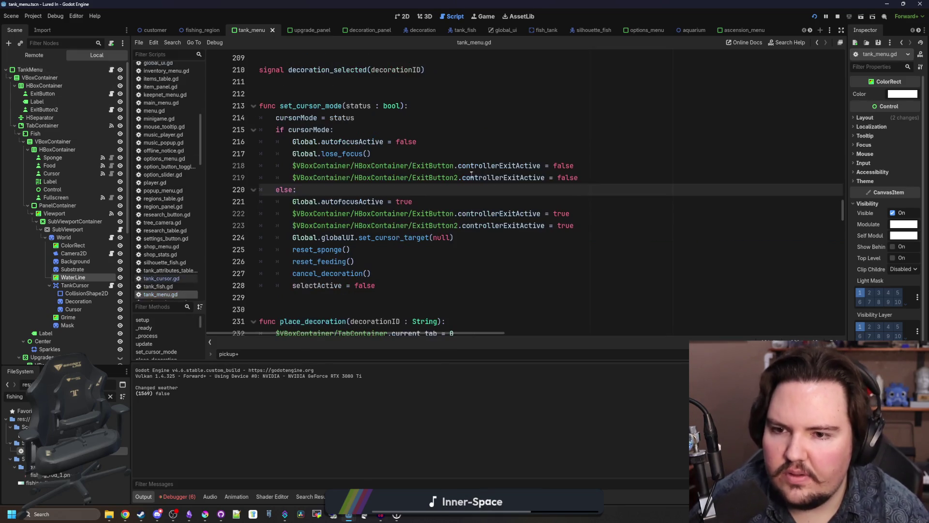
Search tank_menu.gd for selectActive to find the pickup_selection declaration.
{"action": "left_click", "coordinate": [471, 174], "text": "ctrl"}
{"action": "key", "text": "ctrl+f"}
{"action": "type", "text": "selectA"}
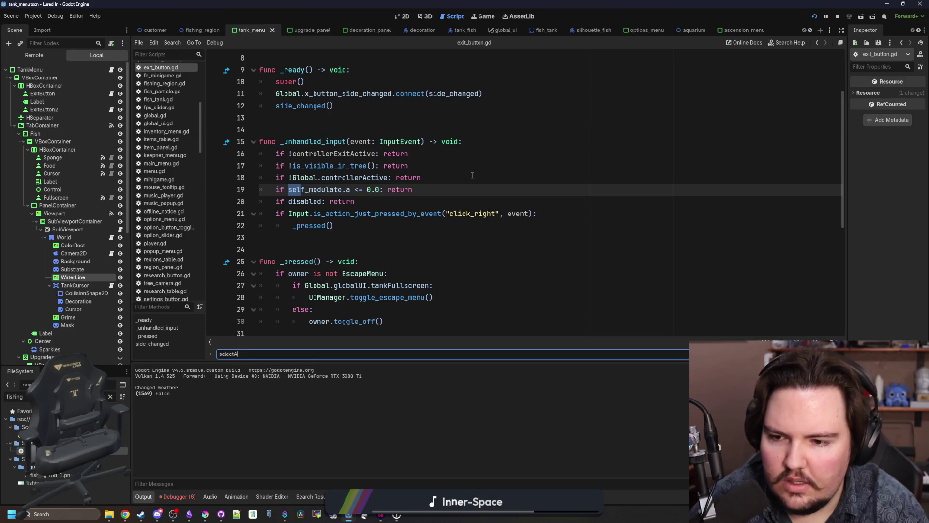
{"action": "key", "text": "BackSpace"}
{"action": "key", "text": "BackSpace"}
{"action": "key", "text": "BackSpace"}
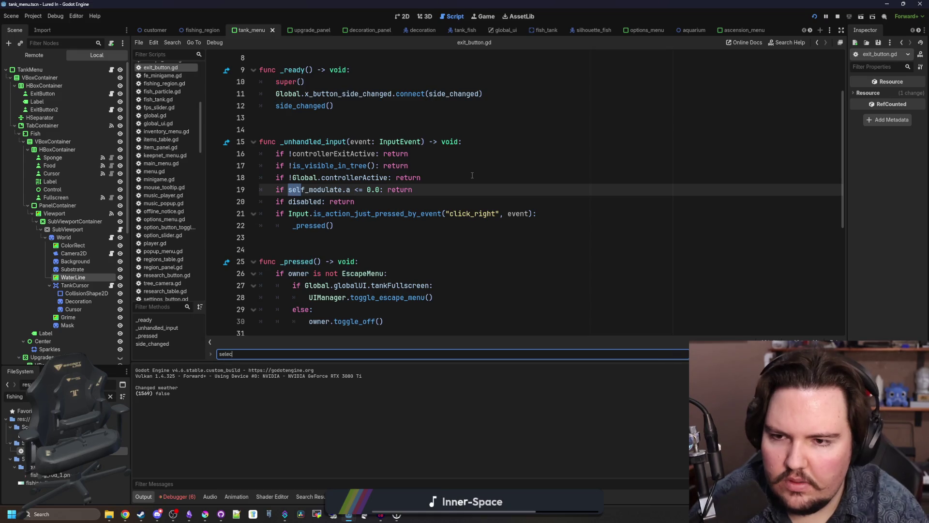
{"action": "type", "text": "c"}
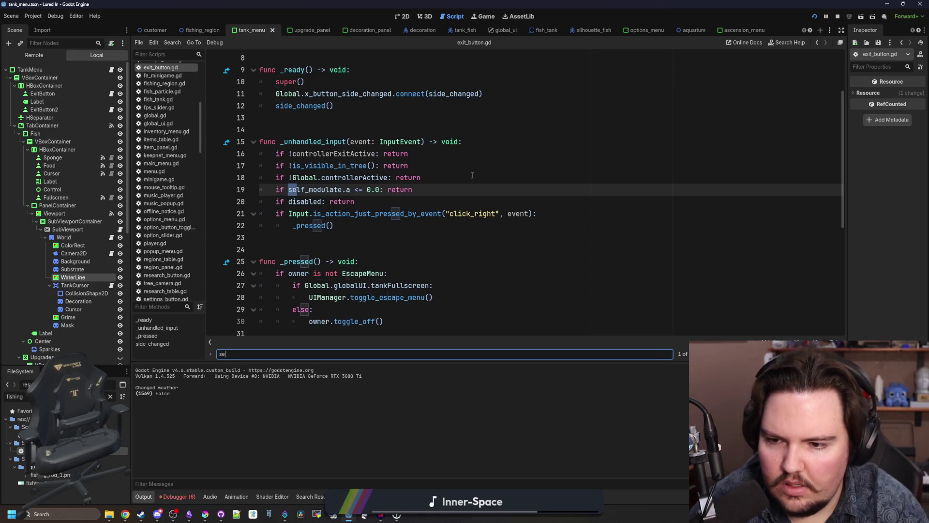
{"action": "key", "text": "BackSpace"}
{"action": "key", "text": "BackSpace"}
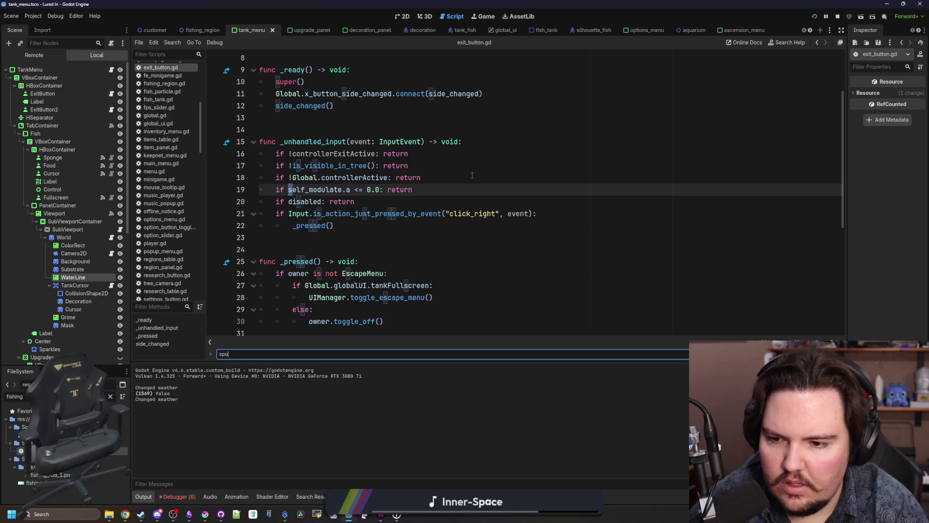
{"action": "key", "text": "alt+Left"}
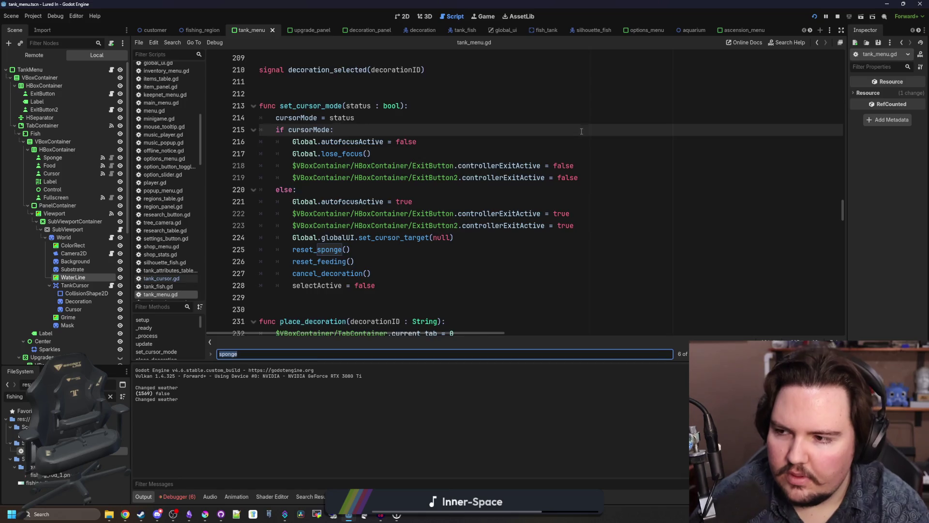
{"action": "key", "text": "End"}
{"action": "type", "text": "Ac"}
{"action": "key", "text": "BackSpace"}
{"action": "key", "text": "BackSpace"}
{"action": "key", "text": "BackSpace"}
{"action": "type", "text": "selectAct"}
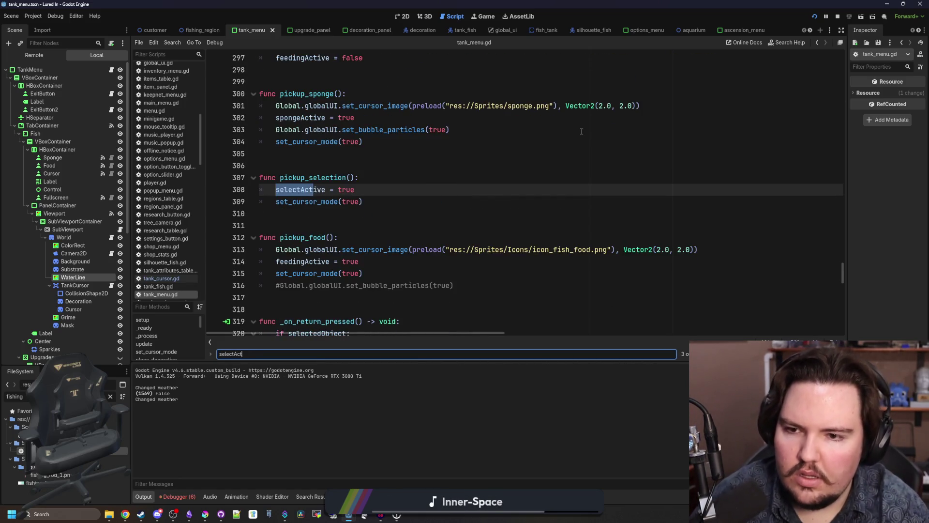
{"action": "left_click", "coordinate": [358, 171]}
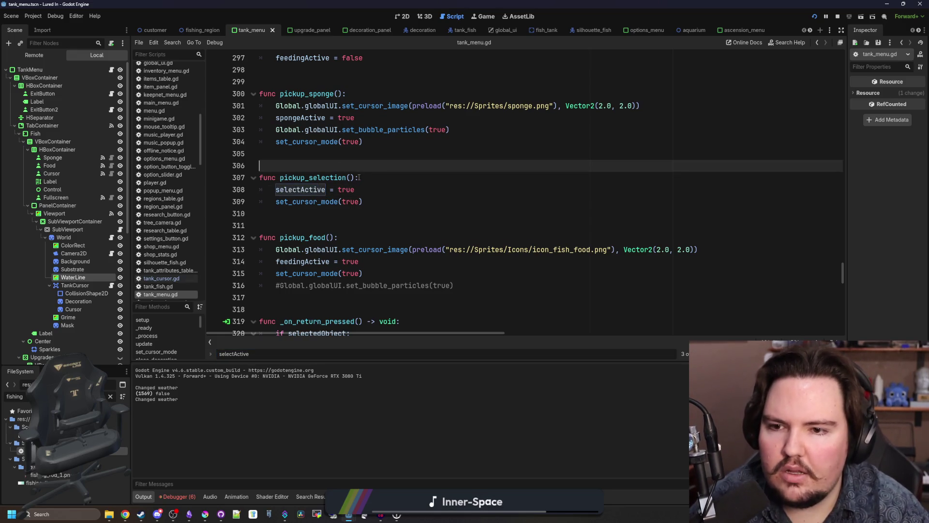
Replace set_cursor_mode(true) in _on_cursor_pressed with pickup_selection() and save the script.
{"action": "triple_click", "coordinate": [369, 176]}
{"action": "key", "text": "ctrl+c"}
{"action": "scroll", "coordinate": [379, 282], "scroll_direction": "down", "scroll_amount": 20}
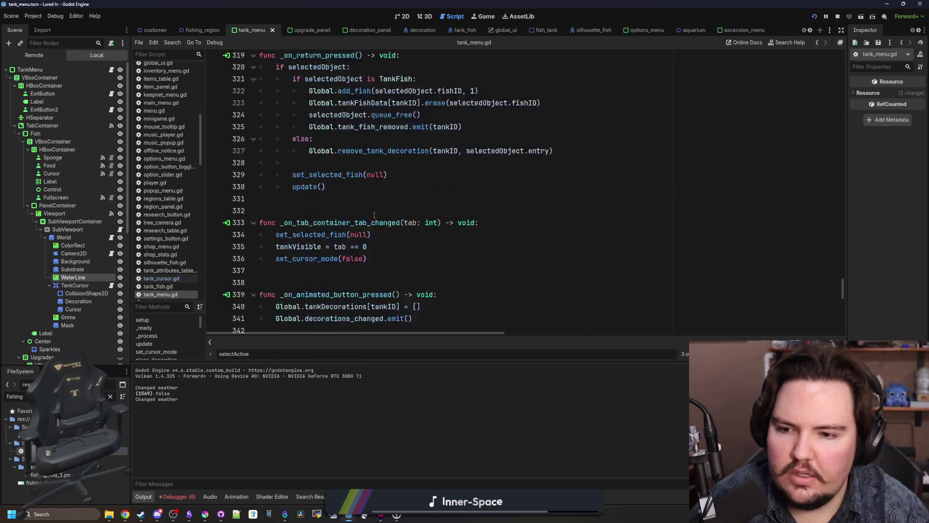
{"action": "scroll", "coordinate": [379, 281], "scroll_direction": "down", "scroll_amount": 3}
{"action": "left_click_drag", "start_coordinate": [363, 311], "coordinate": [274, 310]}
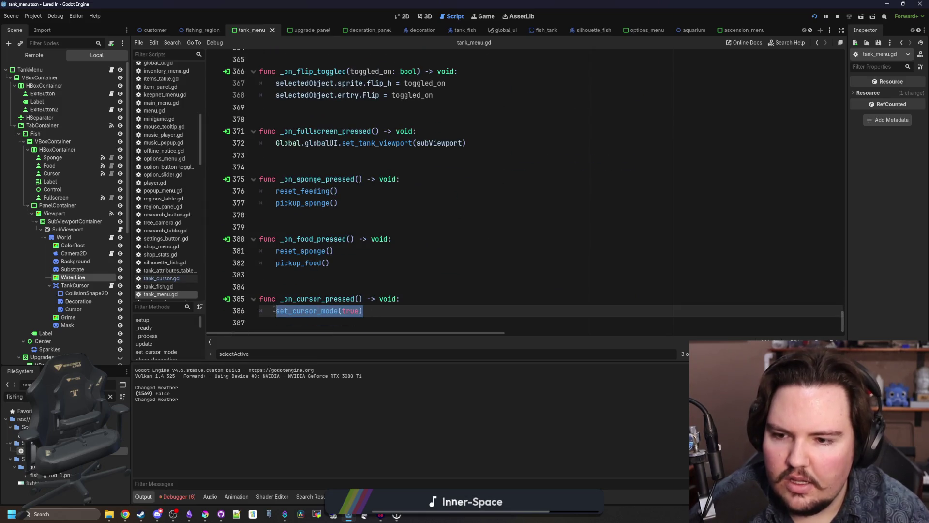
{"action": "key", "text": "ctrl+v"}
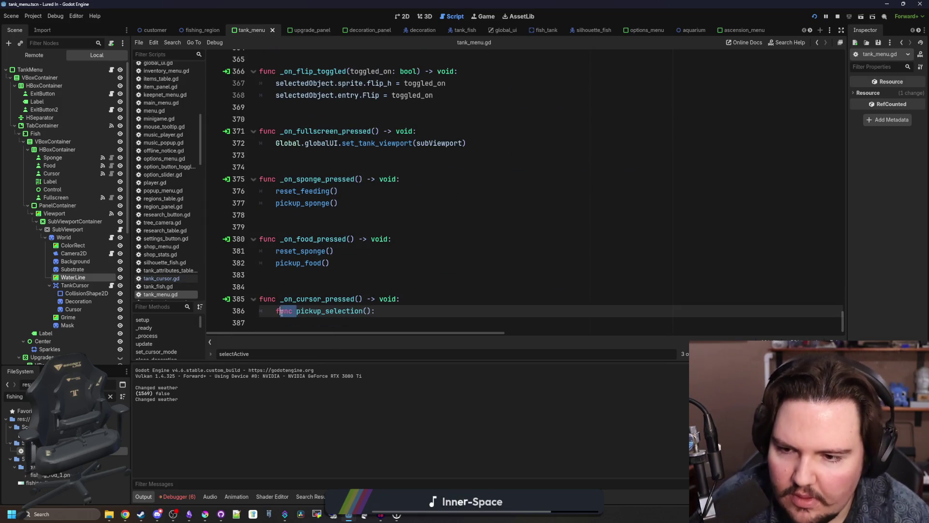
{"action": "type", "text": "func"}
{"action": "left_click", "coordinate": [294, 310]}
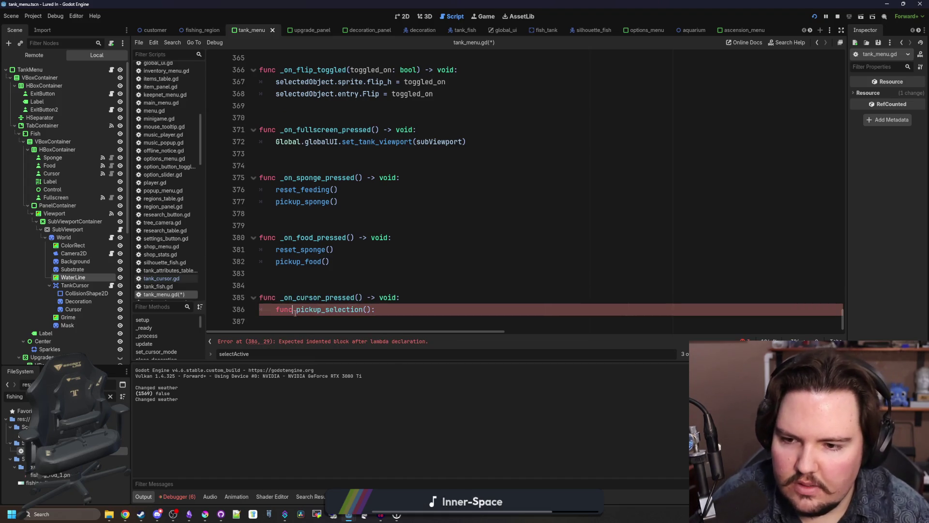
{"action": "left_click", "coordinate": [382, 286]}
{"action": "key", "text": "ctrl+s"}
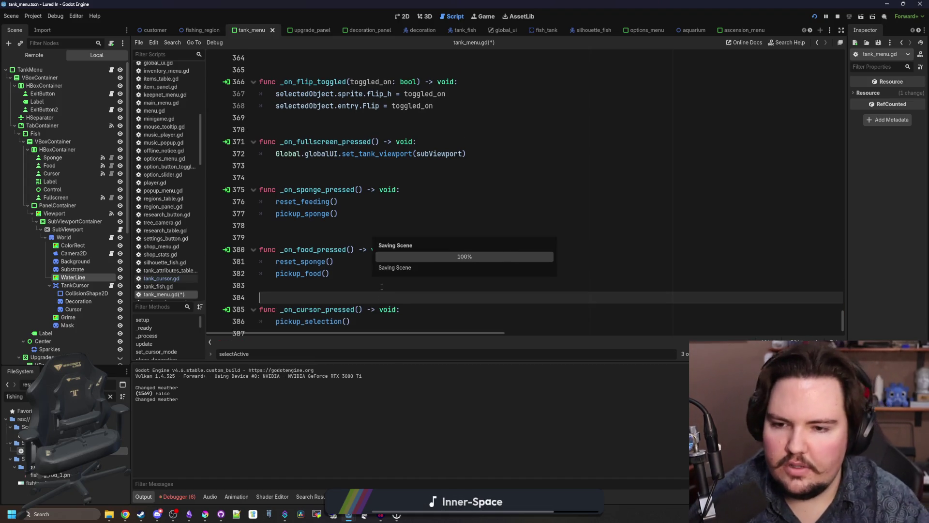
{"action": "left_click", "coordinate": [485, 20]}
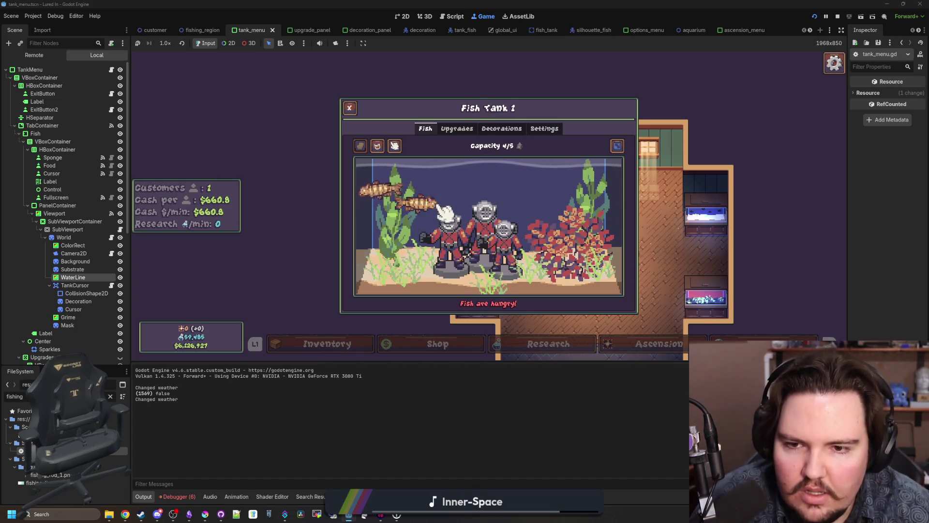
Select the kelp in Fish Tank 1, briefly resize it, then delete it.
{"action": "left_click", "coordinate": [393, 228]}
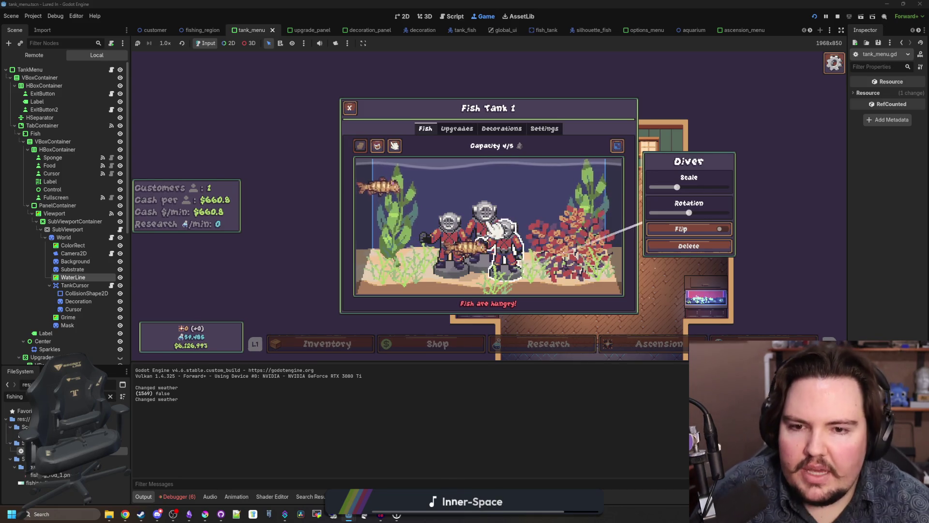
{"action": "left_click", "coordinate": [451, 227]}
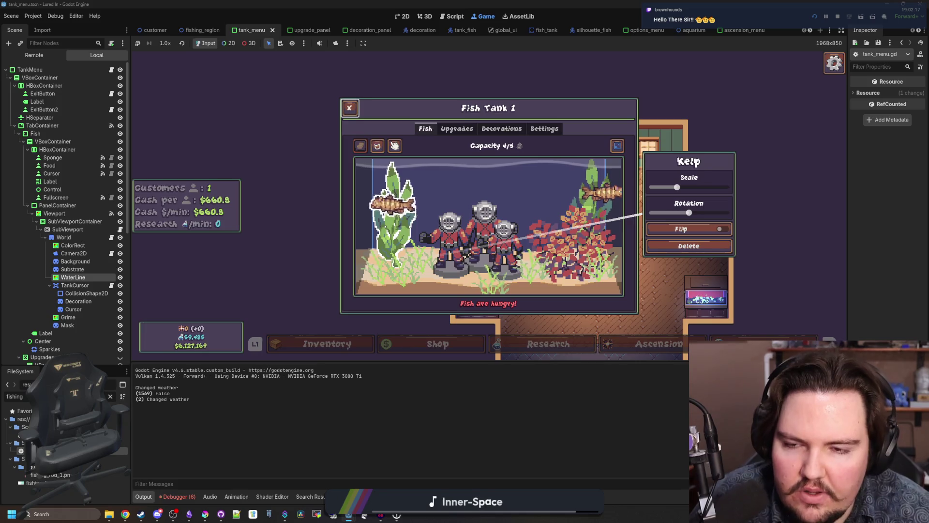
{"action": "left_click", "coordinate": [409, 230]}
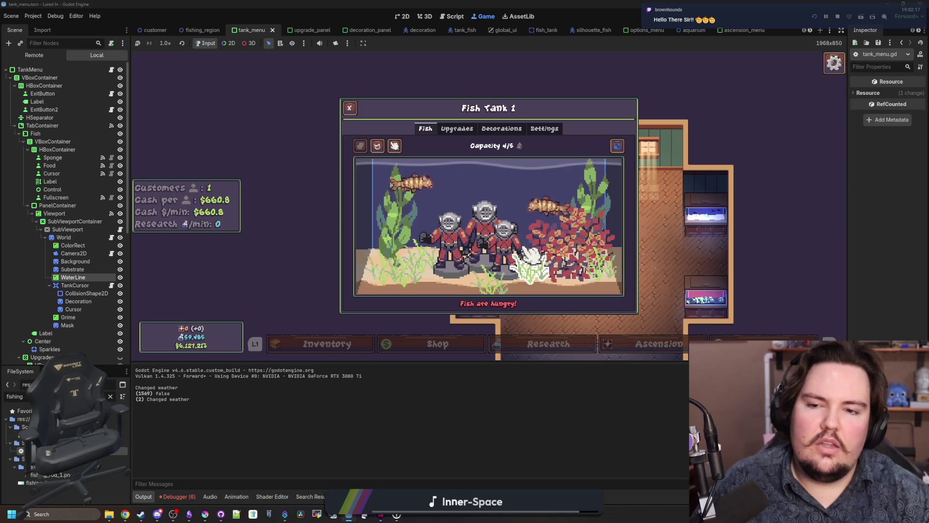
{"action": "left_click", "coordinate": [393, 247]}
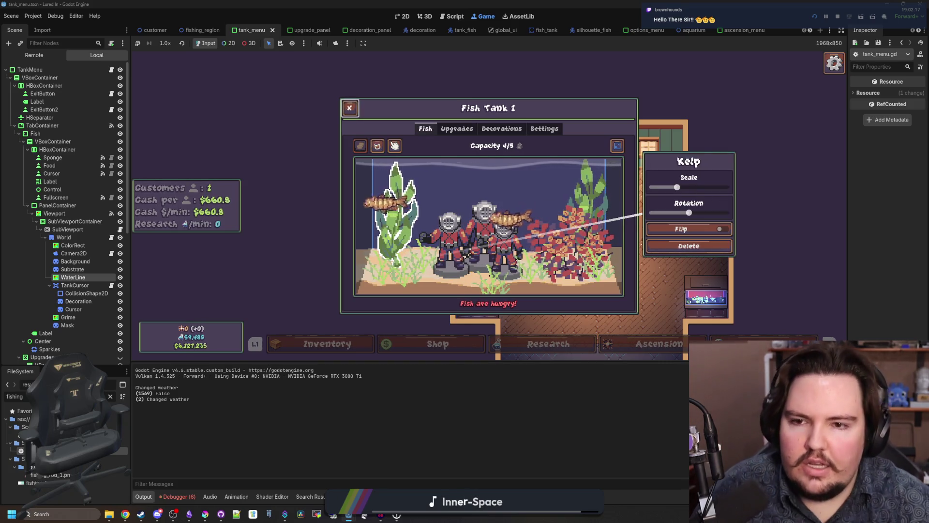
{"action": "mouse_move", "coordinate": [677, 187]}
{"action": "left_mouse_down"}
{"action": "mouse_move", "coordinate": [698, 213]}
{"action": "mouse_move", "coordinate": [661, 213]}
{"action": "left_mouse_up"}
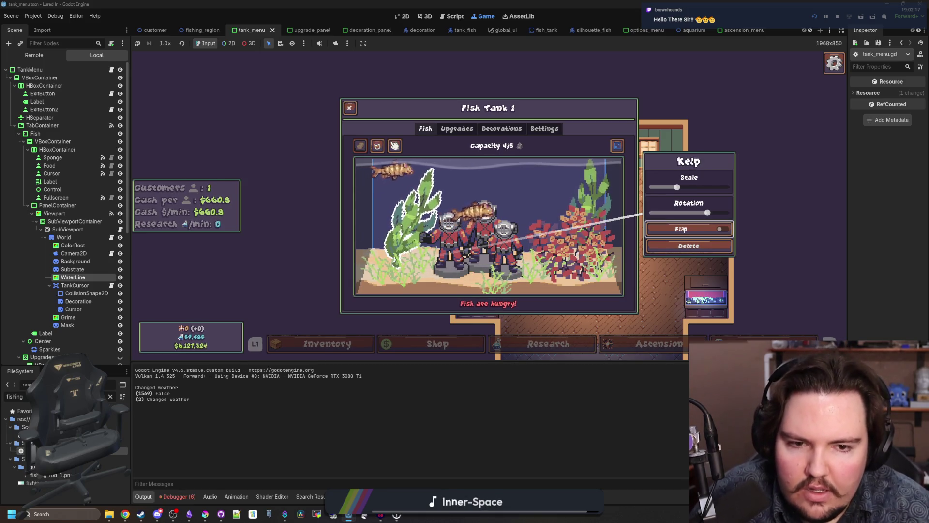
{"action": "left_click", "coordinate": [689, 246]}
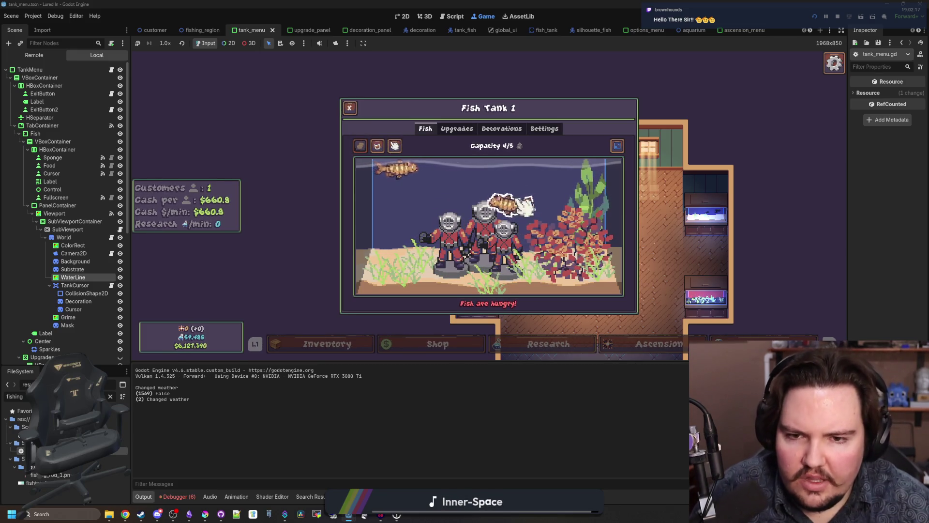
Return the Cat Fish to inventory and close the Fish Tank 1 window.
{"action": "left_click", "coordinate": [412, 182]}
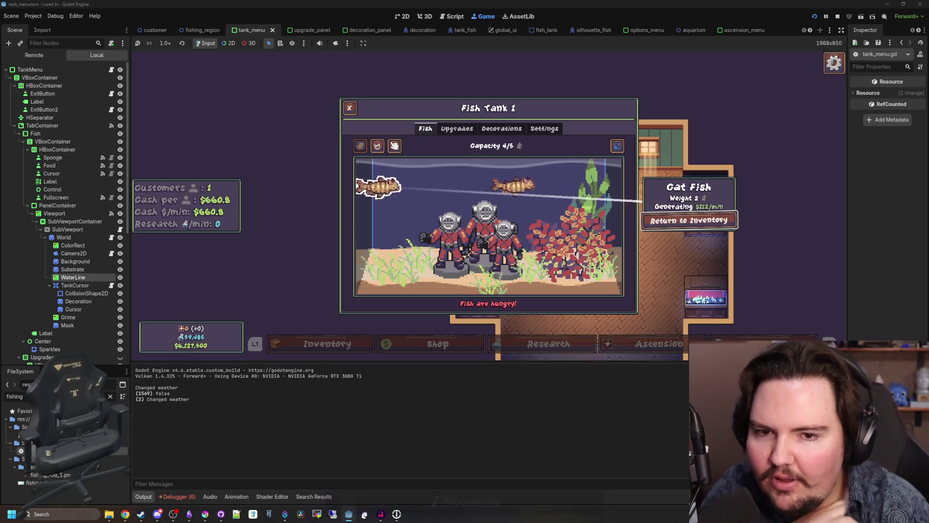
{"action": "left_click", "coordinate": [728, 220]}
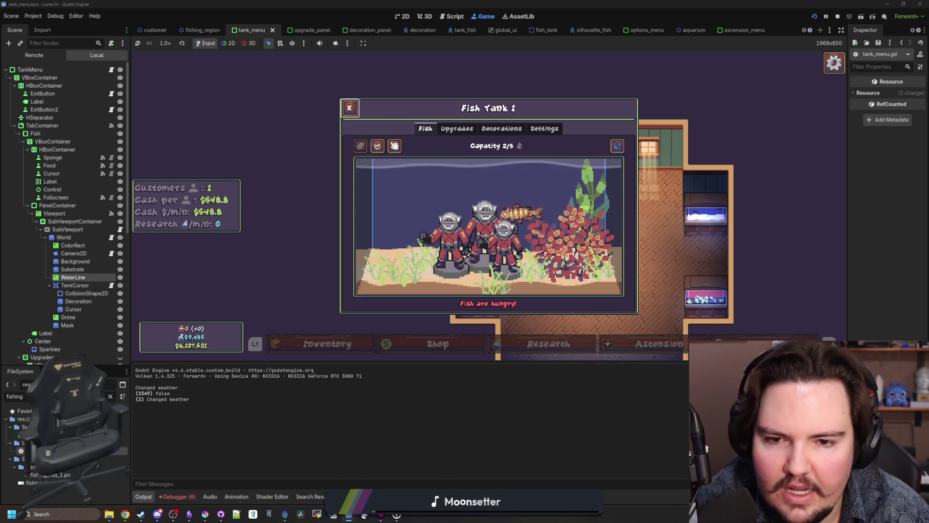
{"action": "left_click", "coordinate": [350, 108]}
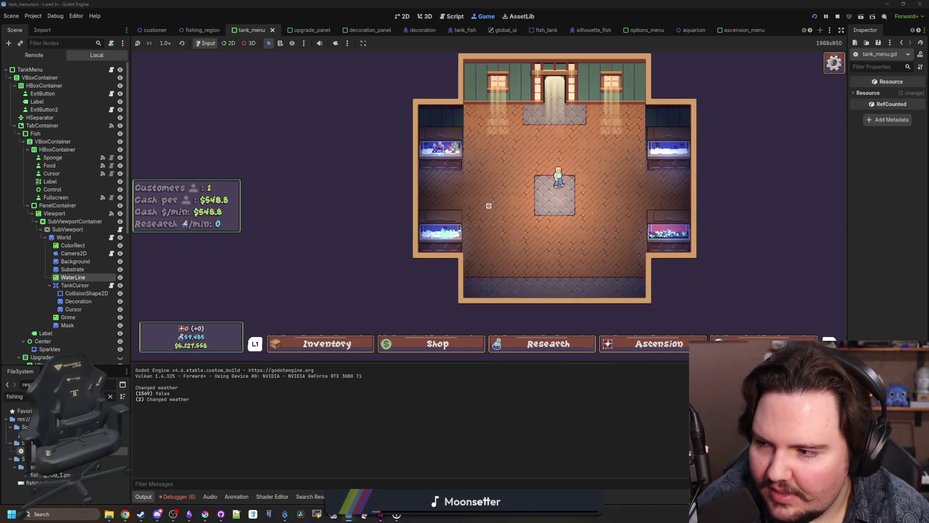
Move a Koi from the inventory into Fish Tank 1 using keyboard controls.
{"action": "key", "text": "q"}
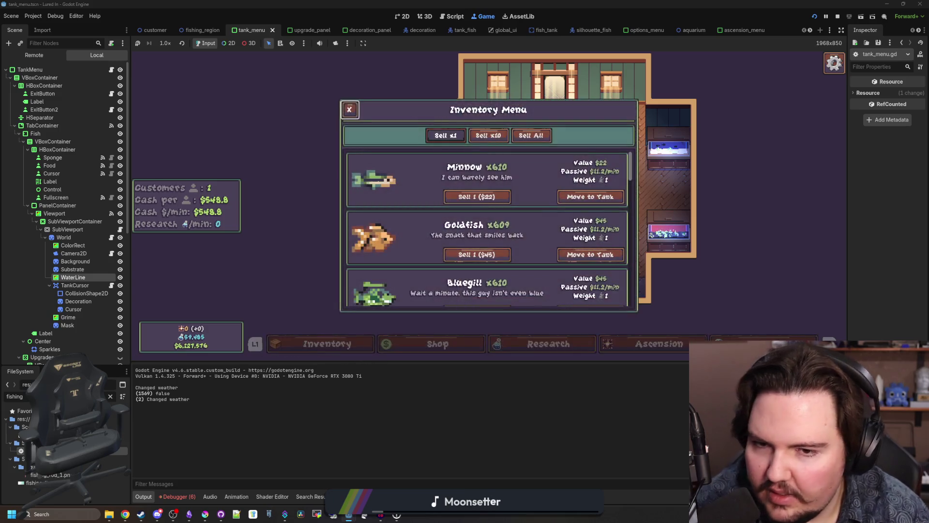
{"action": "key", "text": "Down"}
{"action": "key", "text": "Down"}
{"action": "key", "text": "Down"}
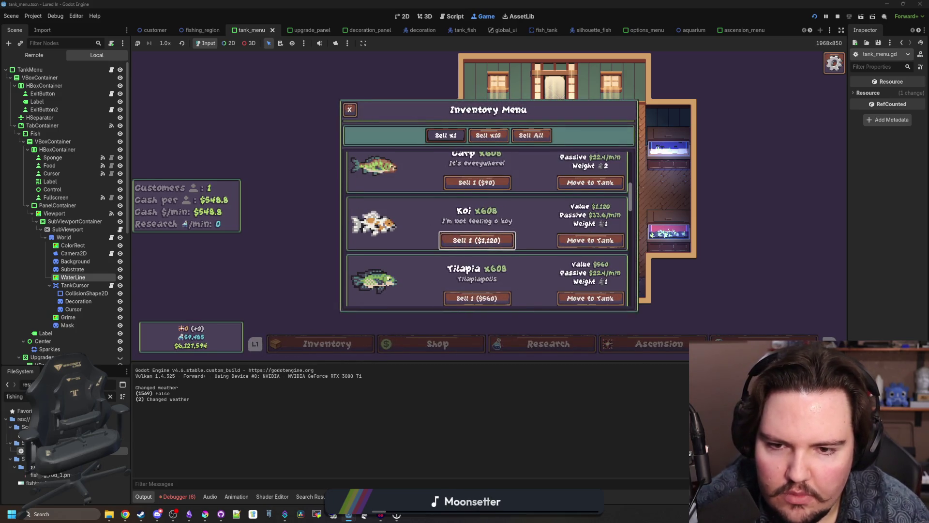
{"action": "key", "text": "Right"}
{"action": "key", "text": "Return"}
{"action": "key", "text": "Return"}
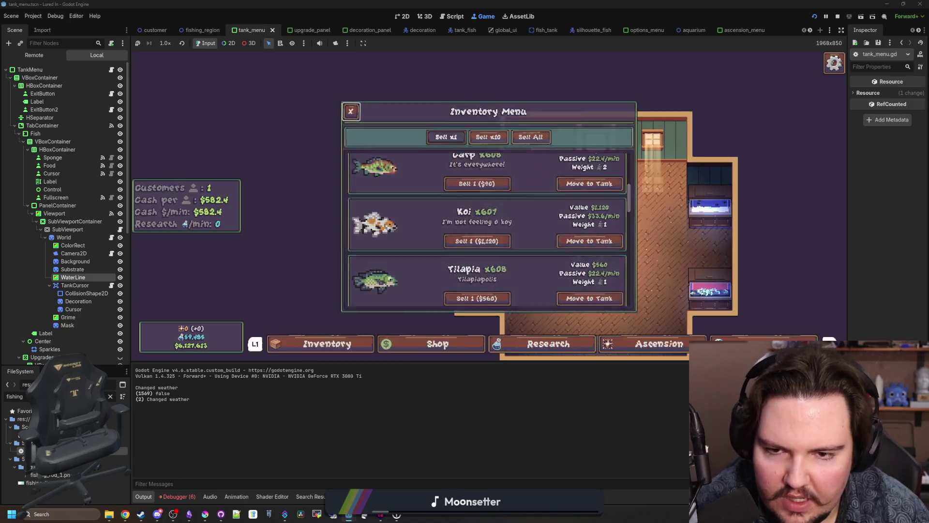
{"action": "key", "text": "Escape"}
{"action": "key", "text": "Return"}
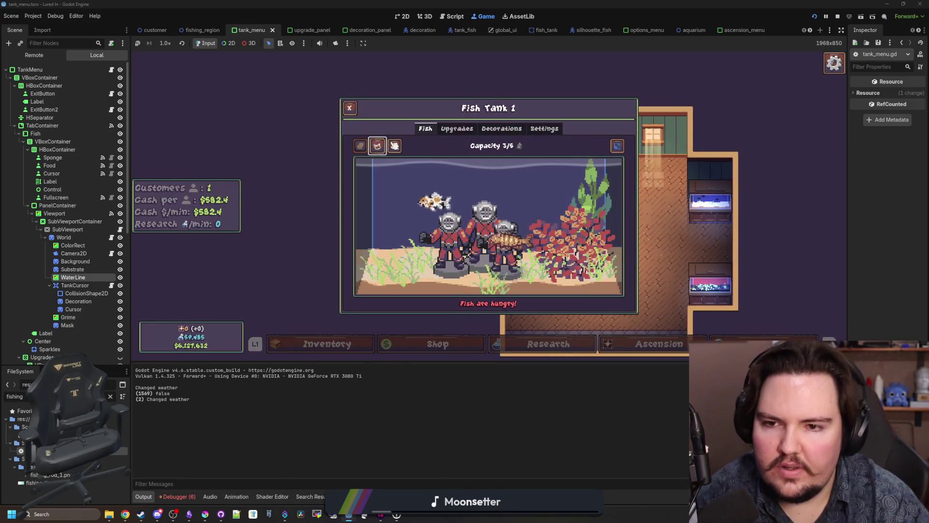
{"action": "key", "text": "Return"}
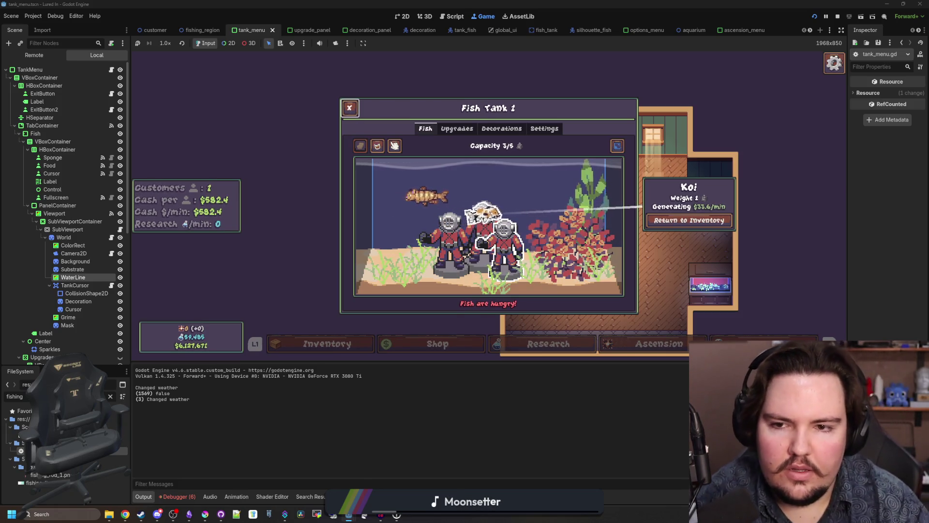
Select a diver with the controller keys and browse its flip and delete options.
{"action": "key", "text": "Down"}
{"action": "key", "text": "Right"}
{"action": "key", "text": "Right"}
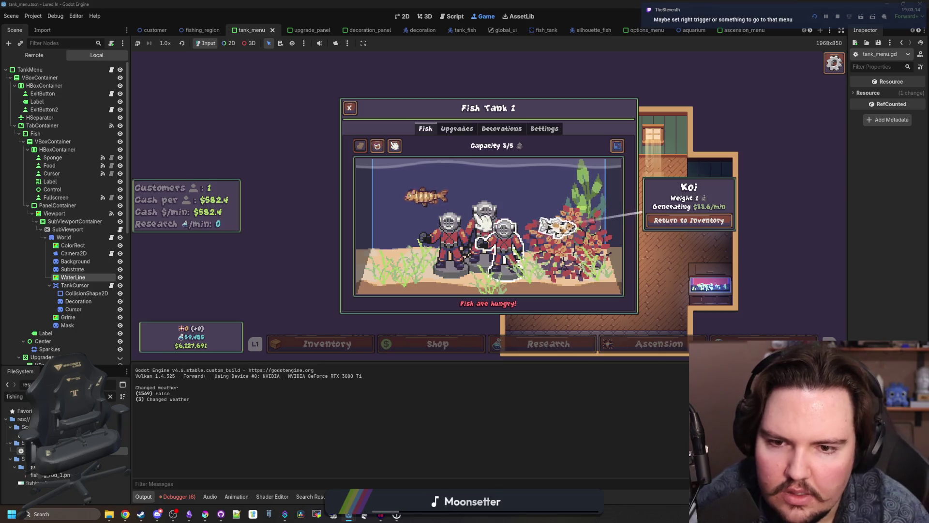
{"action": "key", "text": "Tab"}
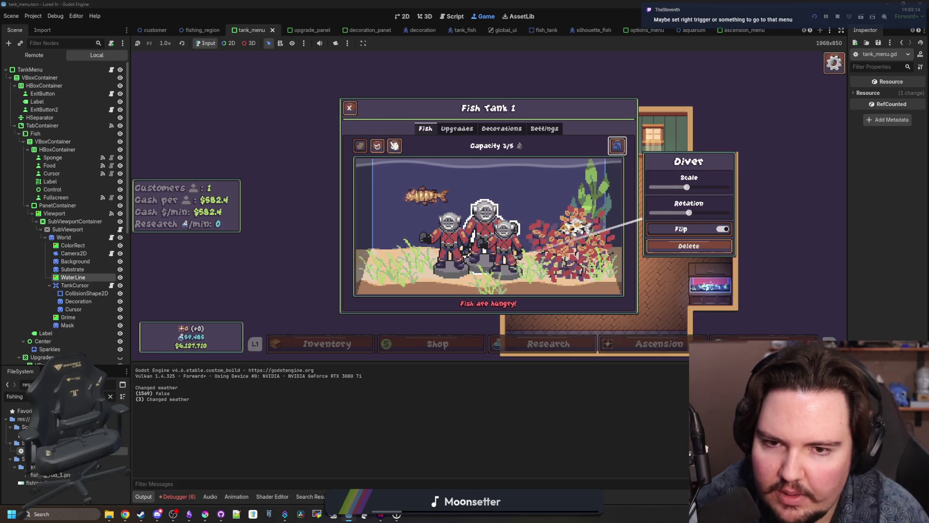
{"action": "key", "text": "Down"}
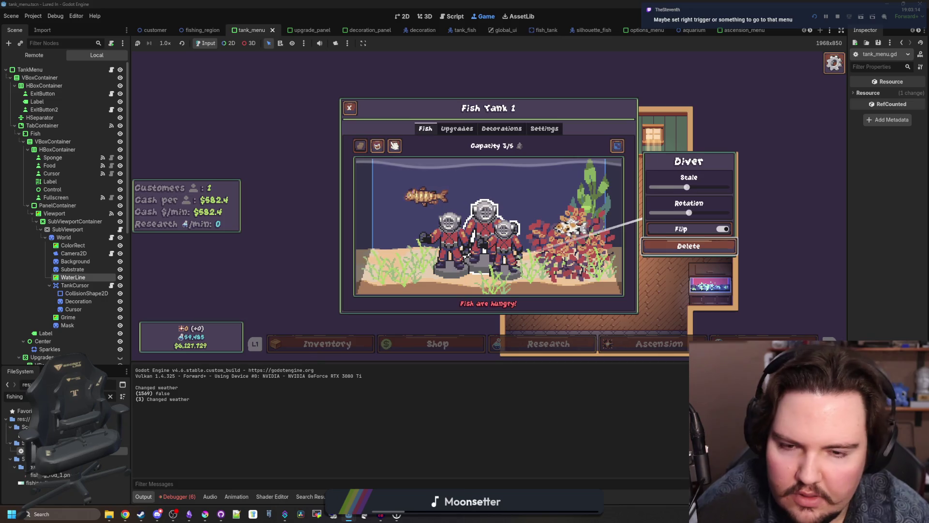
{"action": "key", "text": "Up"}
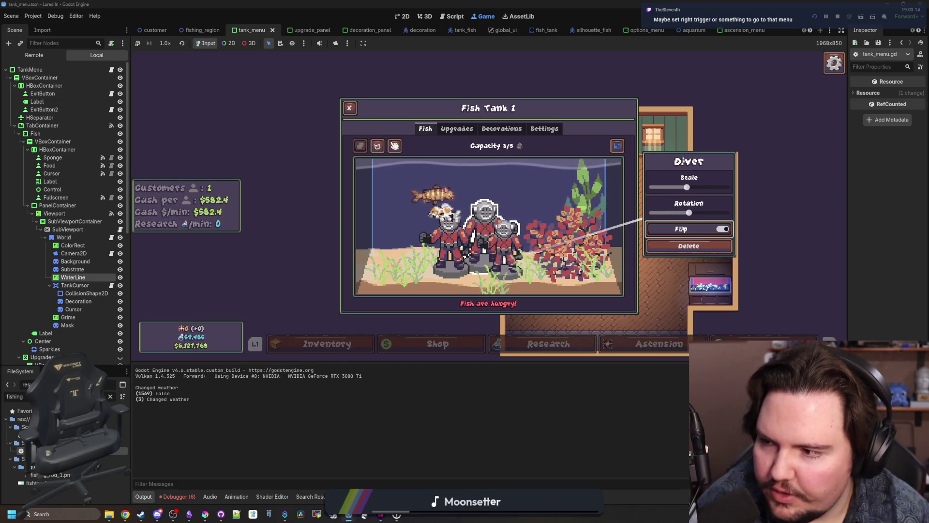
{"action": "key", "text": "Escape"}
{"action": "key", "text": "Return"}
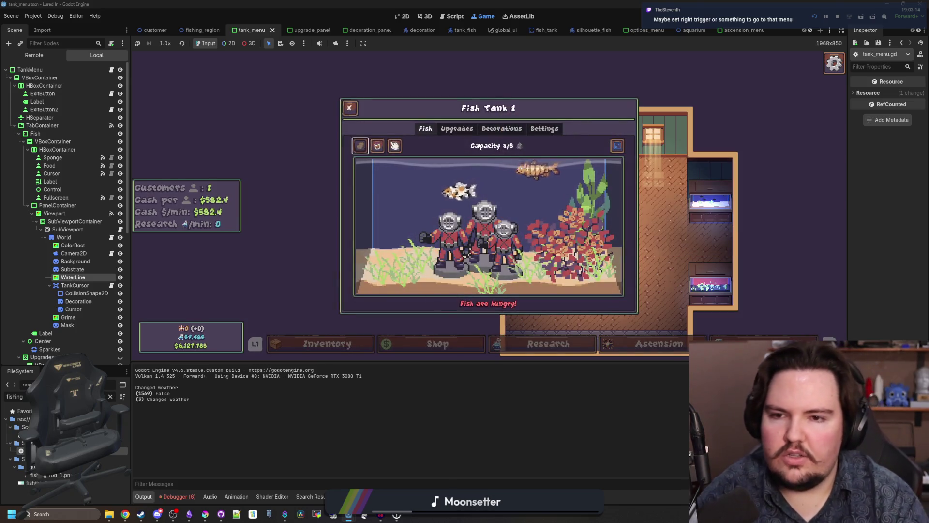
Click the Koi and two divers to test mouse selection in the tank.
{"action": "left_click", "coordinate": [441, 203]}
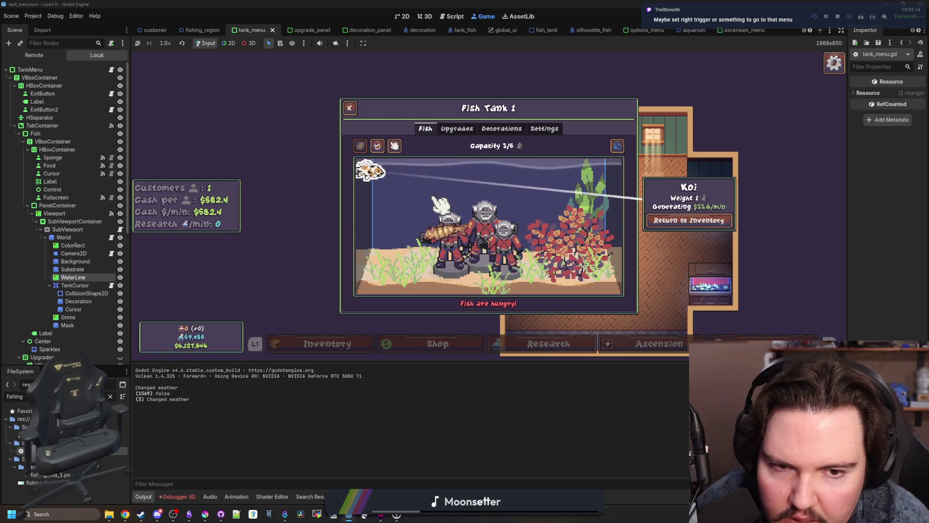
{"action": "left_click", "coordinate": [460, 247]}
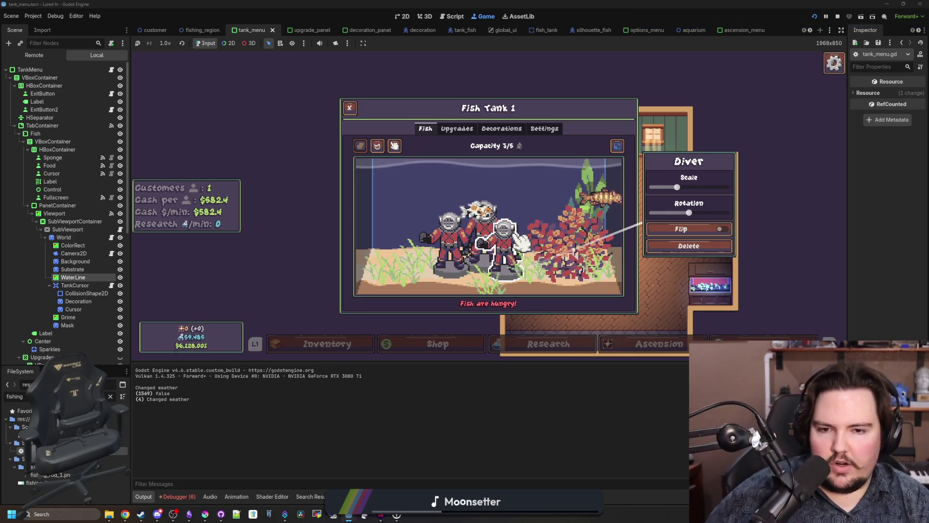
{"action": "left_click", "coordinate": [505, 263]}
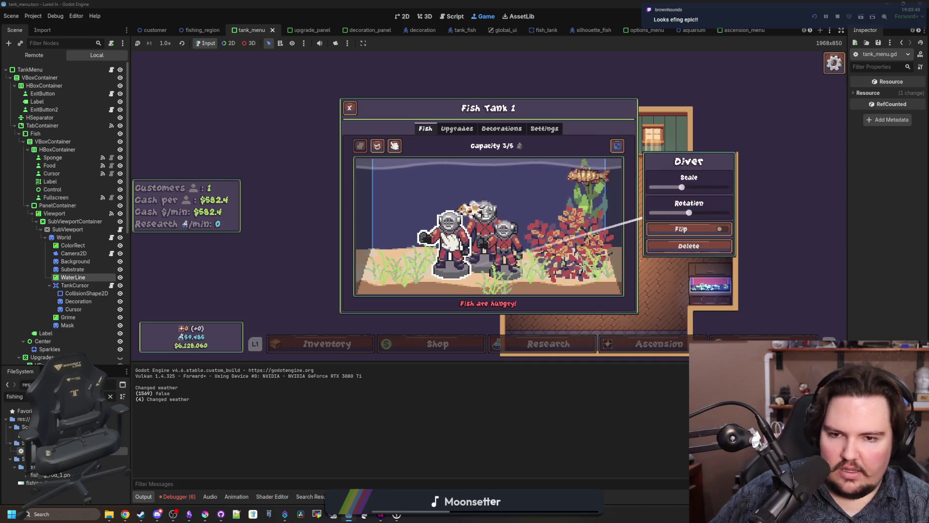
Cycle selection through the overlapping Super Red coral, Kelp, divers and seagrass.
{"action": "left_click", "coordinate": [562, 251]}
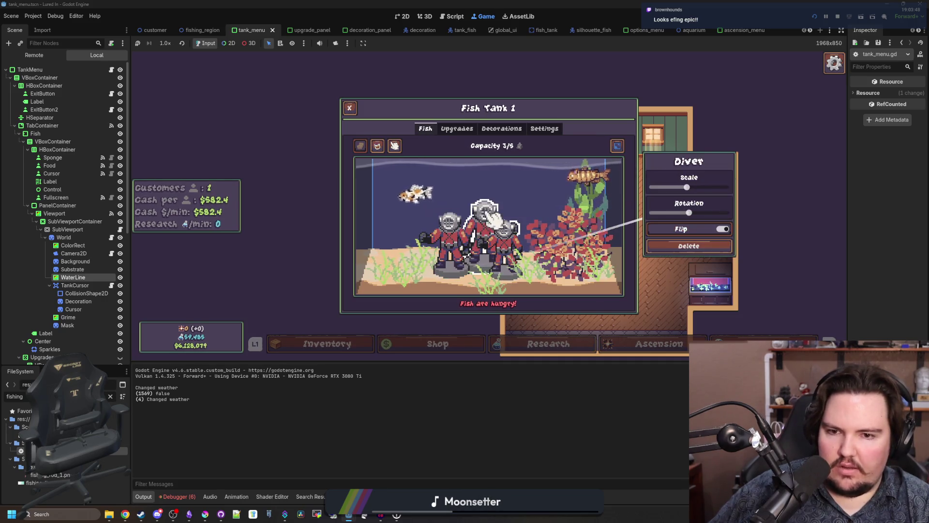
{"action": "left_click", "coordinate": [591, 196]}
{"action": "left_click", "coordinate": [552, 184]}
{"action": "left_click", "coordinate": [590, 172]}
{"action": "left_click", "coordinate": [484, 217]}
{"action": "left_click", "coordinate": [450, 227]}
{"action": "left_click", "coordinate": [425, 199]}
{"action": "left_click", "coordinate": [416, 191]}
{"action": "left_click", "coordinate": [522, 249]}
{"action": "left_click", "coordinate": [579, 249]}
{"action": "left_click", "coordinate": [540, 237]}
{"action": "left_click", "coordinate": [539, 237]}
{"action": "left_click", "coordinate": [388, 280]}
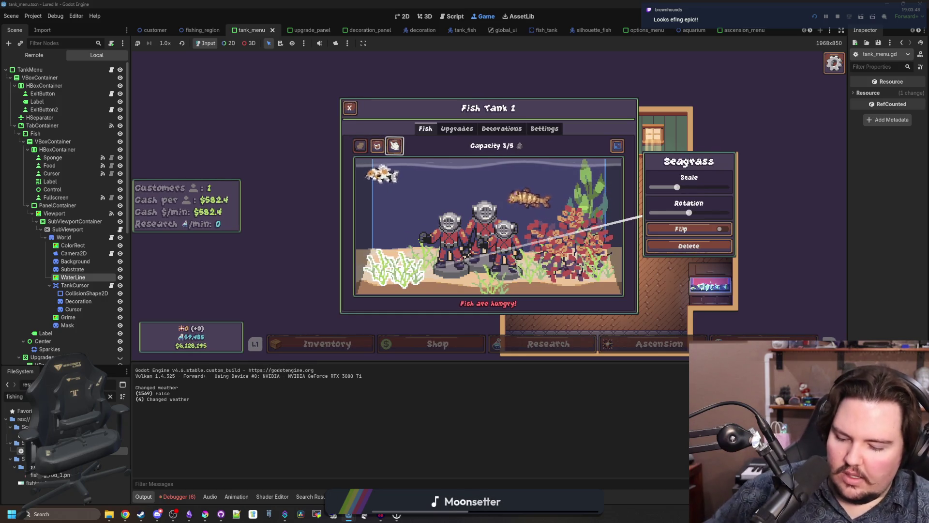
Stop the running game and dismiss the scene-saving notice.
{"action": "key", "text": "super"}
{"action": "key", "text": "super"}
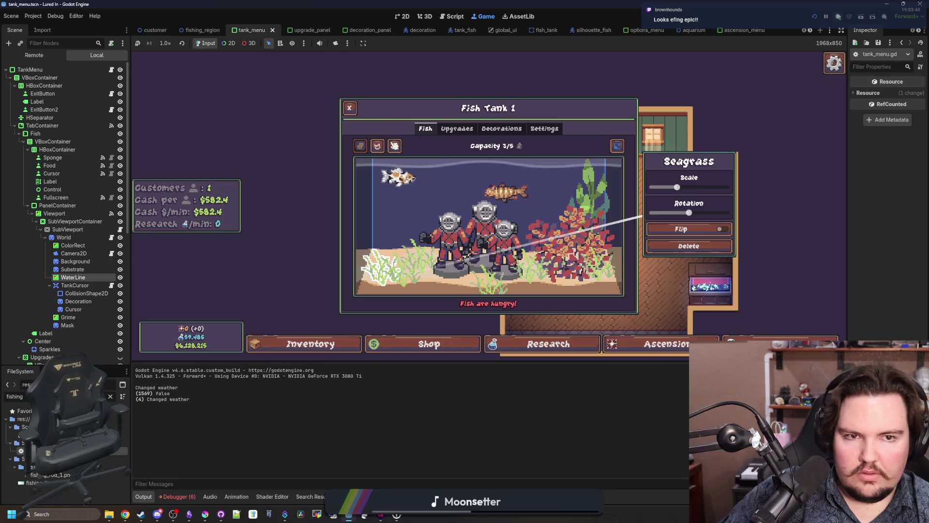
{"action": "key", "text": "F5"}
{"action": "left_click", "coordinate": [372, 177]}
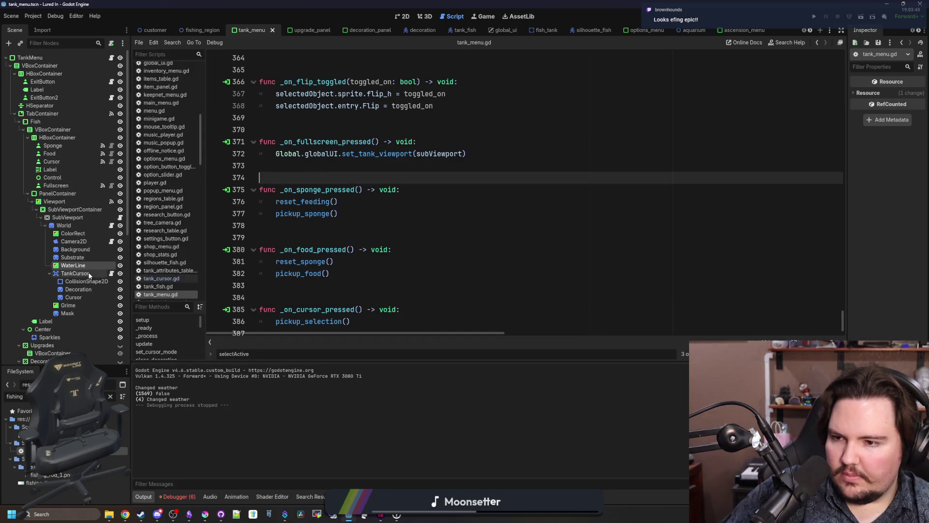
Filter FileSystem for 'prompt' and attach a new cursor.gd script to the Cursor node.
{"action": "left_click", "coordinate": [110, 395]}
{"action": "type", "text": "prompt"}
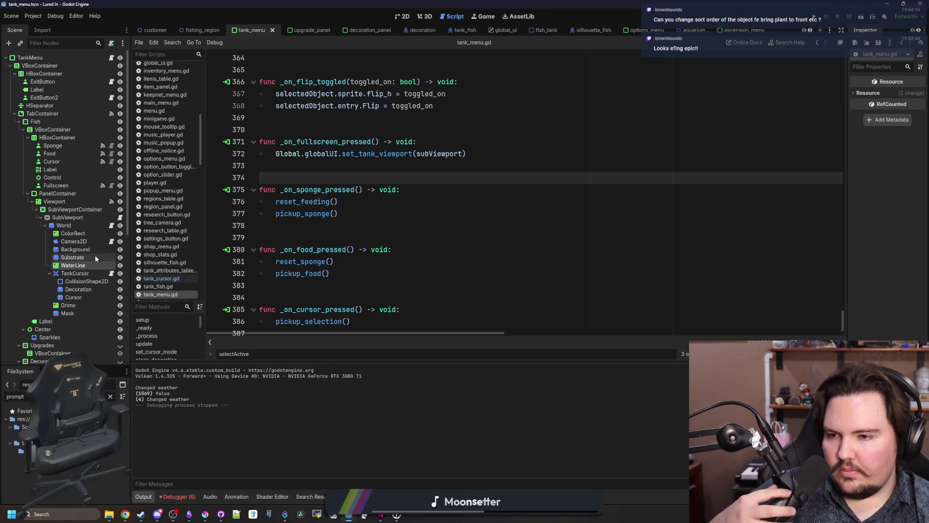
{"action": "left_click", "coordinate": [73, 161]}
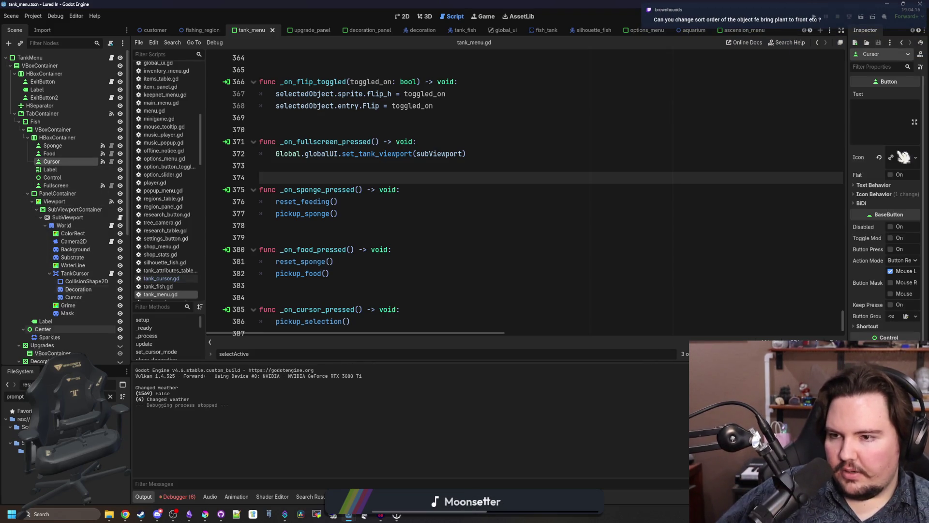
{"action": "left_click_drag", "start_coordinate": [66, 352], "coordinate": [85, 163]}
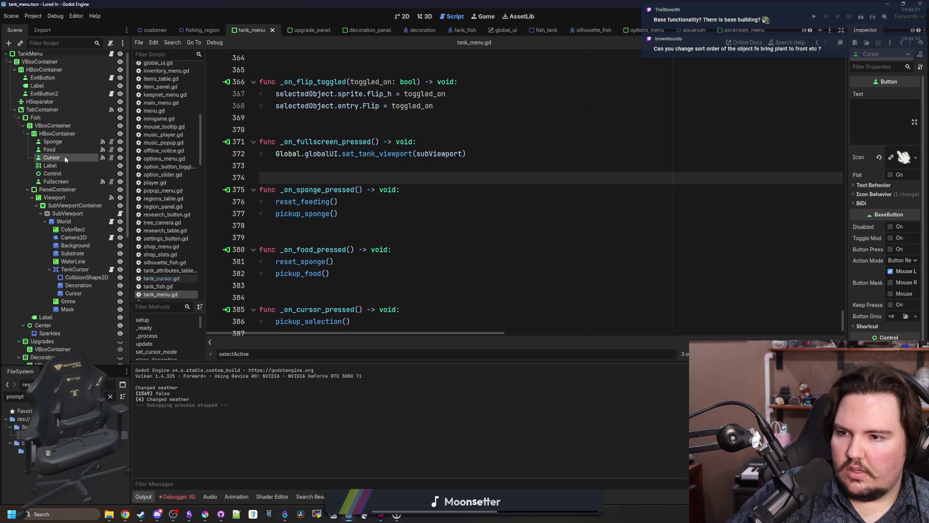
{"action": "left_click", "coordinate": [111, 43]}
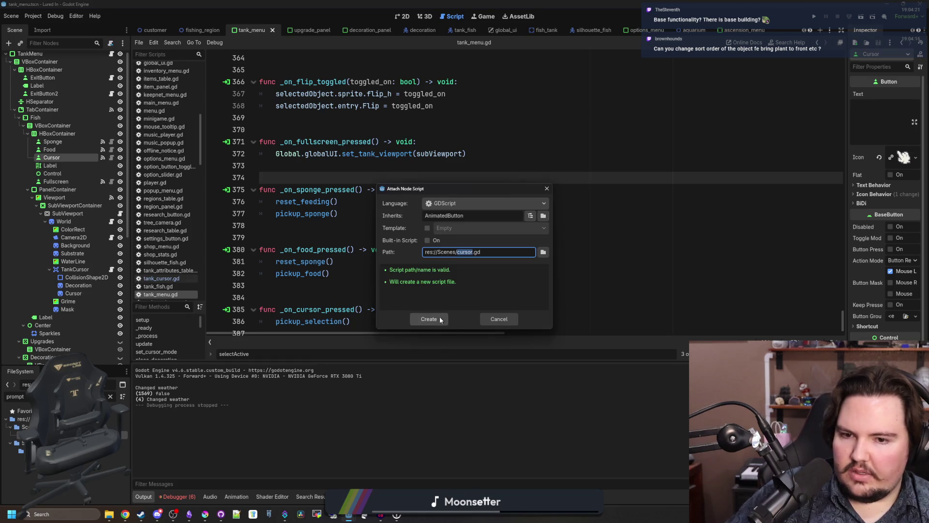
{"action": "left_click", "coordinate": [441, 320]}
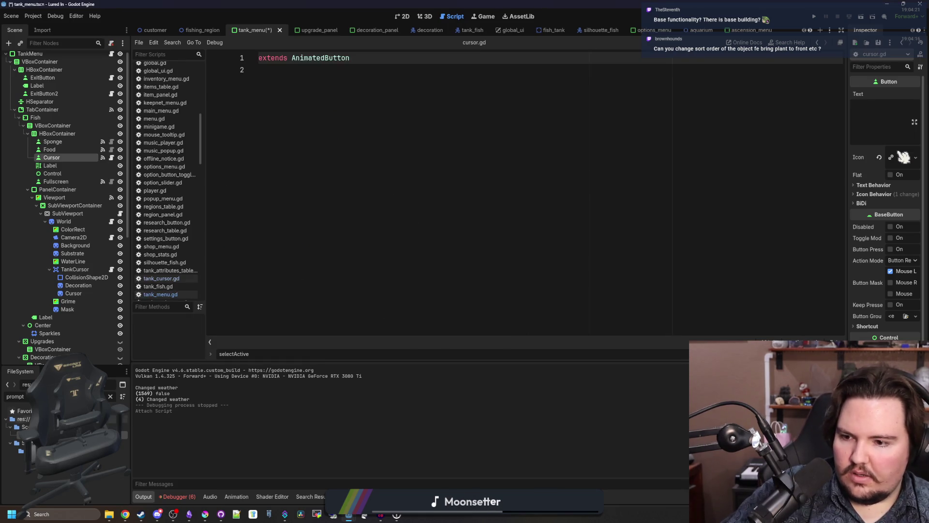
Paste controller_prompt.gd's code into cursor.gd, remove the duplicate extends line, and run the game.
{"action": "left_click", "coordinate": [162, 278]}
{"action": "key", "text": "ctrl+a"}
{"action": "key", "text": "ctrl+c"}
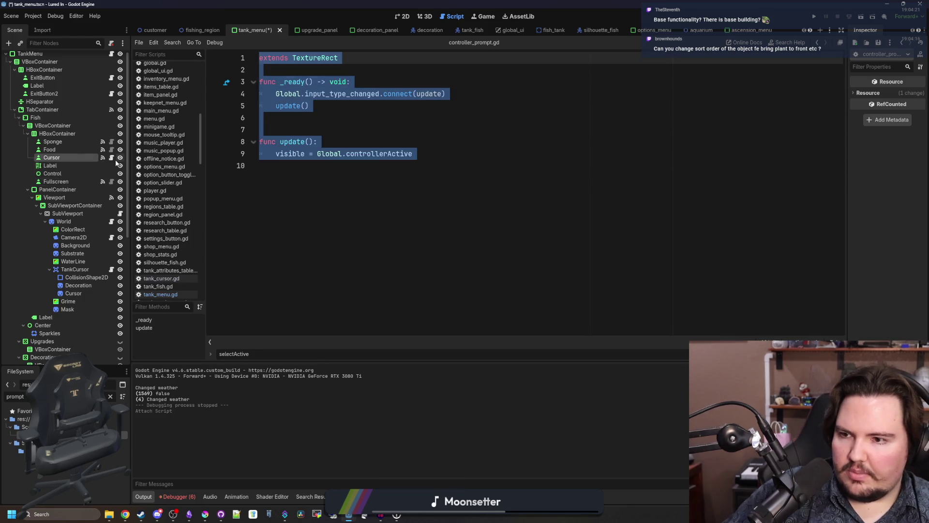
{"action": "left_click", "coordinate": [112, 158]}
{"action": "left_click", "coordinate": [298, 78]}
{"action": "key", "text": "ctrl+v"}
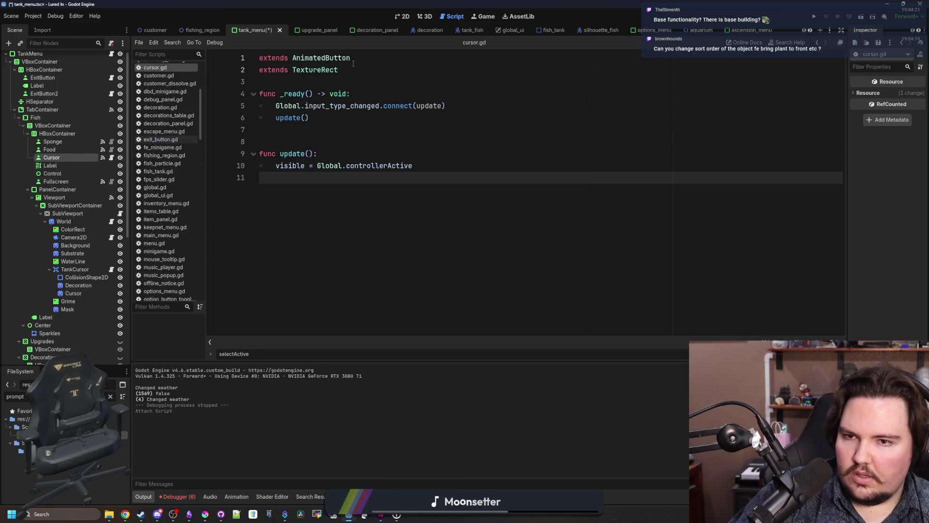
{"action": "left_click", "coordinate": [305, 70]}
{"action": "key", "text": "ctrl+shift+k"}
{"action": "key", "text": "F5"}
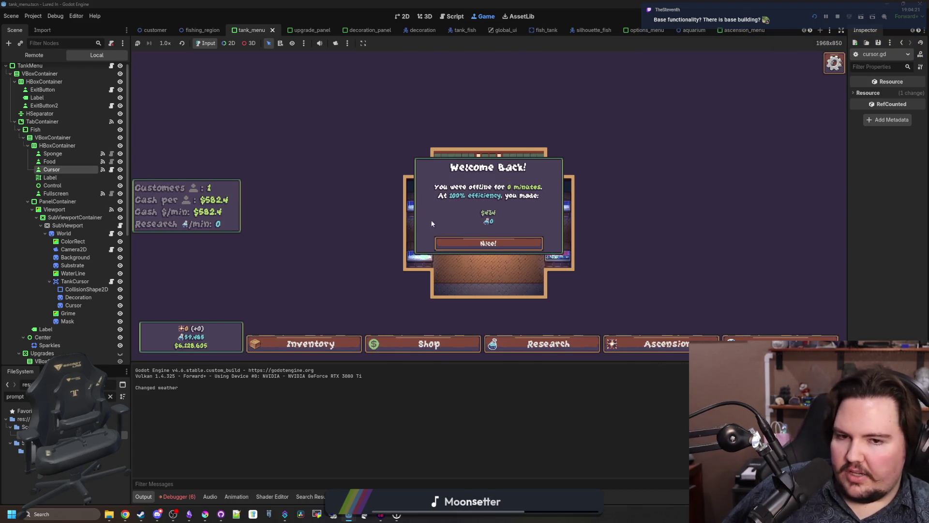
Dismiss the welcome message and test selecting the divers and koi in Fish Tank 1.
{"action": "left_click", "coordinate": [500, 245]}
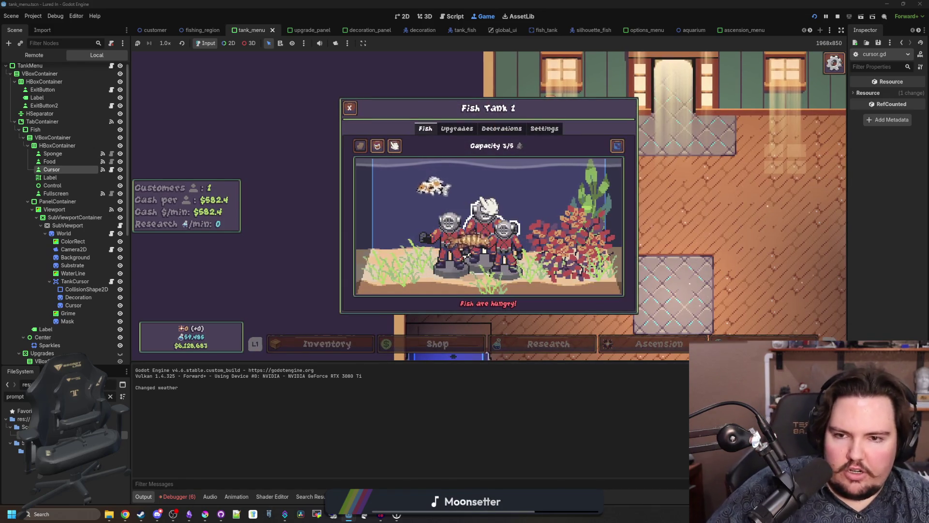
{"action": "left_click", "coordinate": [453, 264]}
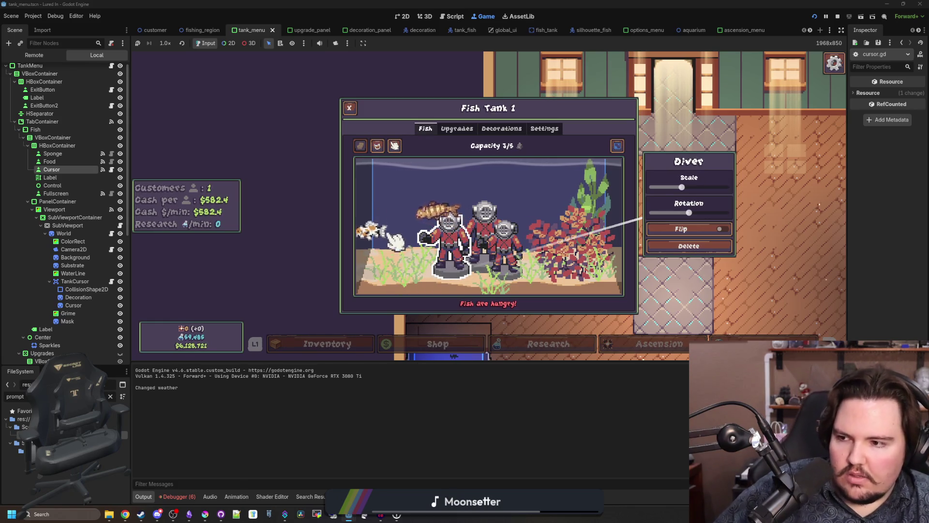
{"action": "left_click", "coordinate": [411, 266]}
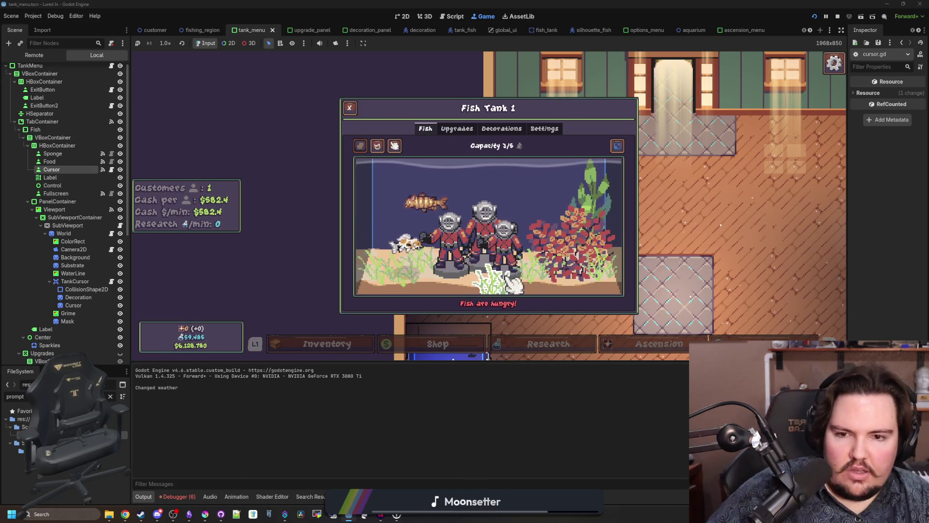
{"action": "left_click", "coordinate": [489, 234]}
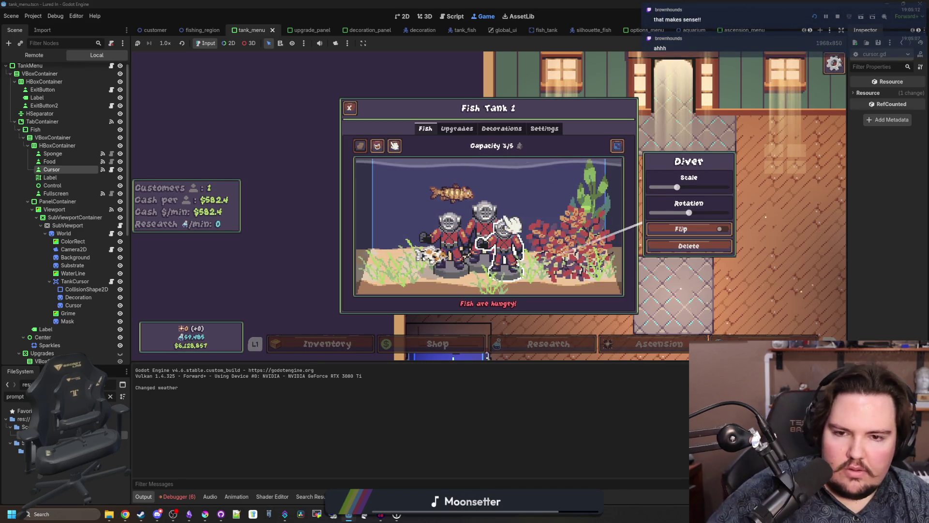
{"action": "left_click", "coordinate": [460, 229]}
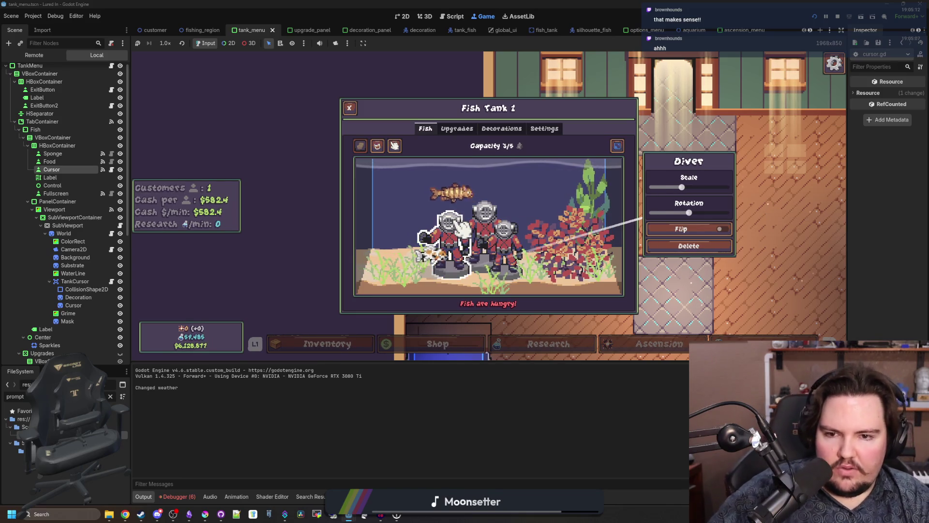
{"action": "left_click", "coordinate": [436, 235]}
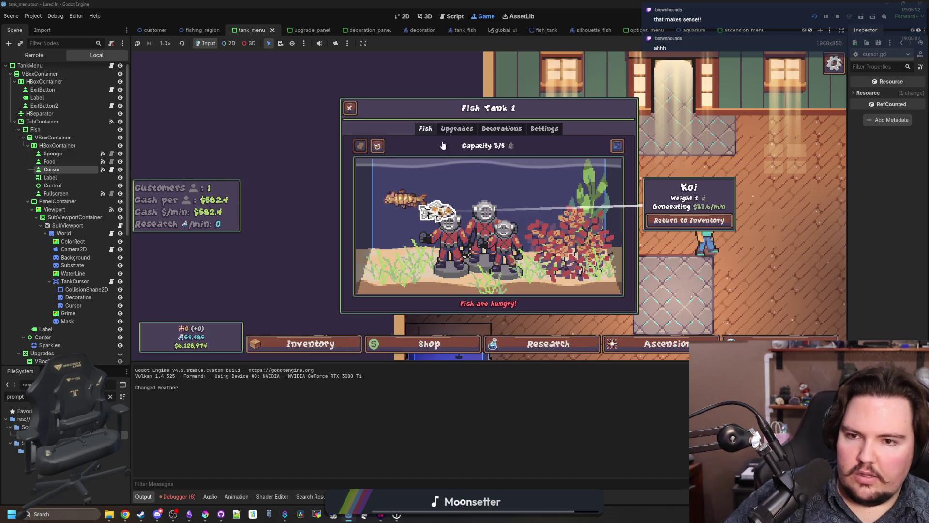
{"action": "left_click", "coordinate": [526, 178]}
{"action": "left_click", "coordinate": [503, 235]}
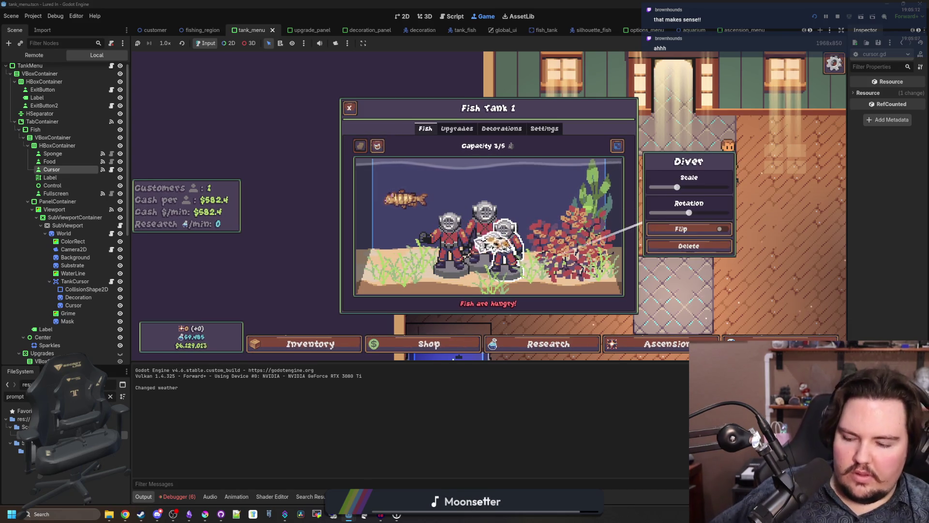
Select and deselect the Super Red coral, then open the debugger's error list.
{"action": "left_click", "coordinate": [529, 209]}
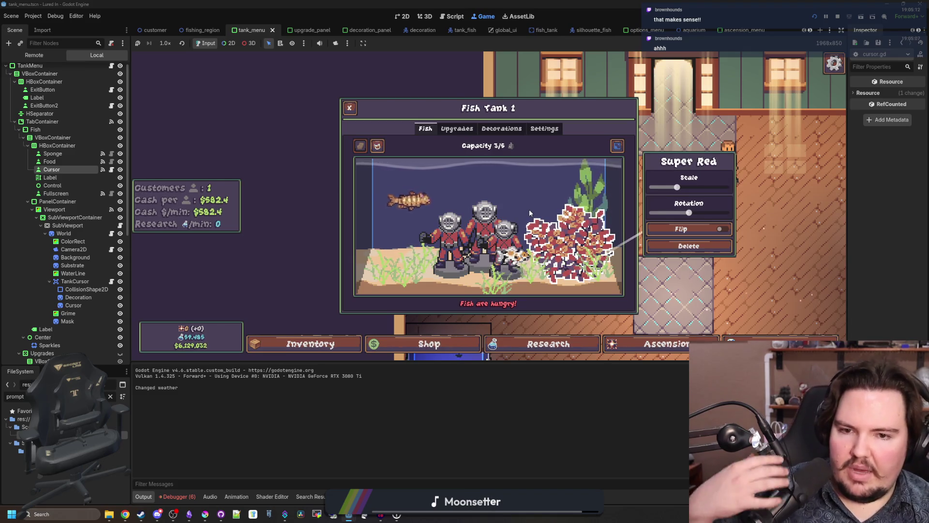
{"action": "left_click", "coordinate": [583, 203]}
{"action": "left_click", "coordinate": [588, 194]}
{"action": "left_click", "coordinate": [598, 217]}
{"action": "left_click", "coordinate": [599, 217]}
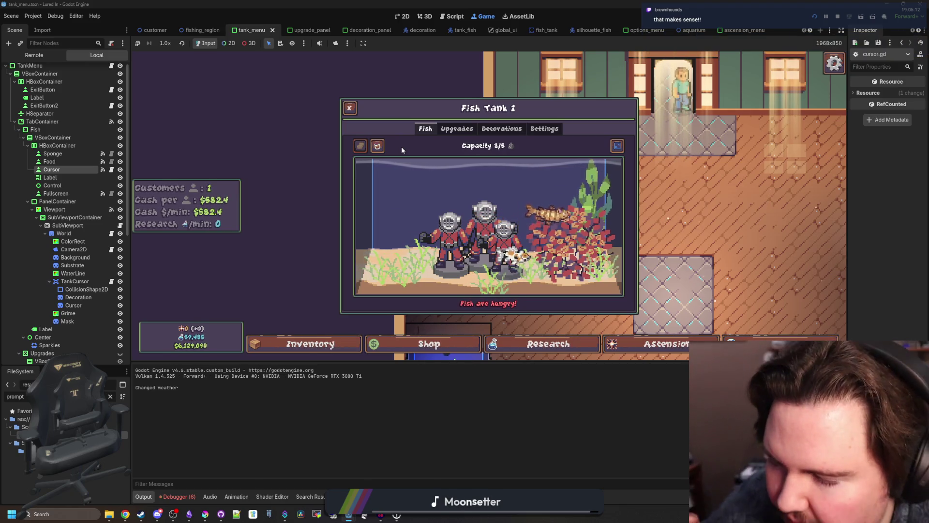
{"action": "left_click", "coordinate": [181, 495]}
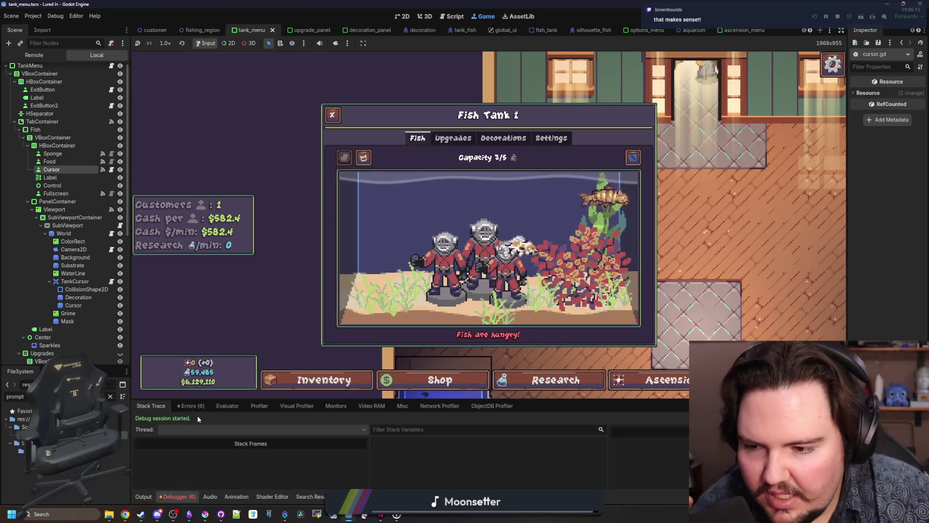
{"action": "left_click", "coordinate": [196, 407]}
{"action": "left_click", "coordinate": [313, 474]}
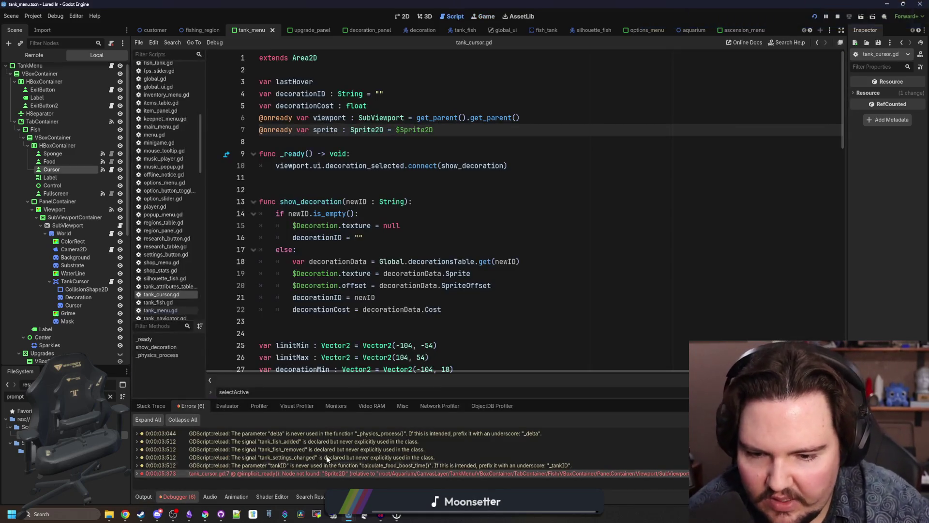
{"action": "left_click", "coordinate": [271, 189]}
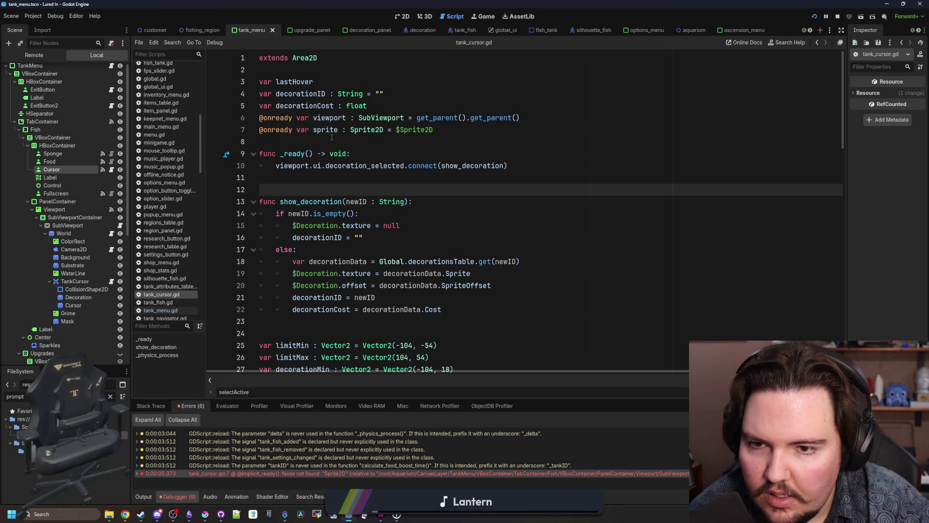
{"action": "triple_click", "coordinate": [437, 129]}
{"action": "key", "text": "BackSpace"}
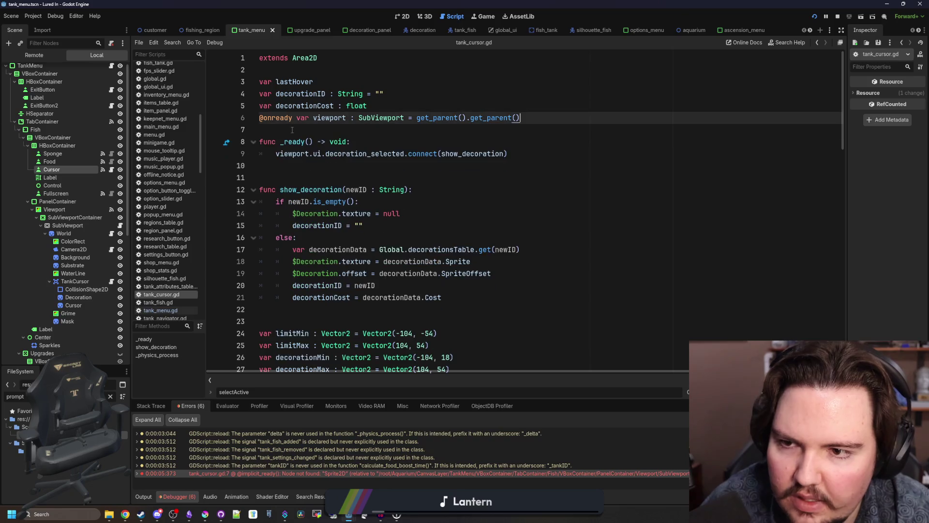
{"action": "key", "text": "ctrl+s"}
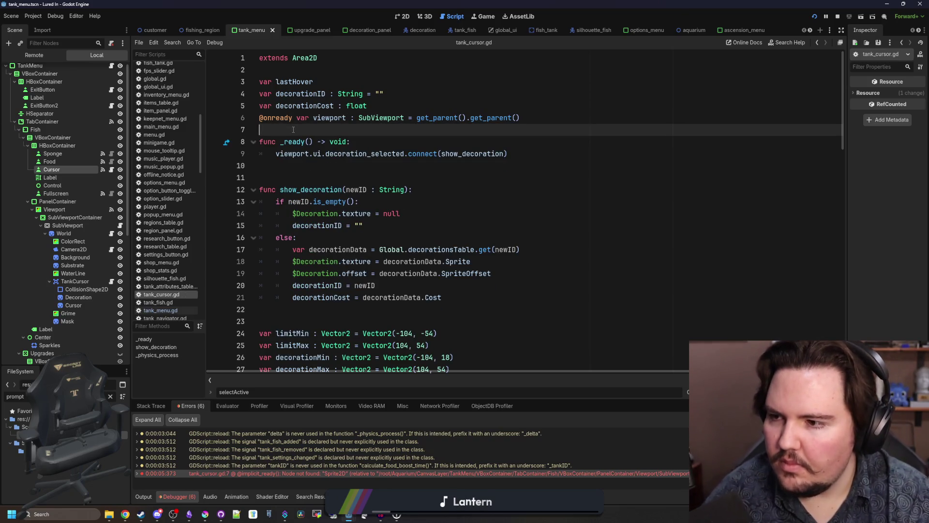
{"action": "key", "text": "ctrl+s"}
{"action": "key", "text": "ctrl+s"}
{"action": "key", "text": "ctrl+s"}
{"action": "key", "text": "ctrl+s"}
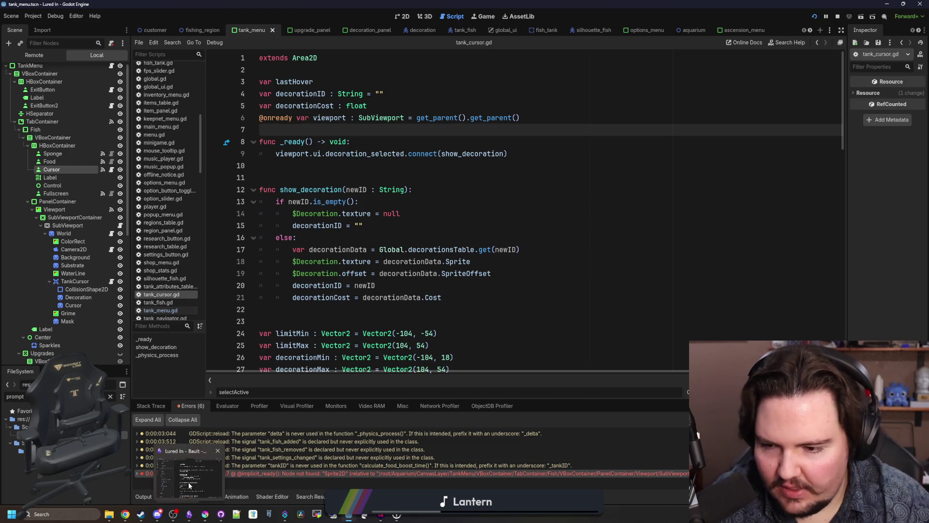
{"action": "left_click", "coordinate": [189, 472]}
Add notes on manual depth nudging and a move tool for tank decorations above CONTROLLER.
{"action": "left_click", "coordinate": [495, 226]}
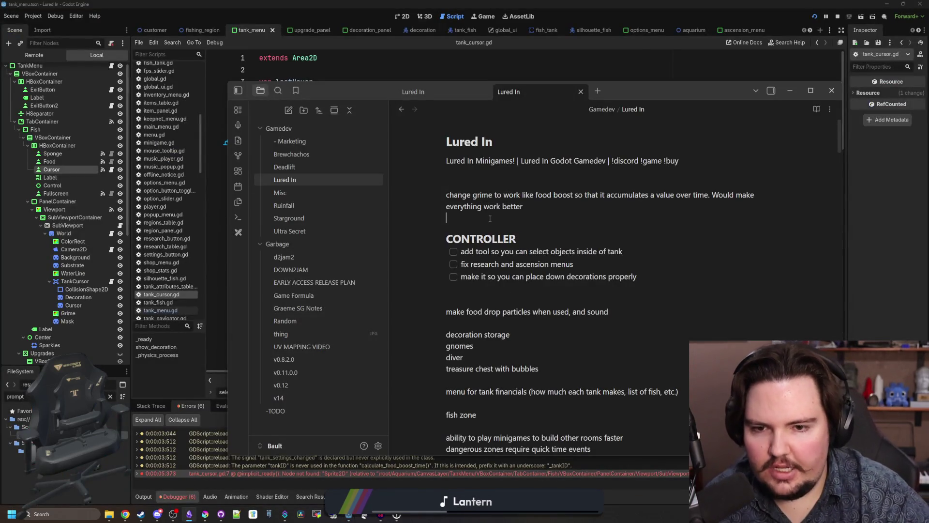
{"action": "key", "text": "Return"}
{"action": "key", "text": "Return"}
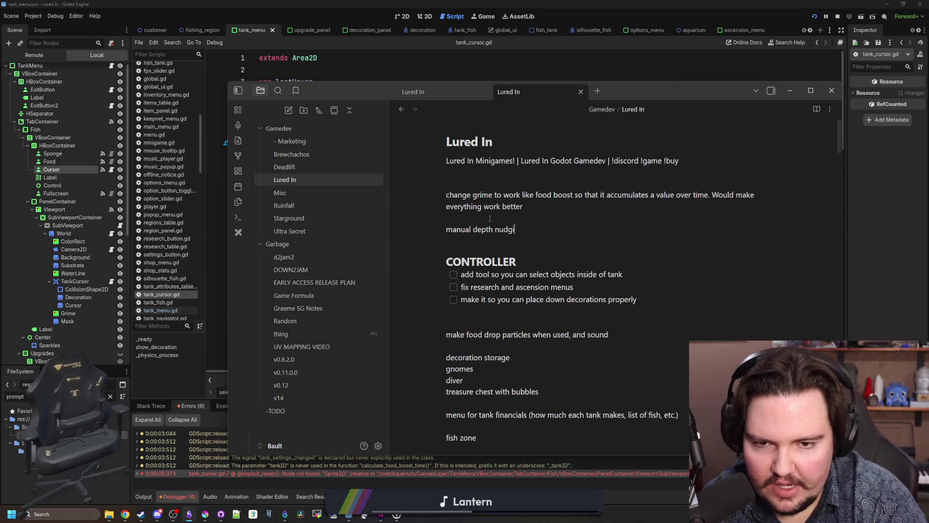
{"action": "key", "text": "Return"}
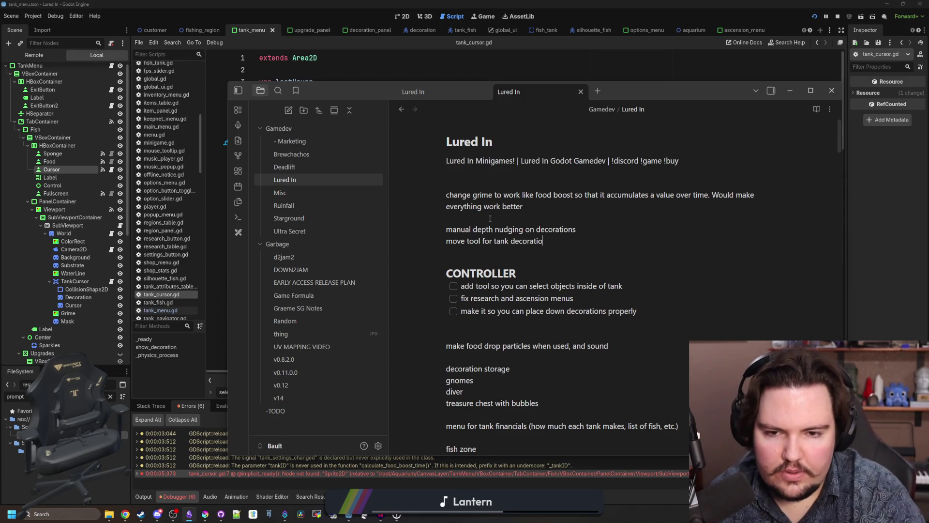
Check off the research/ascension menus, decoration placement and object selection tasks, then return to the game.
{"action": "left_click", "coordinate": [526, 271]}
{"action": "scroll", "coordinate": [552, 274], "scroll_direction": "down", "scroll_amount": 1}
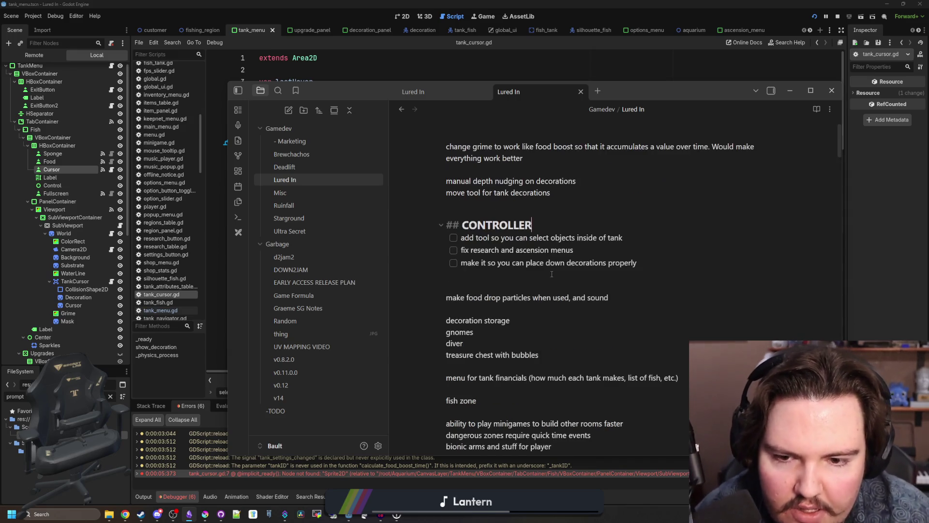
{"action": "left_click", "coordinate": [450, 285]}
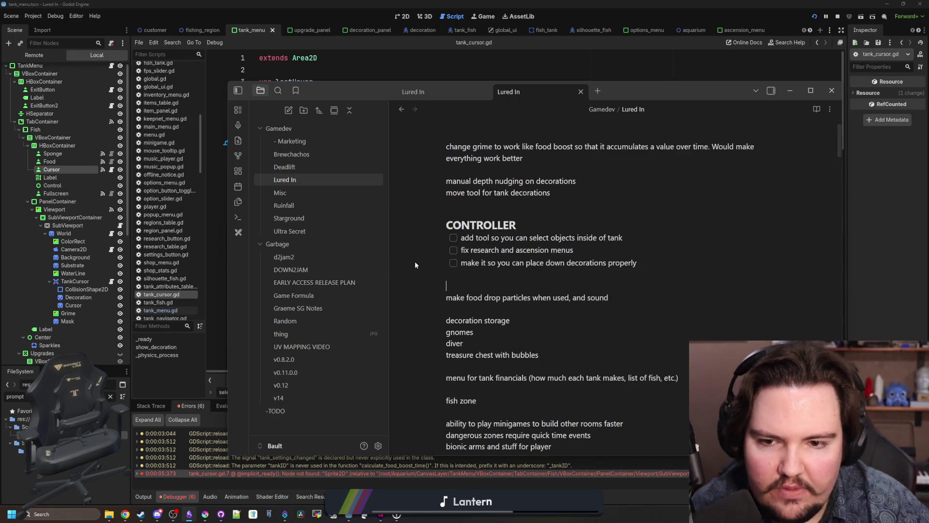
{"action": "left_click", "coordinate": [454, 264]}
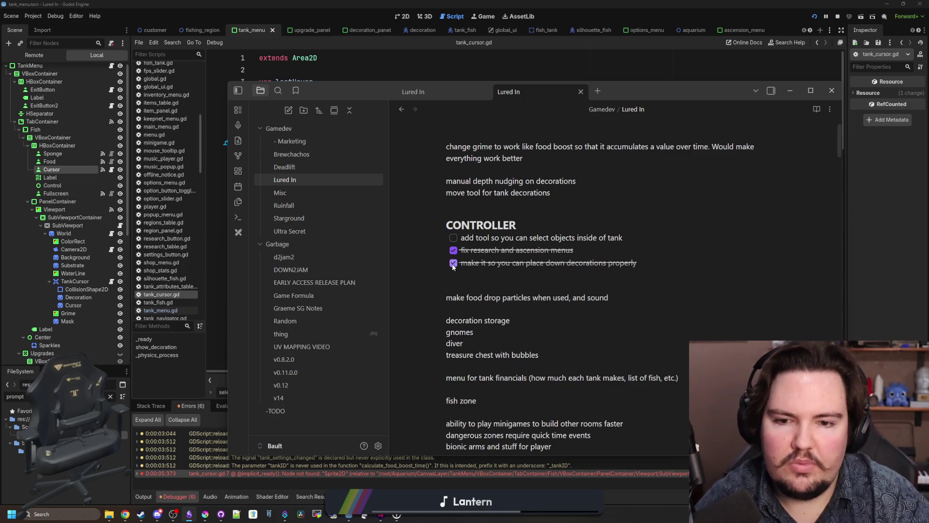
{"action": "left_click", "coordinate": [453, 238]}
{"action": "left_click", "coordinate": [661, 61]}
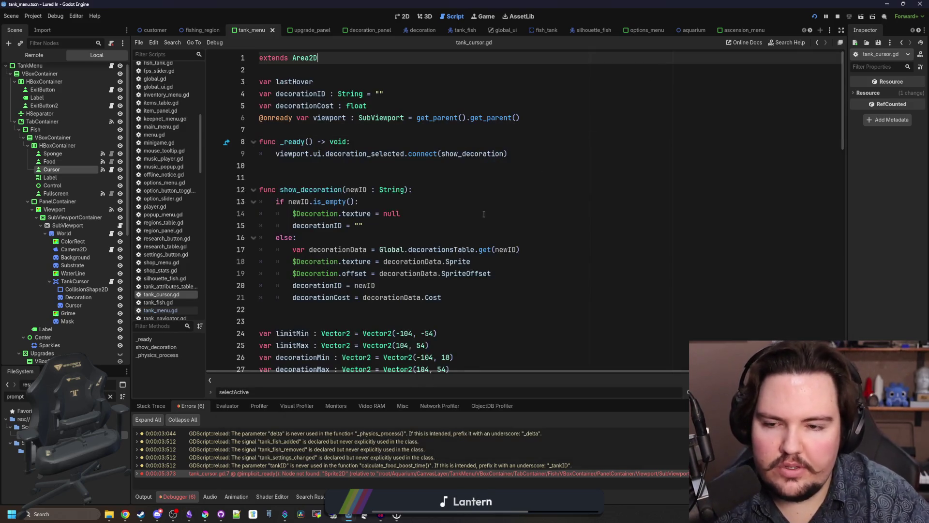
{"action": "left_click", "coordinate": [490, 16]}
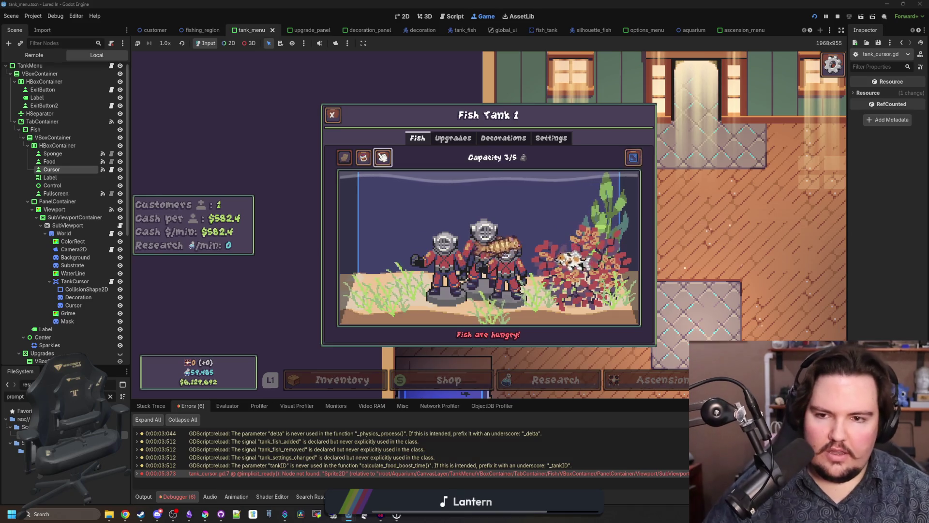
Switch Fish Tank 1 to selecting mode and test-select the divers and the koi.
{"action": "left_click", "coordinate": [364, 157]}
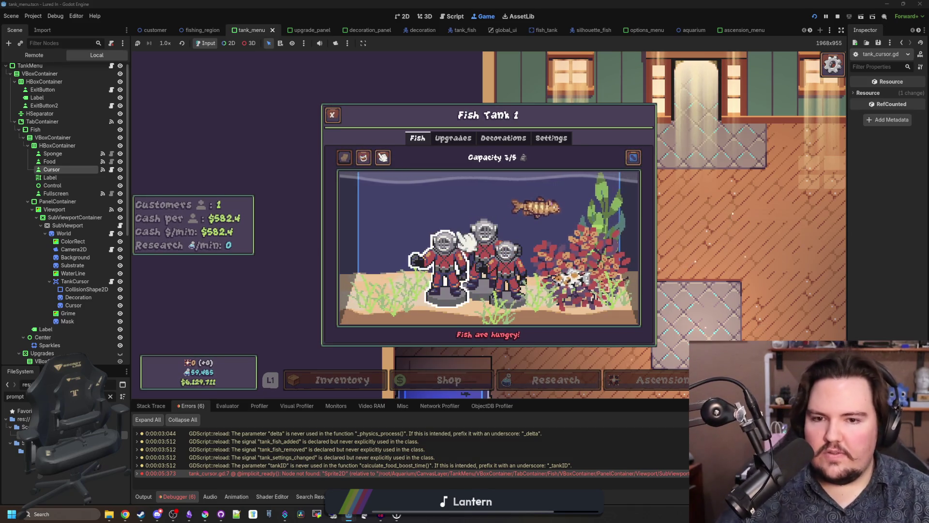
{"action": "left_click", "coordinate": [596, 285]}
{"action": "left_click", "coordinate": [612, 293]}
{"action": "left_click", "coordinate": [457, 277]}
{"action": "left_click", "coordinate": [482, 226]}
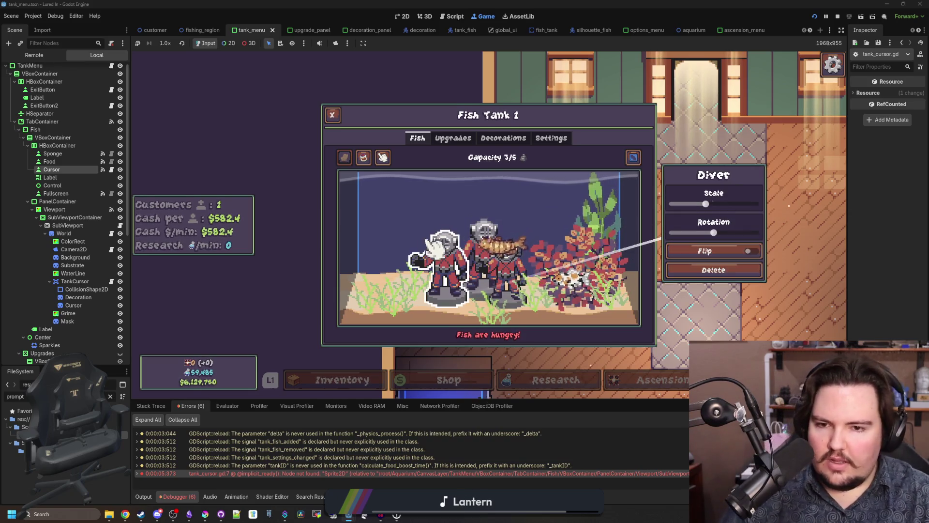
{"action": "left_click", "coordinate": [593, 258]}
{"action": "left_click", "coordinate": [603, 203]}
{"action": "left_click", "coordinate": [600, 274]}
{"action": "left_click", "coordinate": [530, 254]}
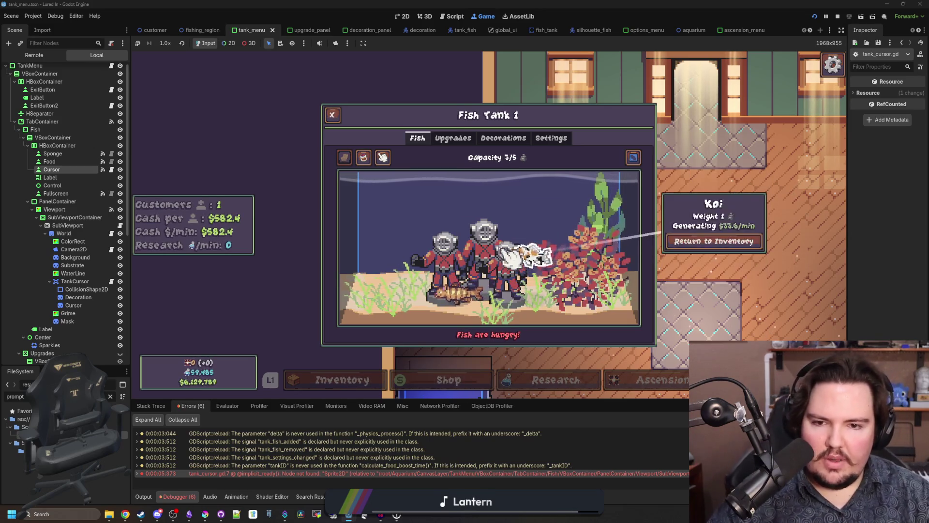
Test-select the catfish at bottom left, then the right and left divers.
{"action": "left_click", "coordinate": [506, 257]}
{"action": "left_click", "coordinate": [457, 293]}
{"action": "left_click", "coordinate": [503, 261]}
{"action": "left_click", "coordinate": [458, 293]}
{"action": "left_click", "coordinate": [484, 251]}
{"action": "left_click", "coordinate": [479, 245]}
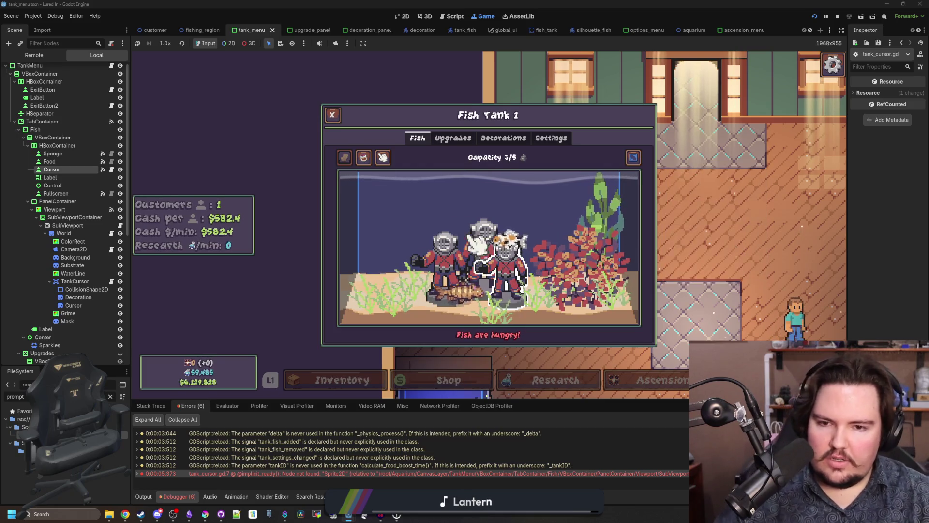
{"action": "left_click", "coordinate": [448, 247]}
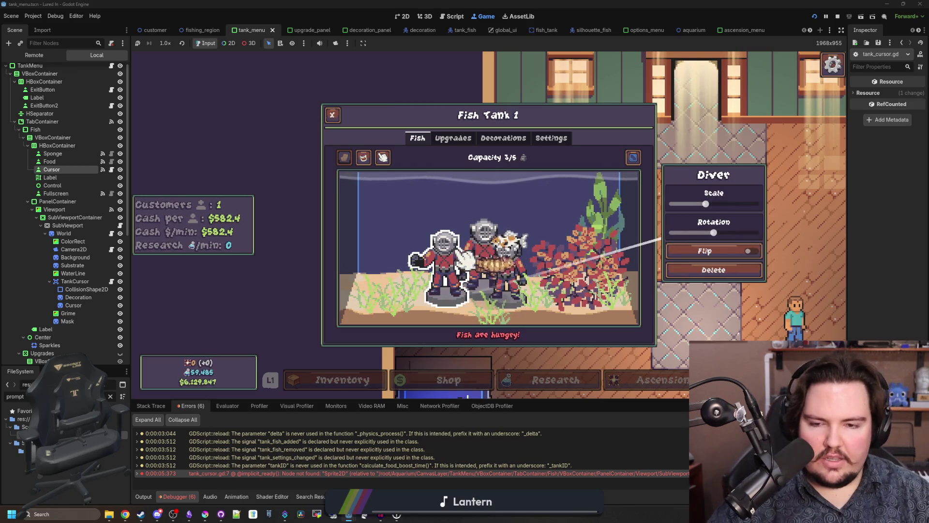
Select the middle diver, then try selecting a fish, the red coral and the seagrass.
{"action": "left_click", "coordinate": [484, 242]}
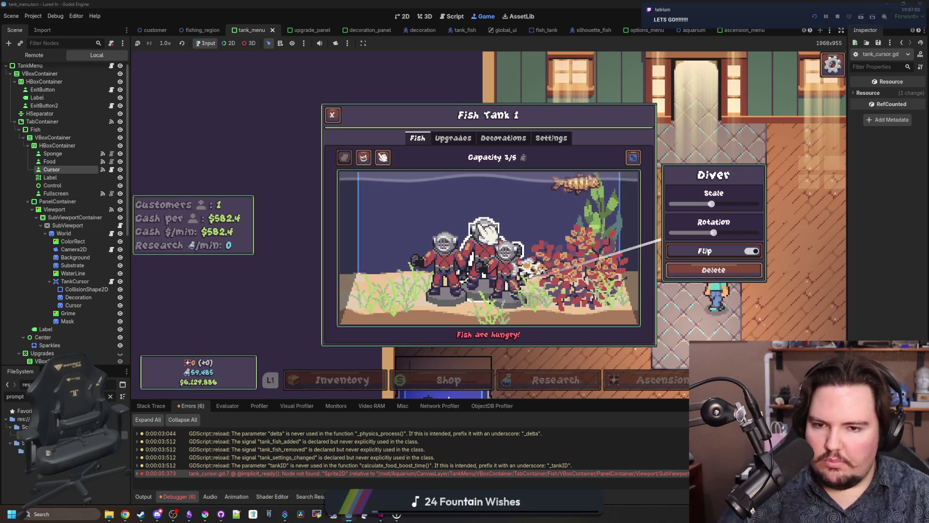
{"action": "left_click", "coordinate": [479, 266]}
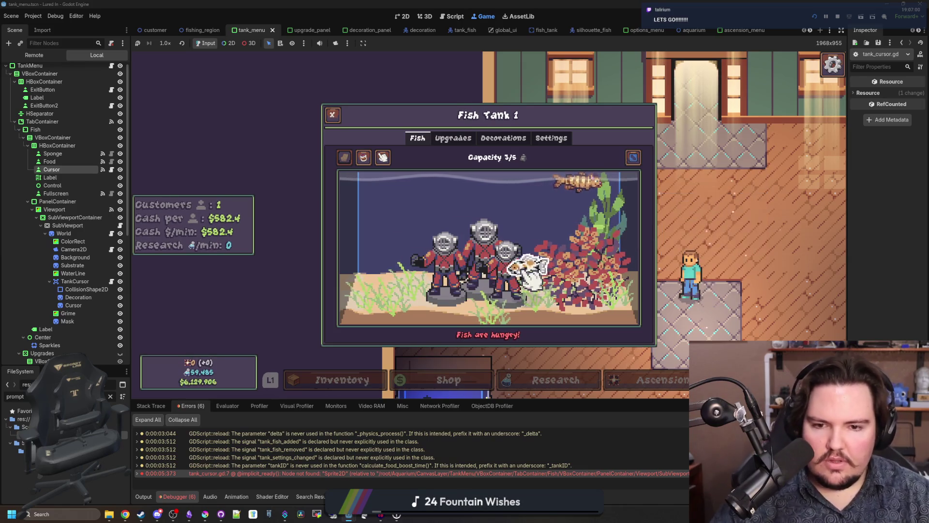
{"action": "left_click", "coordinate": [600, 237]}
{"action": "left_click", "coordinate": [607, 228]}
{"action": "left_click", "coordinate": [625, 281]}
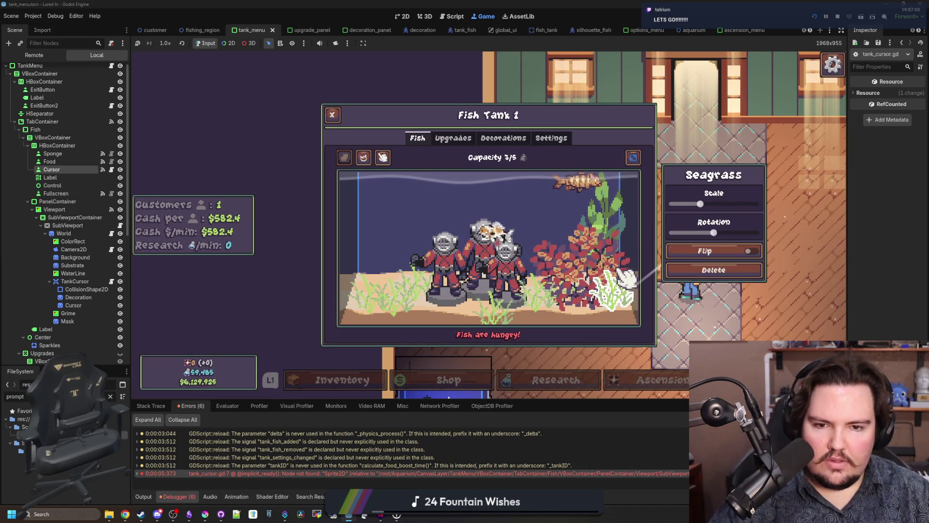
{"action": "left_click", "coordinate": [471, 203]}
{"action": "left_click", "coordinate": [520, 274]}
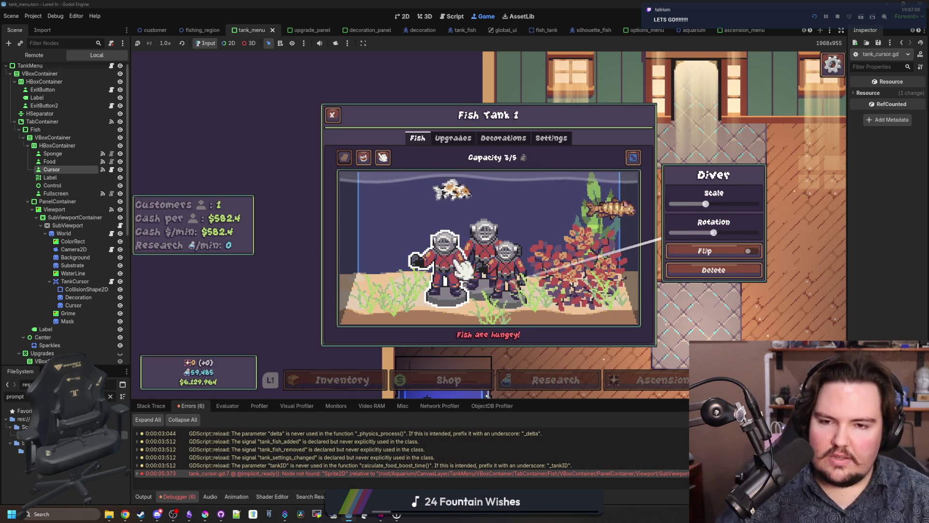
Select the middle diver, enlarge it to maximum scale and flip it.
{"action": "left_click", "coordinate": [476, 218]}
{"action": "left_click", "coordinate": [504, 256]}
{"action": "left_click", "coordinate": [396, 204]}
{"action": "left_click", "coordinate": [484, 242]}
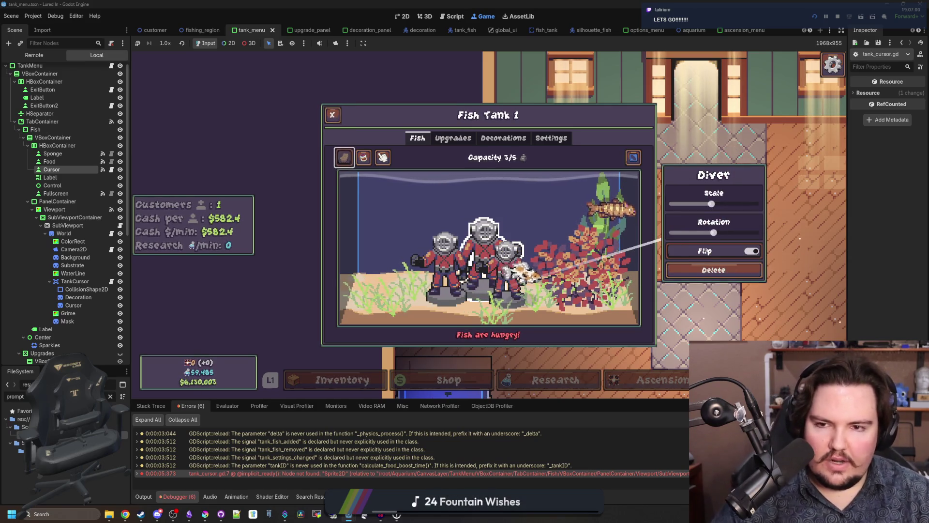
{"action": "left_click", "coordinate": [752, 251]}
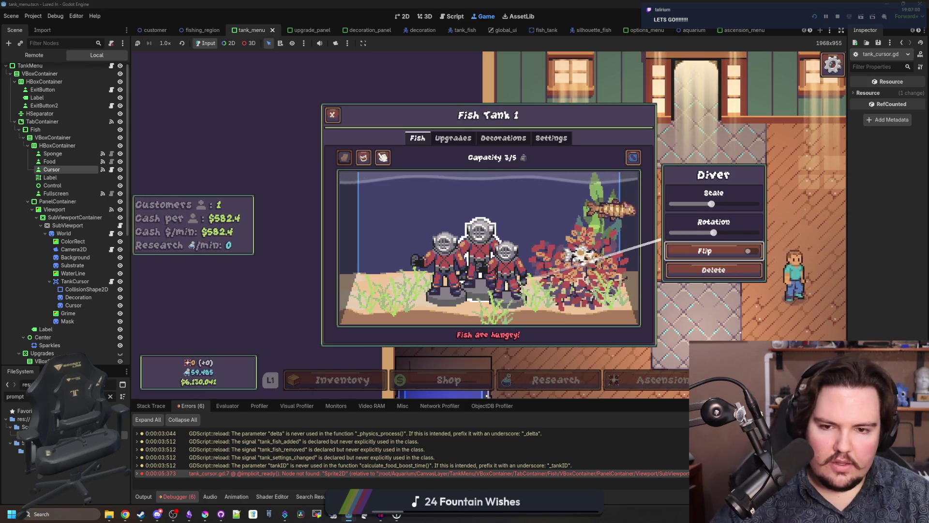
{"action": "left_click_drag", "start_coordinate": [711, 204], "coordinate": [756, 203]}
{"action": "left_click", "coordinate": [752, 250]}
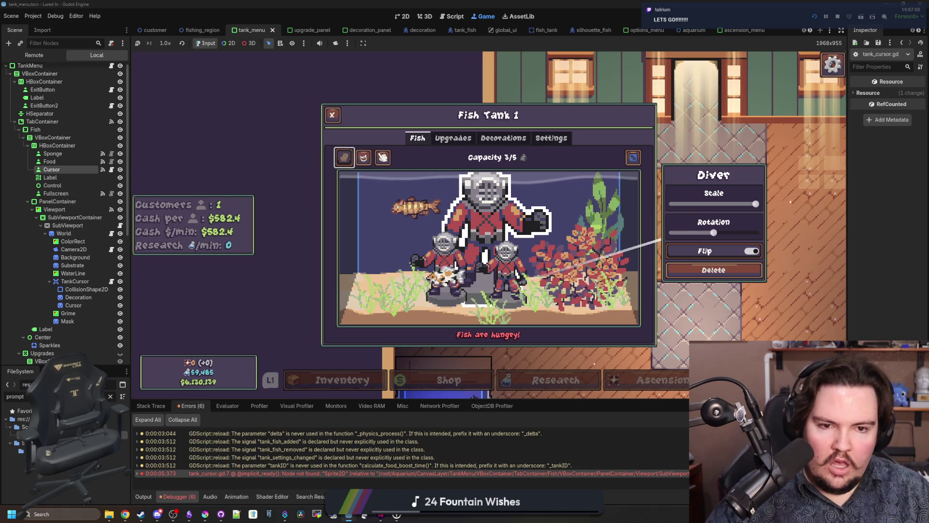
Reopen the tank, select the seagrass and left diver, and step forward to the Settings page.
{"action": "left_click", "coordinate": [332, 115]}
{"action": "left_click", "coordinate": [443, 218]}
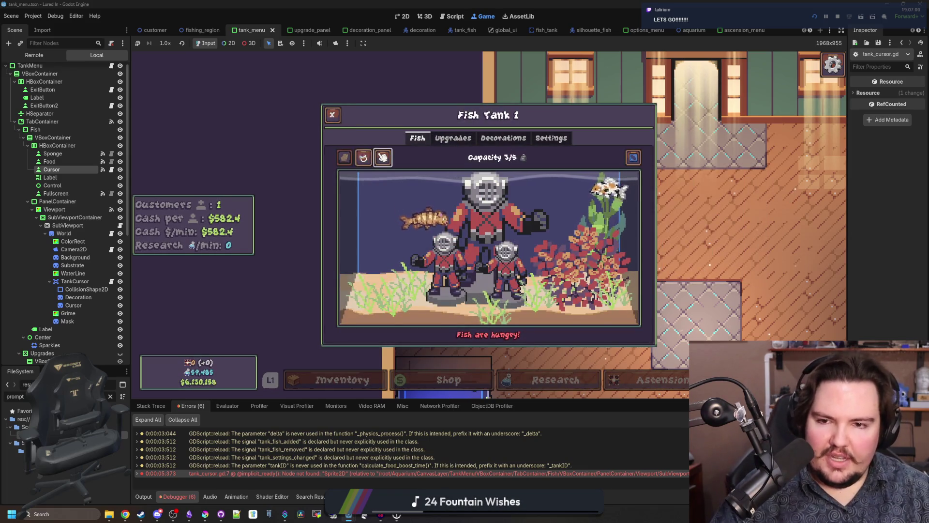
{"action": "left_click", "coordinate": [488, 309]}
{"action": "left_click", "coordinate": [484, 203]}
{"action": "left_click", "coordinate": [489, 310]}
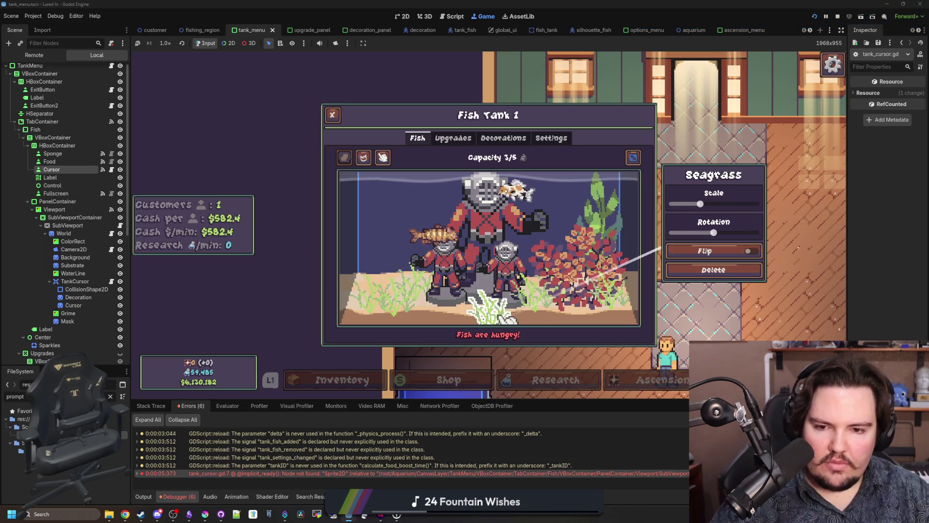
{"action": "left_click", "coordinate": [416, 262]}
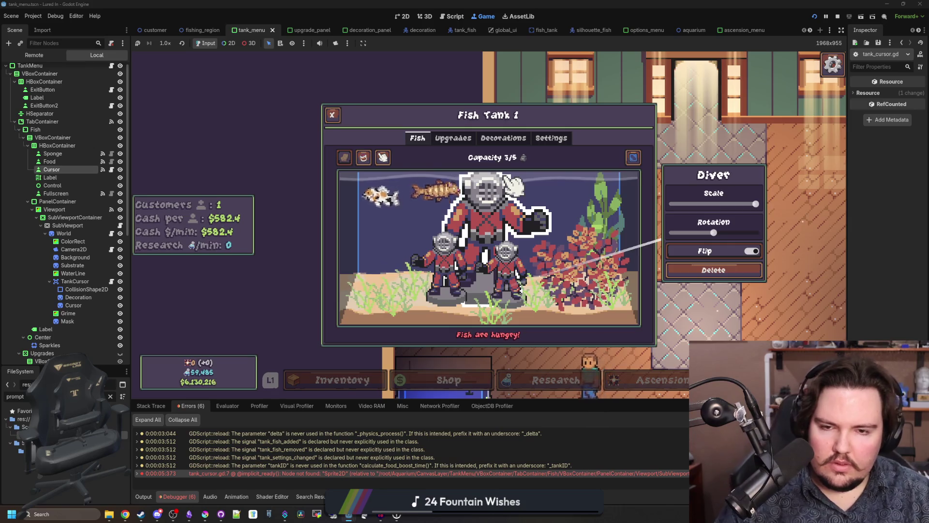
{"action": "key", "text": "e"}
{"action": "key", "text": "e"}
{"action": "key", "text": "e"}
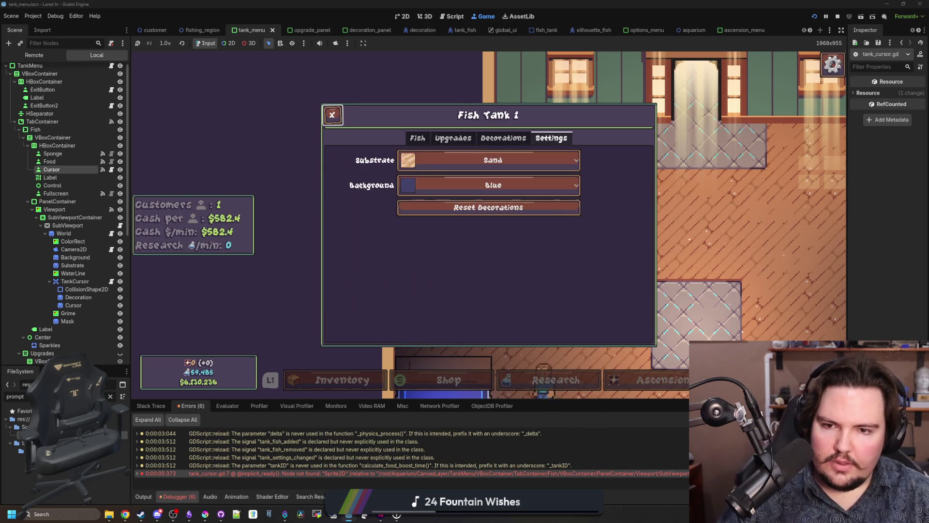
Step back to Fish Tank 1's fish view, close the window, and switch to tank_menu.gd.
{"action": "key", "text": "q"}
{"action": "key", "text": "q"}
{"action": "key", "text": "q"}
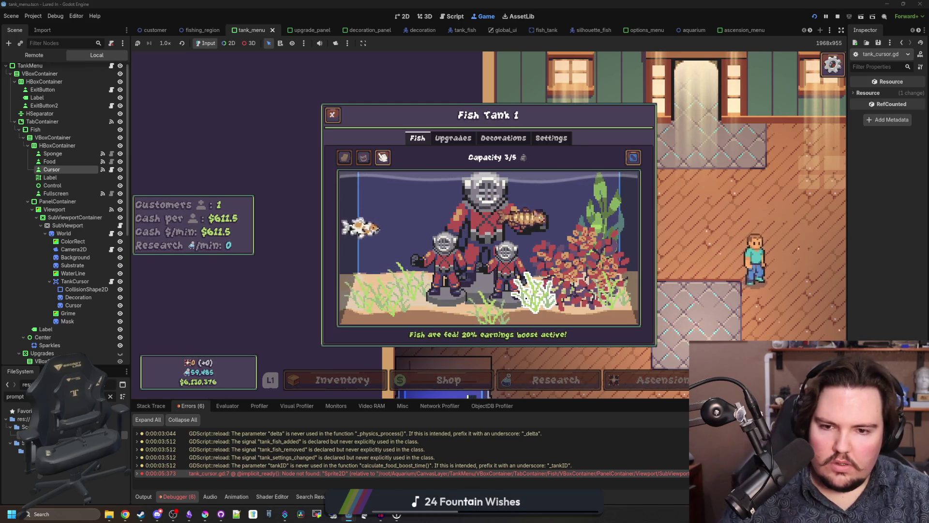
{"action": "key", "text": "Escape"}
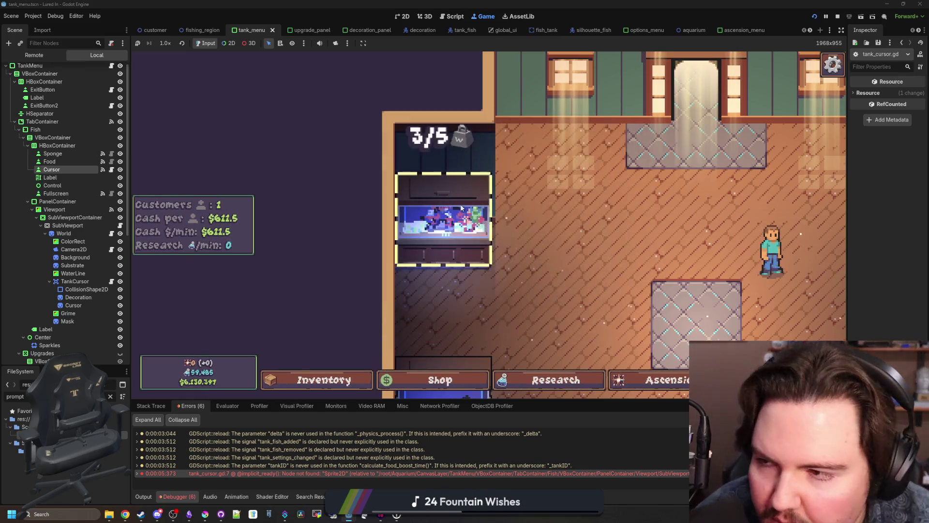
{"action": "left_click", "coordinate": [111, 69]}
Comment out line 143's create_timer reset_feeding call in tank_menu.gd, save, and rerun with F5.
{"action": "key", "text": "ctrl+f"}
{"action": "type", "text": "create_timer"}
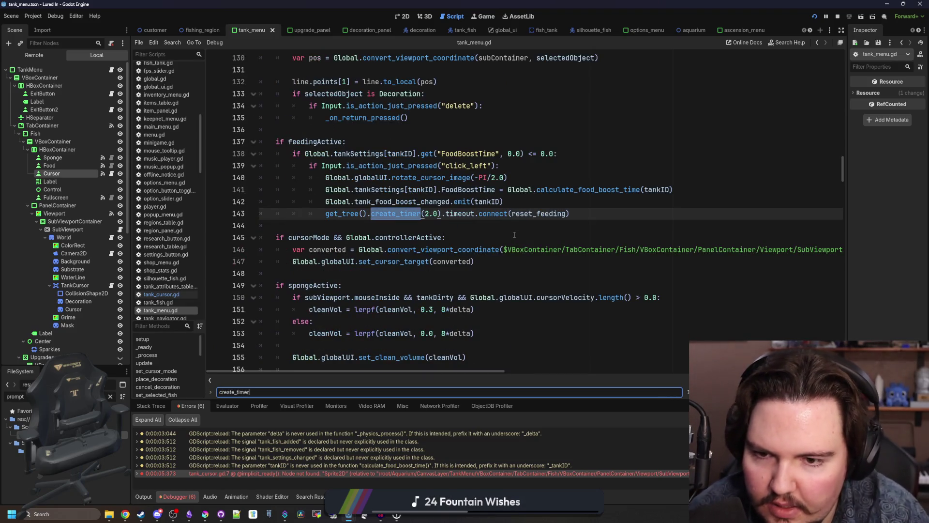
{"action": "left_click", "coordinate": [428, 214]}
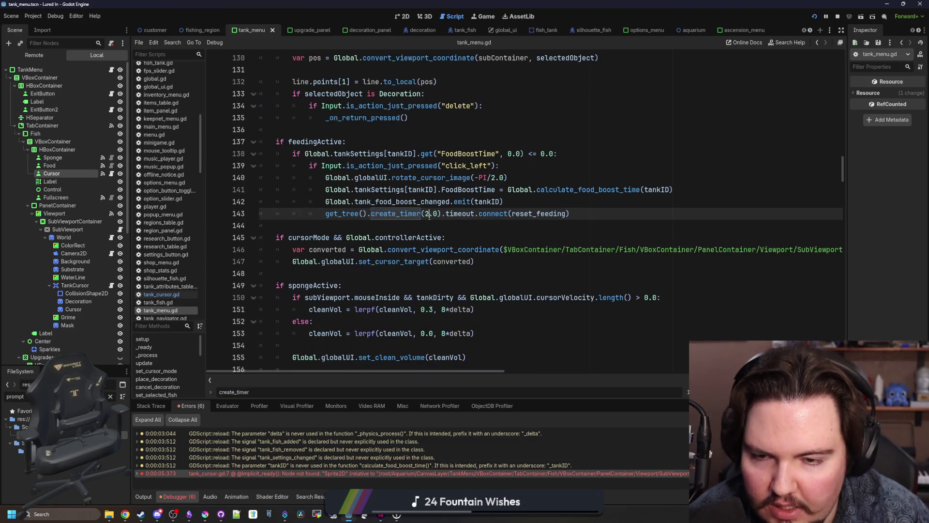
{"action": "type", "text": "#"}
{"action": "left_click", "coordinate": [338, 223]}
{"action": "key", "text": "ctrl+s"}
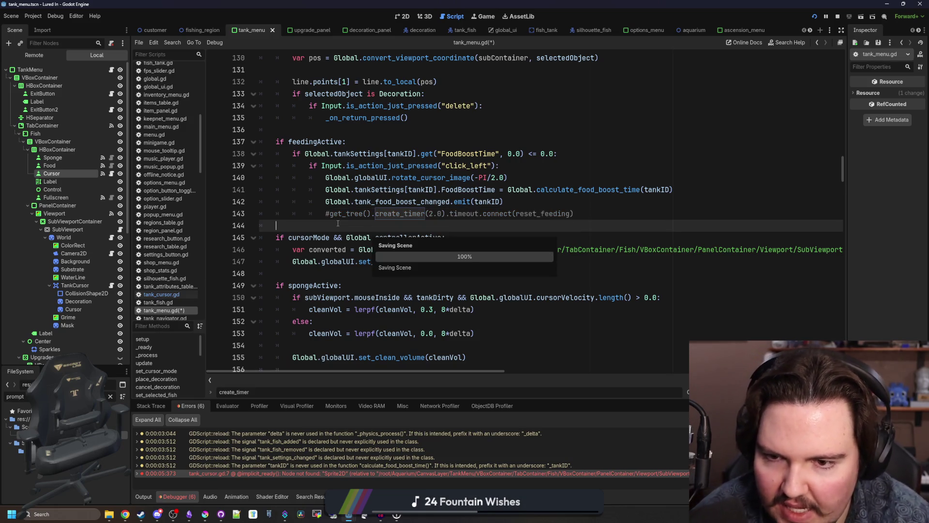
{"action": "key", "text": "F5"}
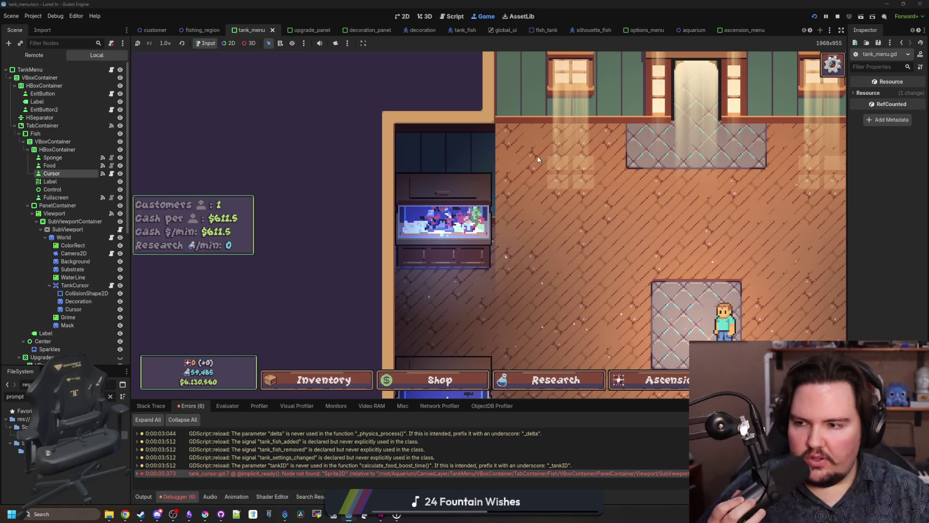
Open Fish Tank 3, drop food in, and view the eel's info card, reopening the tank once.
{"action": "key", "text": "Return"}
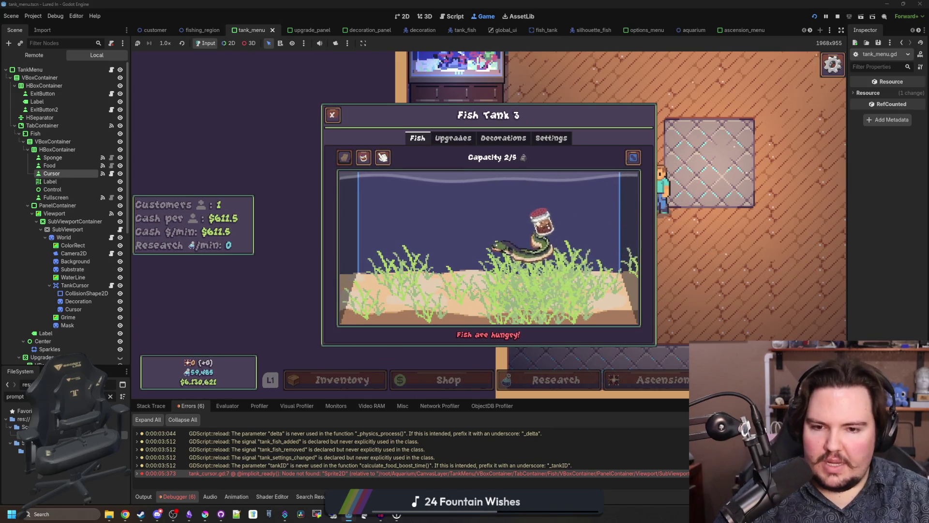
{"action": "left_click", "coordinate": [487, 205]}
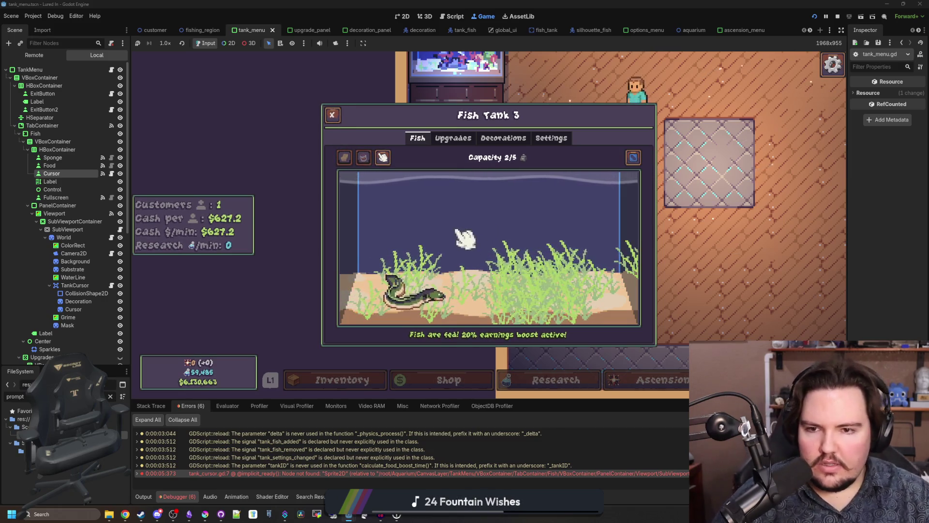
{"action": "left_click", "coordinate": [426, 288]}
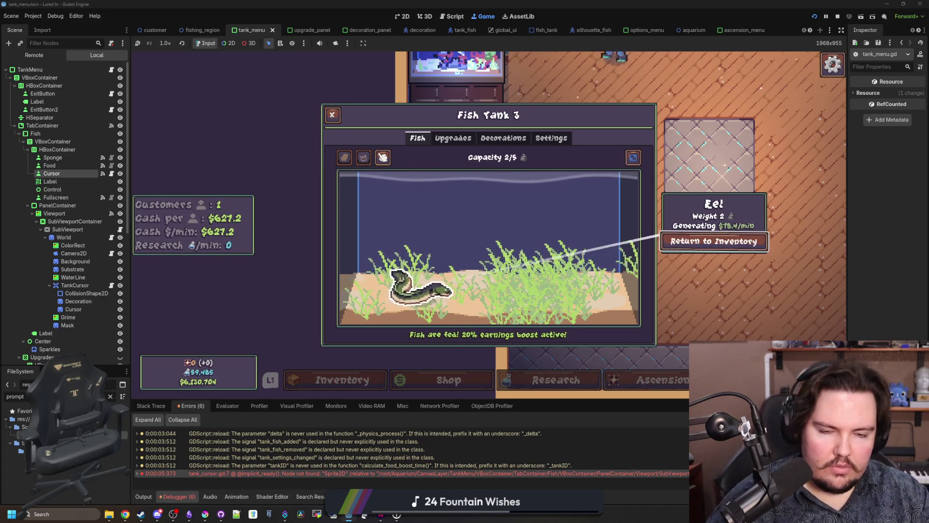
{"action": "key", "text": "Escape"}
{"action": "left_click", "coordinate": [489, 225]}
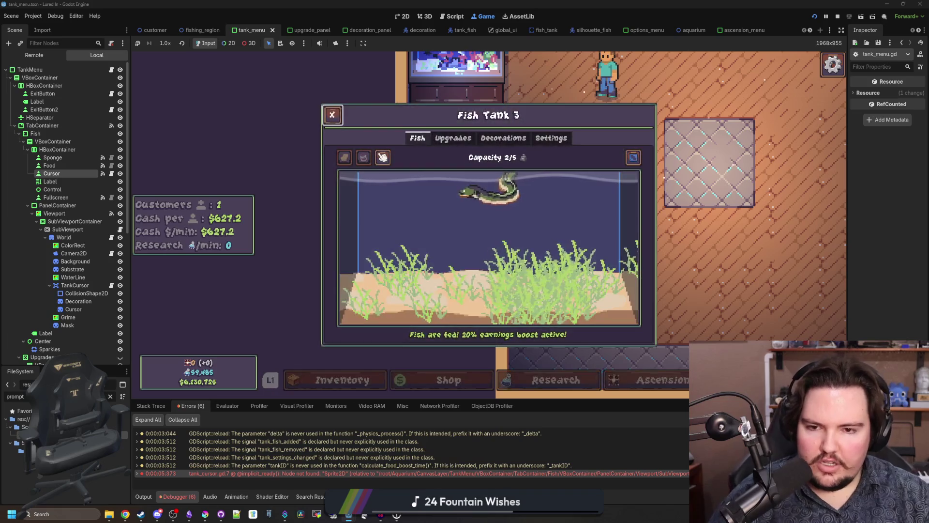
{"action": "left_click", "coordinate": [489, 227]}
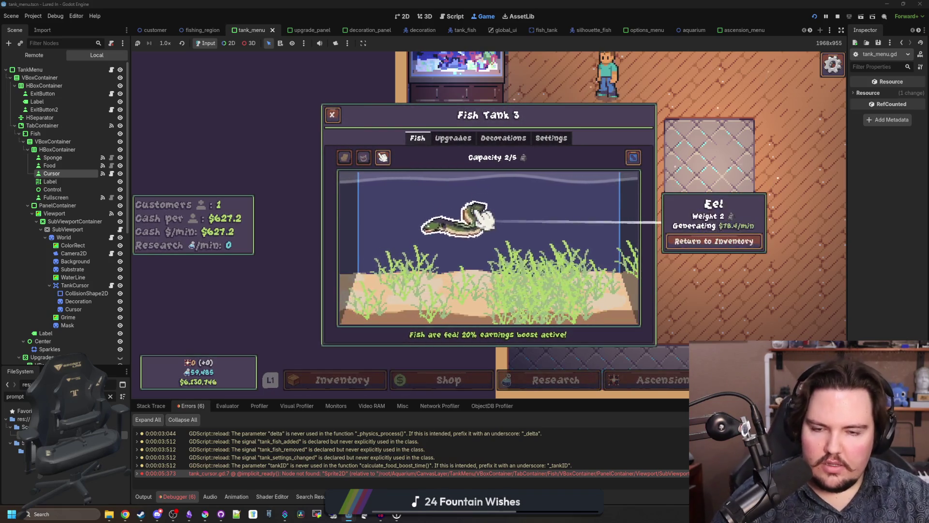
Test selecting the seagrass clump and the area around it, then dismiss the Start menu.
{"action": "left_click", "coordinate": [532, 286]}
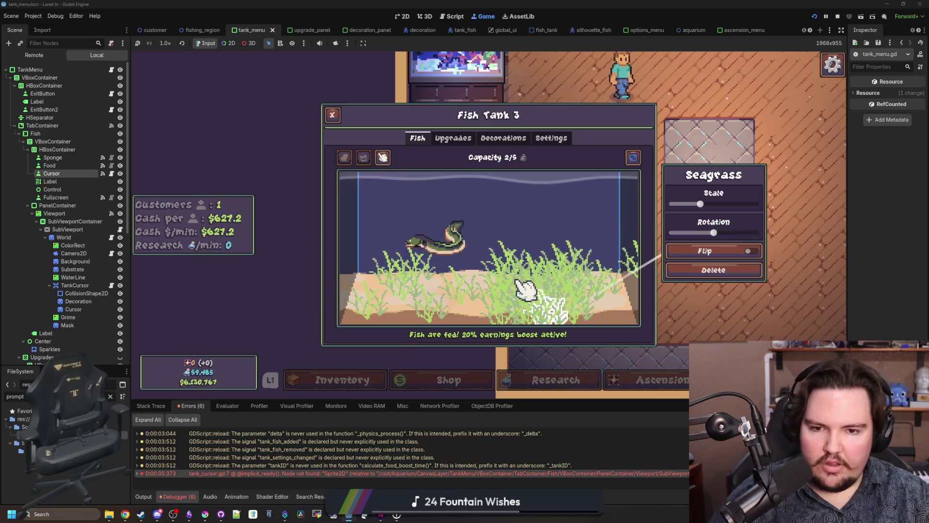
{"action": "left_click", "coordinate": [521, 232]}
{"action": "left_click", "coordinate": [501, 256]}
{"action": "left_click", "coordinate": [518, 279]}
{"action": "left_click", "coordinate": [518, 279]}
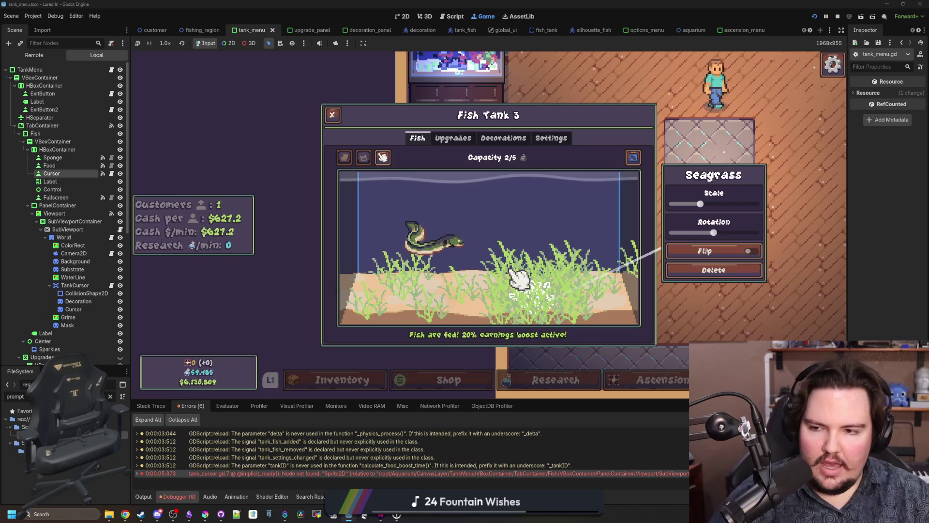
{"action": "key", "text": "super"}
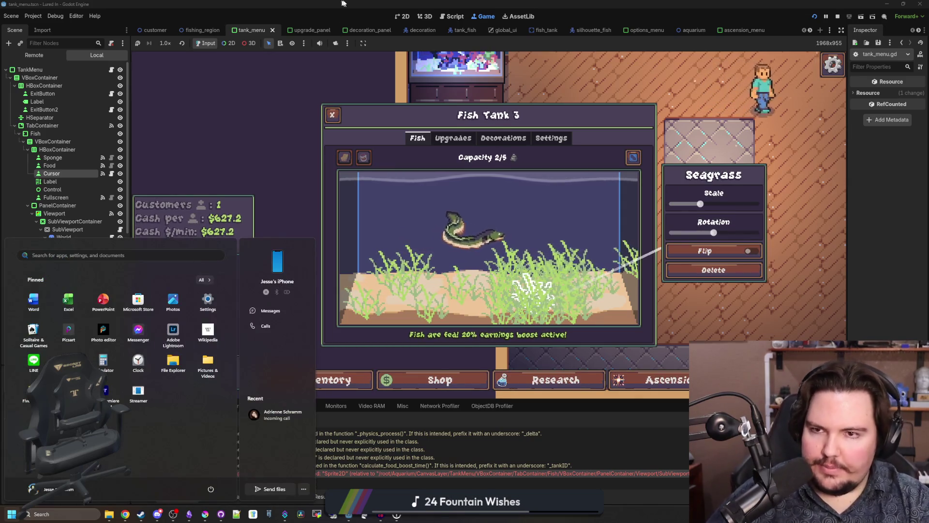
{"action": "key", "text": "super"}
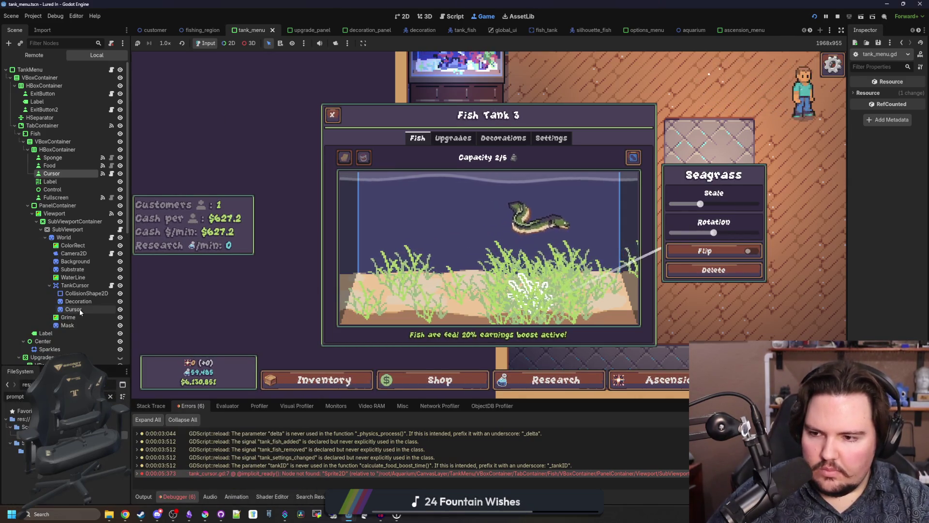
Select the Cursor sprite under TankCursor and move it down-right to position (6, 6).
{"action": "left_click", "coordinate": [73, 309]}
{"action": "left_click", "coordinate": [402, 16]}
{"action": "scroll", "coordinate": [473, 164], "scroll_direction": "down", "scroll_amount": 3}
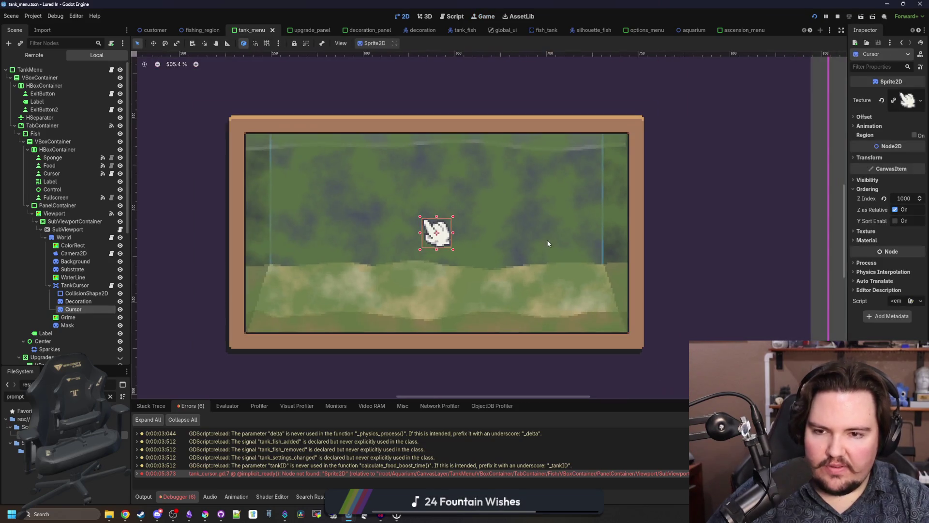
{"action": "scroll", "coordinate": [440, 230], "scroll_direction": "up", "scroll_amount": 6}
{"action": "left_click", "coordinate": [870, 158]}
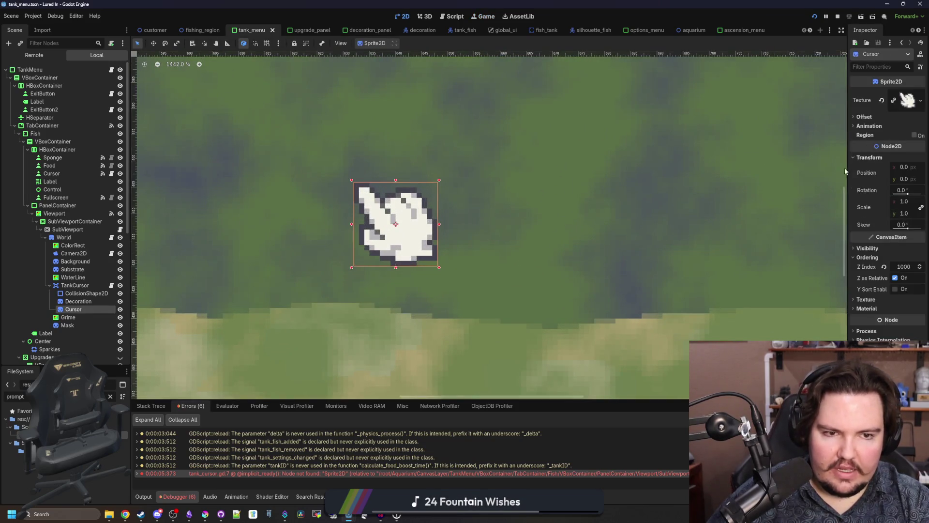
{"action": "scroll", "coordinate": [424, 216], "scroll_direction": "up", "scroll_amount": 2}
{"action": "left_click_drag", "start_coordinate": [384, 214], "coordinate": [435, 269]}
{"action": "right_click", "coordinate": [419, 236]}
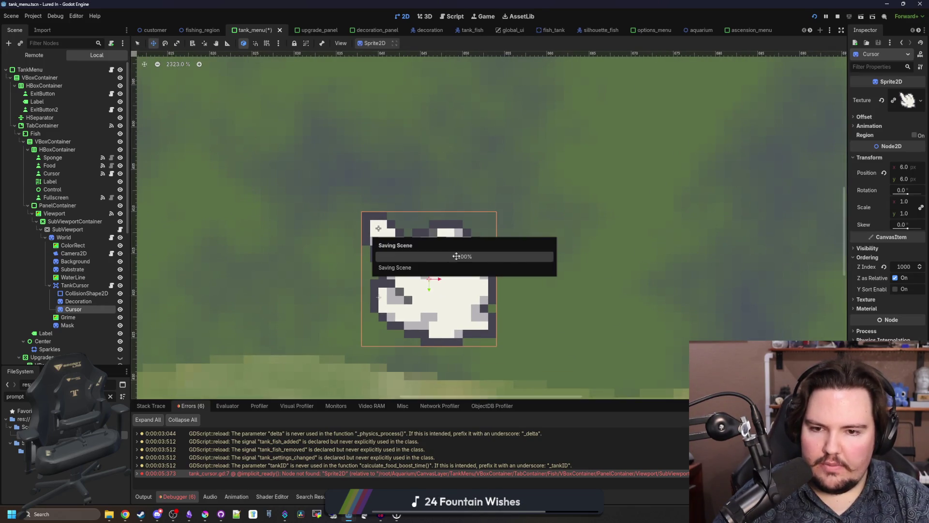
{"action": "left_click", "coordinate": [486, 16]}
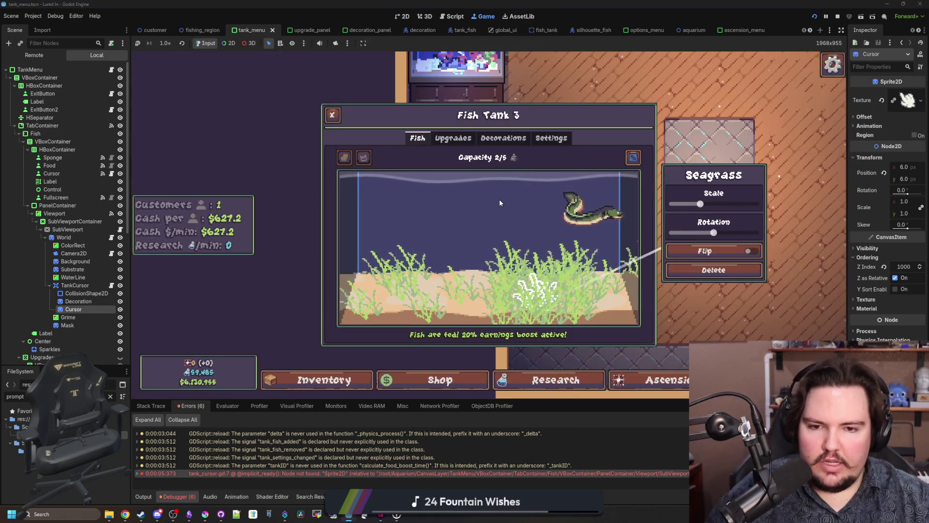
Switch Fish Tank 3 to hand selection and alternate selecting the eel and seagrass, reopening the tank once.
{"action": "left_click", "coordinate": [501, 203]}
{"action": "left_click", "coordinate": [588, 211]}
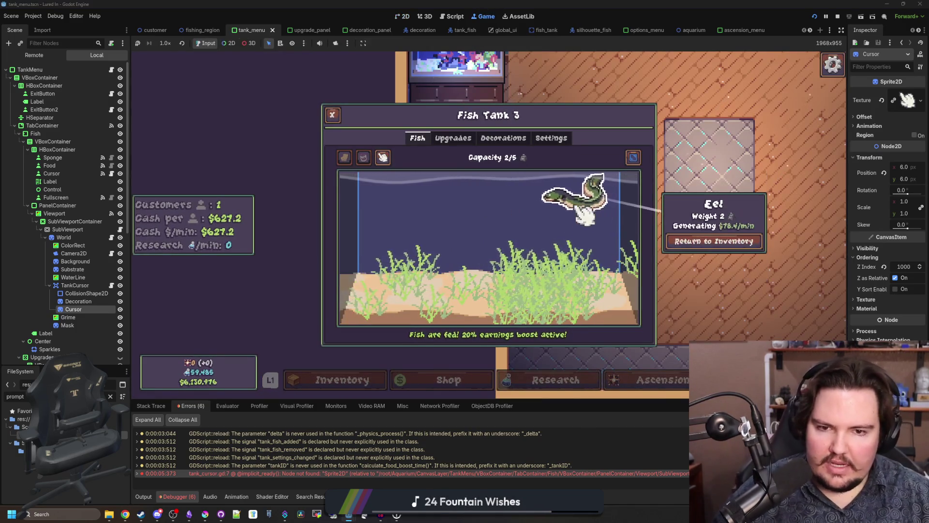
{"action": "left_click", "coordinate": [512, 266]}
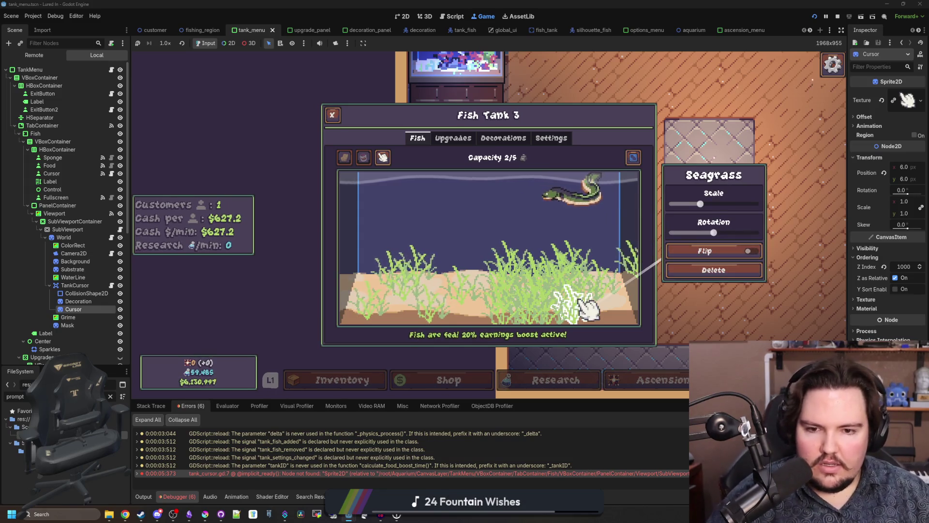
{"action": "left_click", "coordinate": [484, 238]}
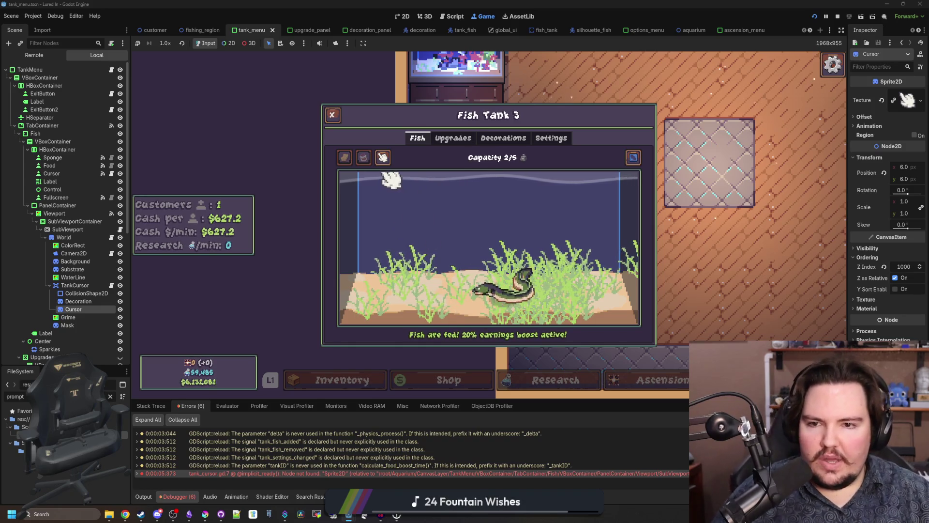
{"action": "left_click", "coordinate": [531, 300]}
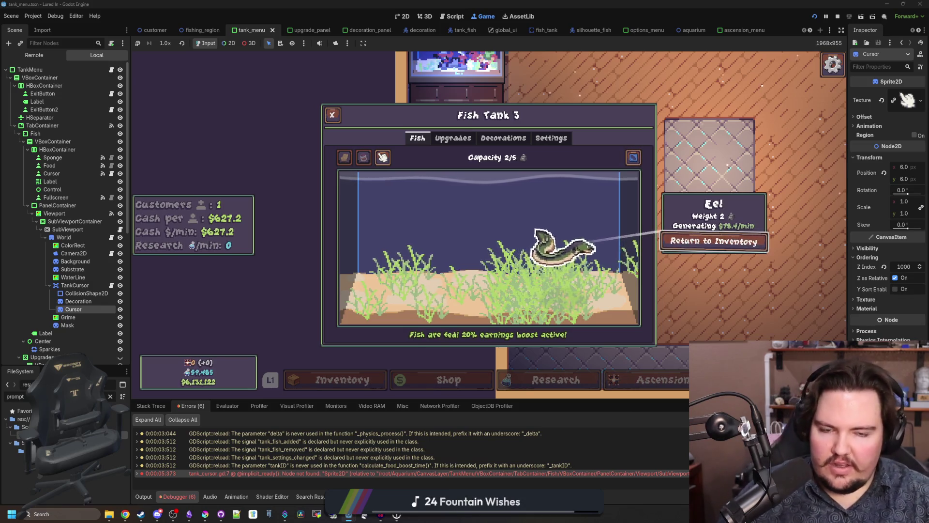
{"action": "key", "text": "Escape"}
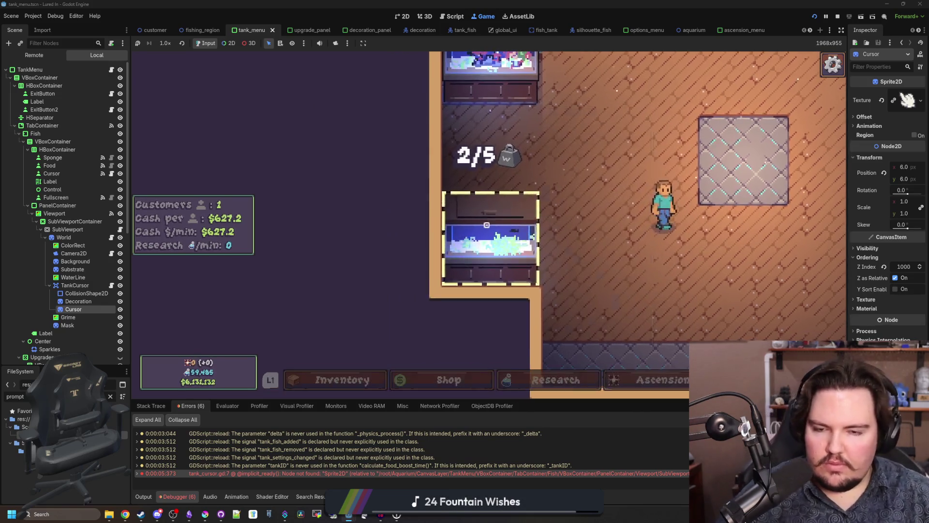
{"action": "left_click", "coordinate": [486, 226]}
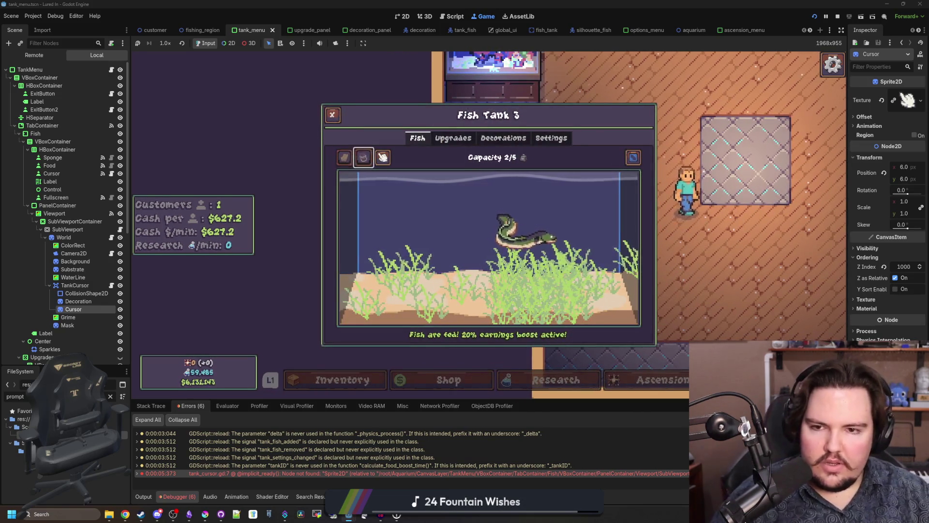
{"action": "left_click", "coordinate": [531, 266]}
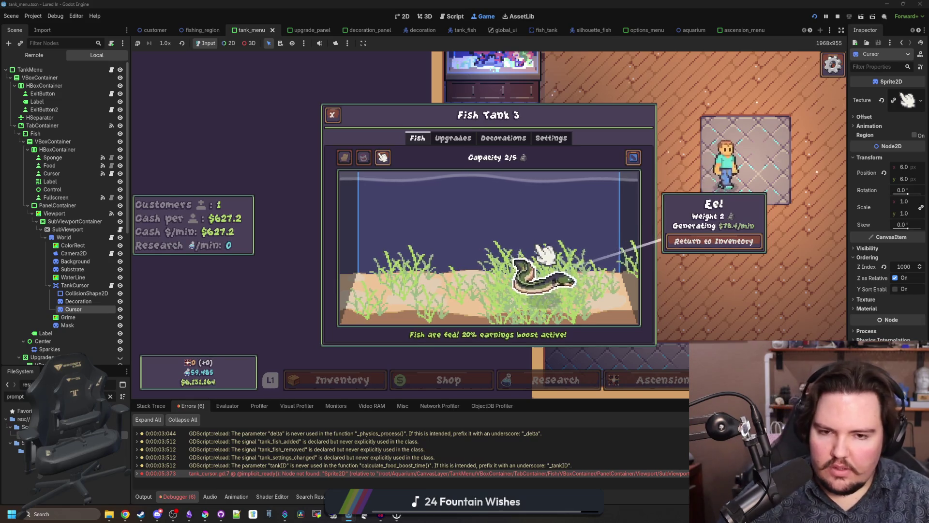
{"action": "left_click", "coordinate": [588, 276]}
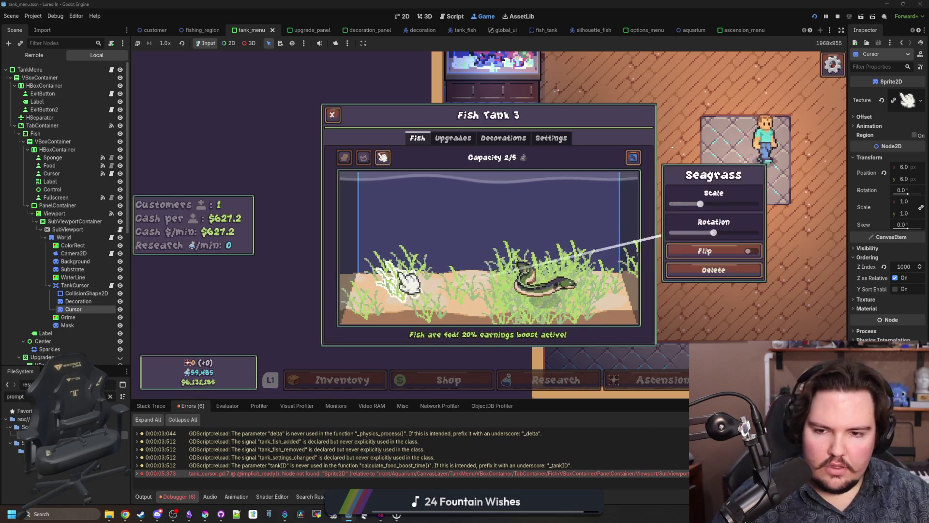
{"action": "left_click", "coordinate": [550, 280]}
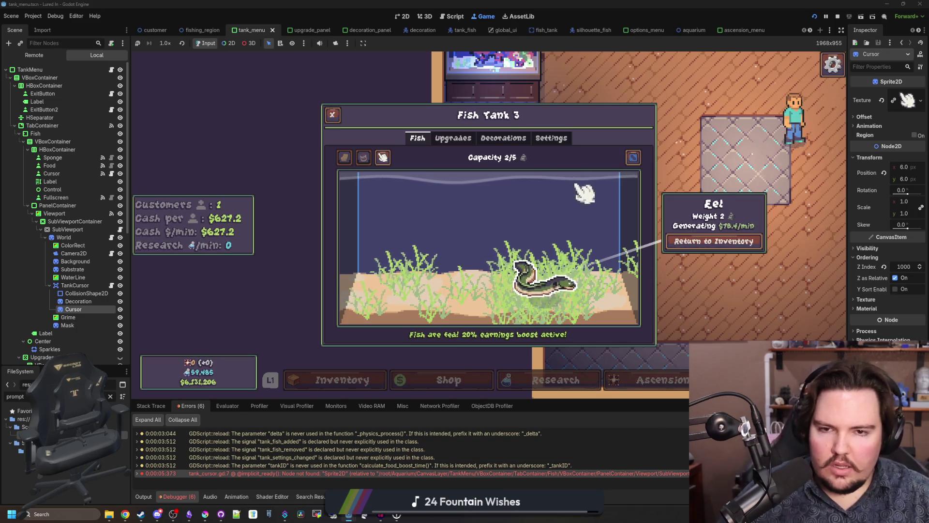
Cycle the tank pages back to Fish and test switching and clearing eel and seagrass selections.
{"action": "key", "text": "e"}
{"action": "key", "text": "e"}
{"action": "key", "text": "q"}
{"action": "key", "text": "q"}
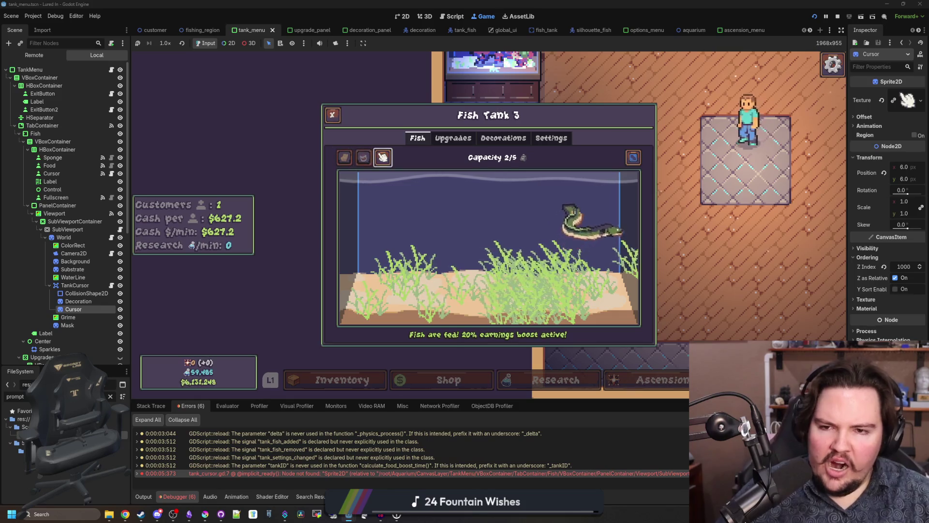
{"action": "left_click", "coordinate": [606, 193]}
{"action": "left_click", "coordinate": [529, 264]}
{"action": "left_click", "coordinate": [603, 199]}
{"action": "left_click", "coordinate": [583, 262]}
{"action": "left_click", "coordinate": [626, 198]}
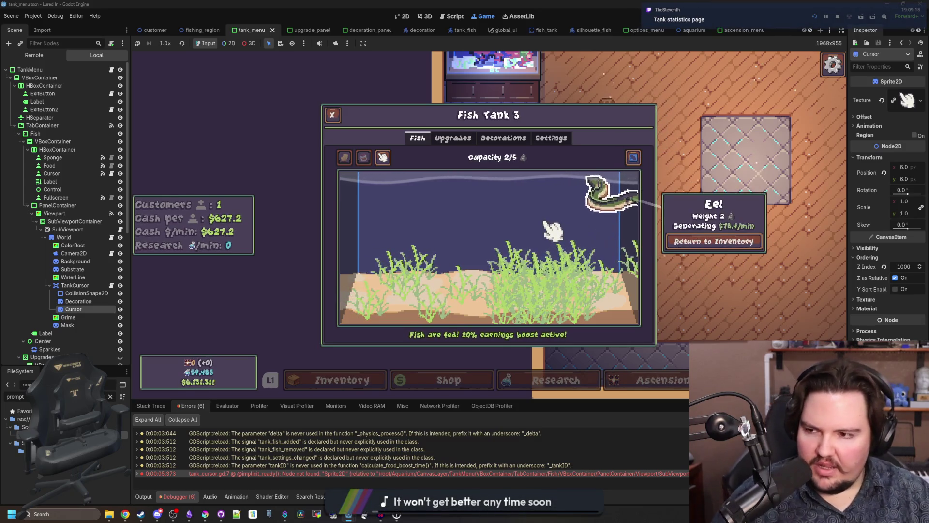
{"action": "left_click", "coordinate": [532, 266]}
{"action": "left_click", "coordinate": [491, 266]}
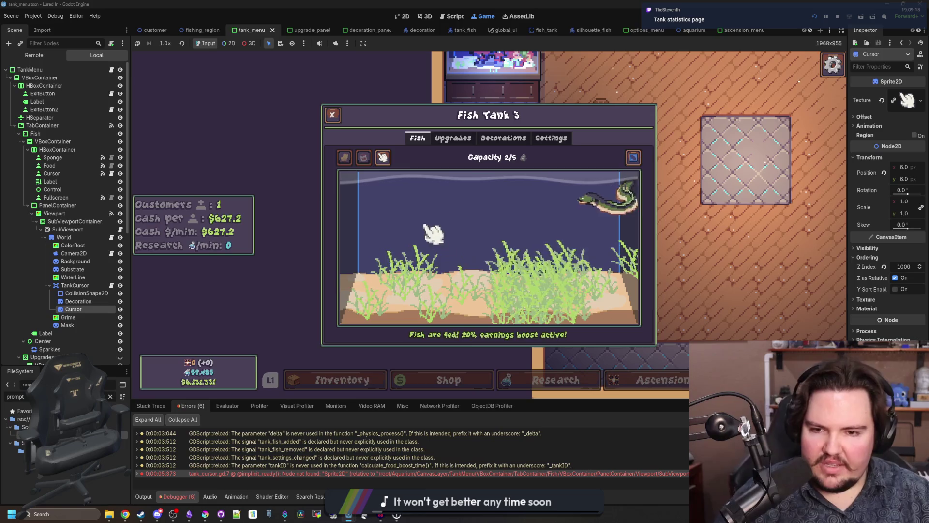
{"action": "left_click", "coordinate": [445, 278]}
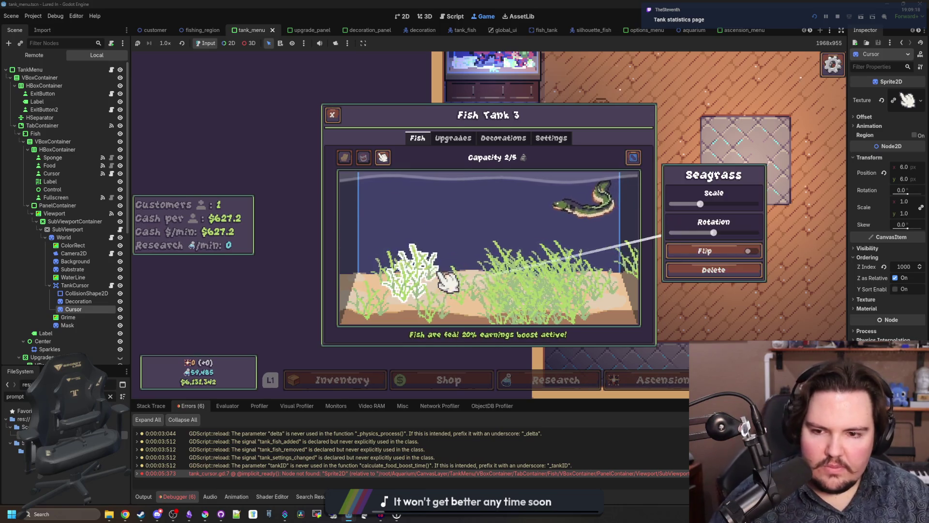
{"action": "left_click", "coordinate": [402, 288]}
{"action": "left_click", "coordinate": [501, 207]}
{"action": "left_click", "coordinate": [467, 220]}
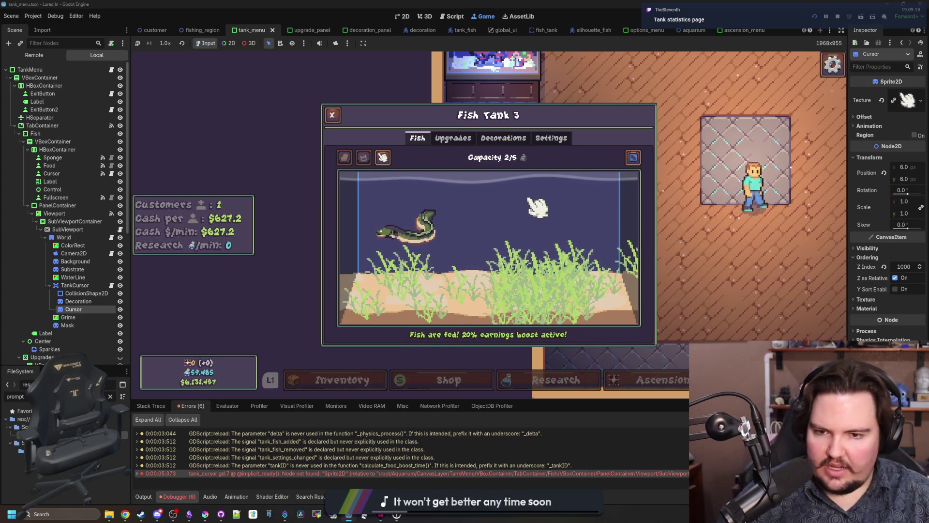
Visit the Upgrades page, return to Fish, and send the eel back to the inventory.
{"action": "left_click", "coordinate": [453, 138]}
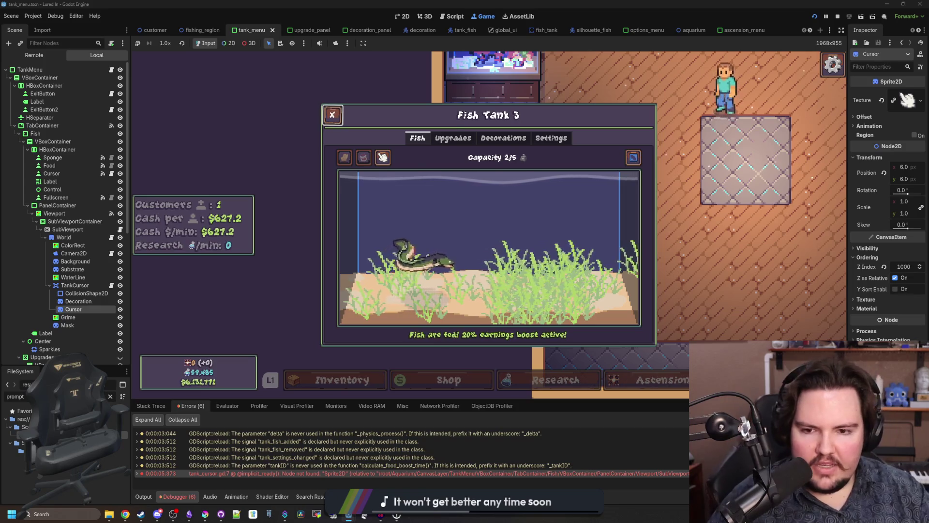
{"action": "key", "text": "q"}
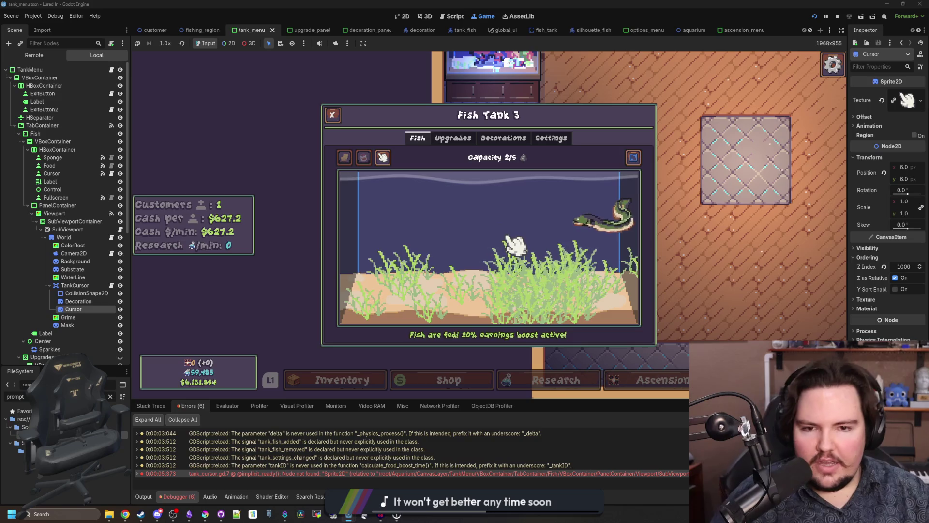
{"action": "left_click", "coordinate": [614, 217]}
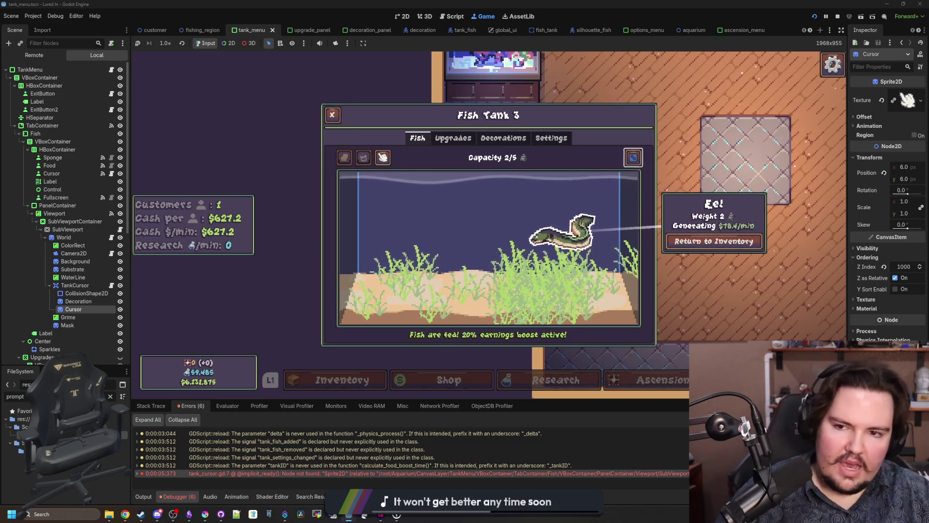
{"action": "left_click", "coordinate": [714, 241]}
Close and reopen Fish Tank 3, open the inventory, and move focus to Sockeye Salmon.
{"action": "key", "text": "Escape"}
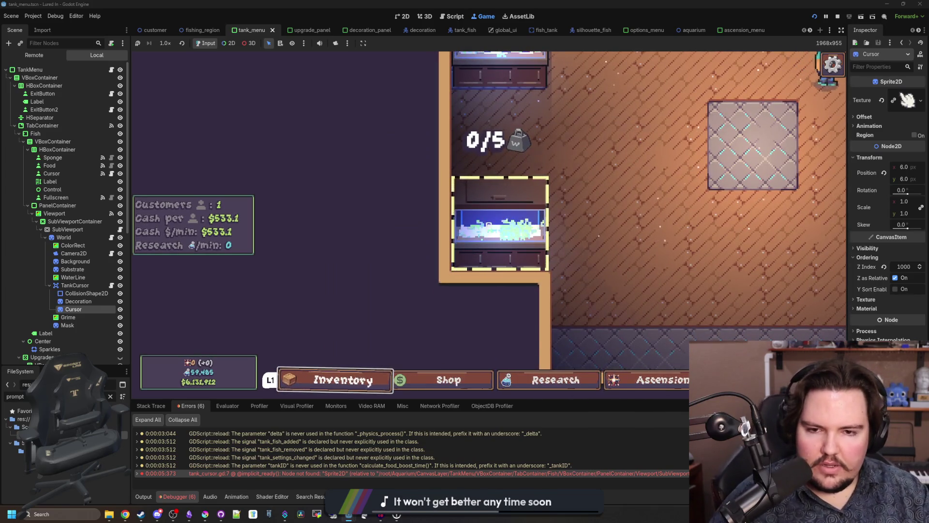
{"action": "key", "text": "Return"}
{"action": "key", "text": "Escape"}
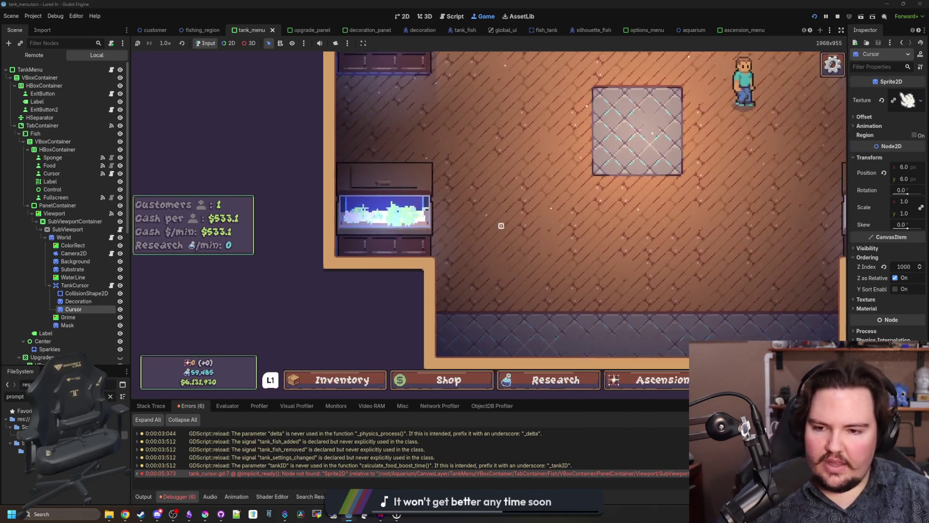
{"action": "key", "text": "Return"}
{"action": "key", "text": "Down"}
{"action": "key", "text": "Down"}
{"action": "key", "text": "Down"}
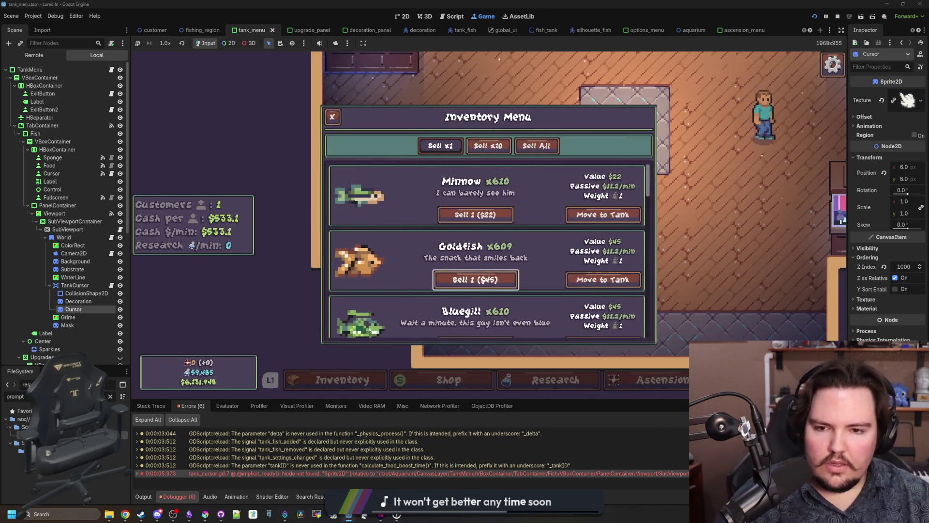
{"action": "key", "text": "Down"}
{"action": "key", "text": "Down"}
{"action": "key", "text": "Down"}
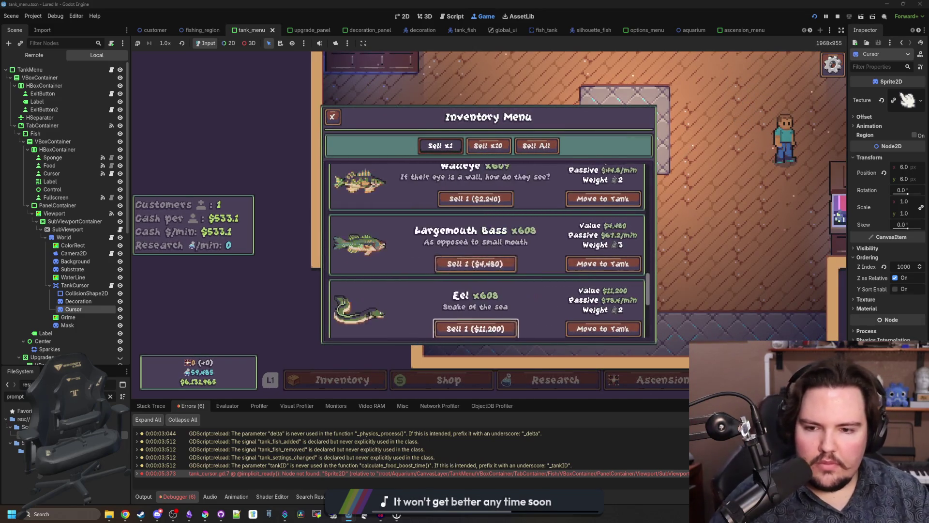
{"action": "key", "text": "Up"}
{"action": "key", "text": "Up"}
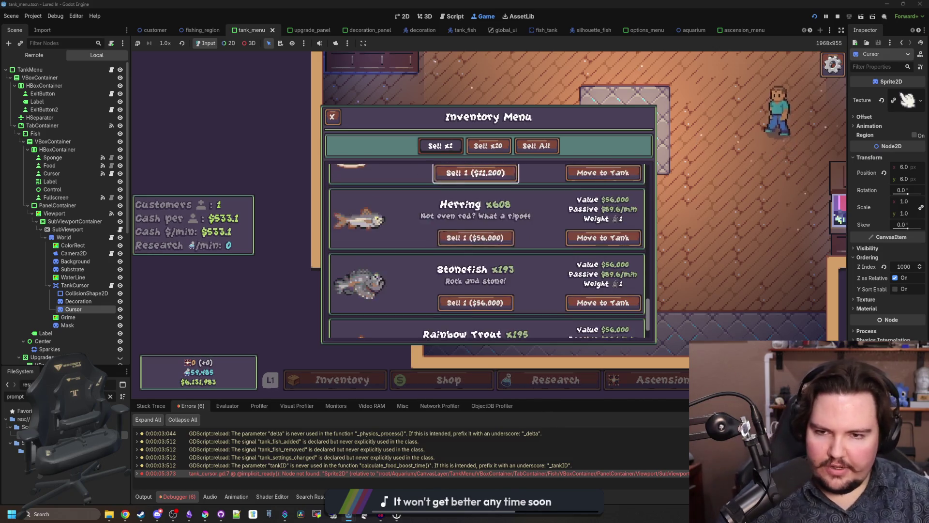
{"action": "key", "text": "Up"}
{"action": "key", "text": "Up"}
{"action": "key", "text": "Up"}
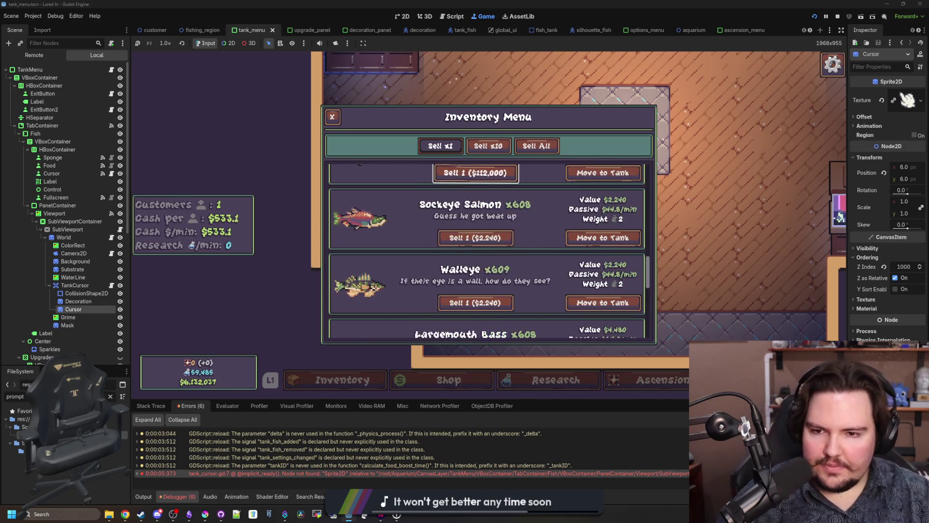
Move a Sockeye Salmon and a Koi into Fish Tank 3.
{"action": "key", "text": "Return"}
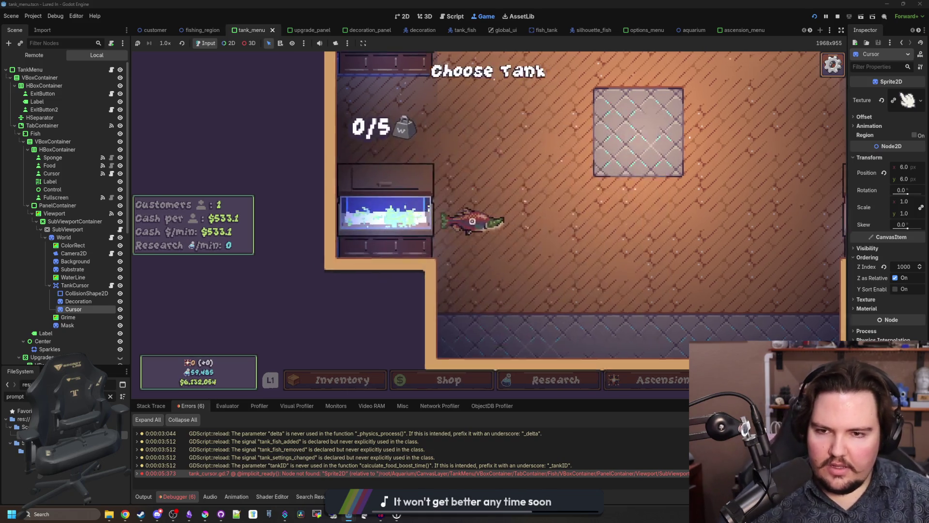
{"action": "key", "text": "Return"}
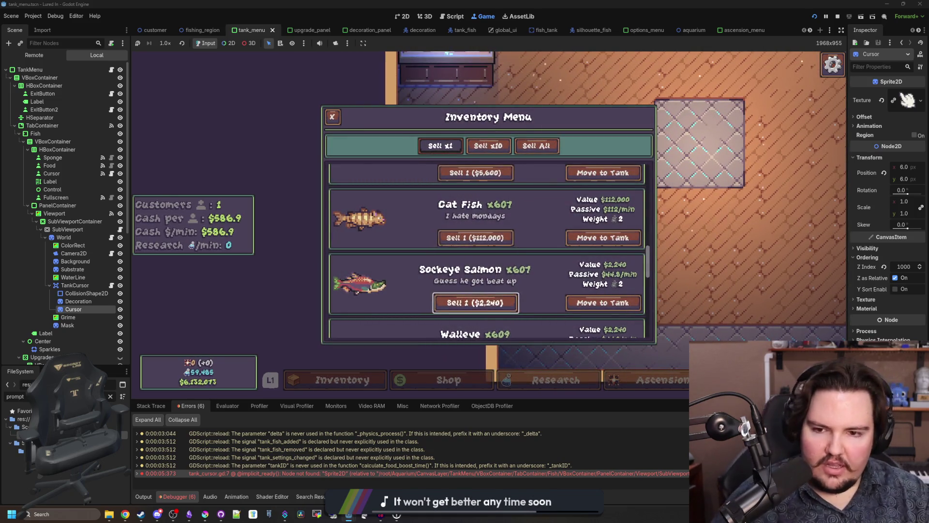
{"action": "key", "text": "Down"}
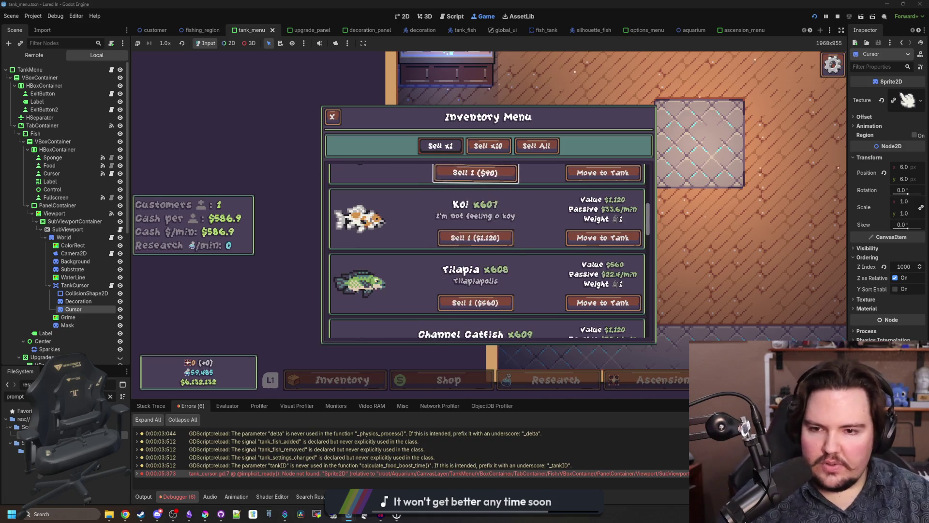
{"action": "key", "text": "Return"}
{"action": "key", "text": "Return"}
{"action": "key", "text": "Return"}
{"action": "key", "text": "Return"}
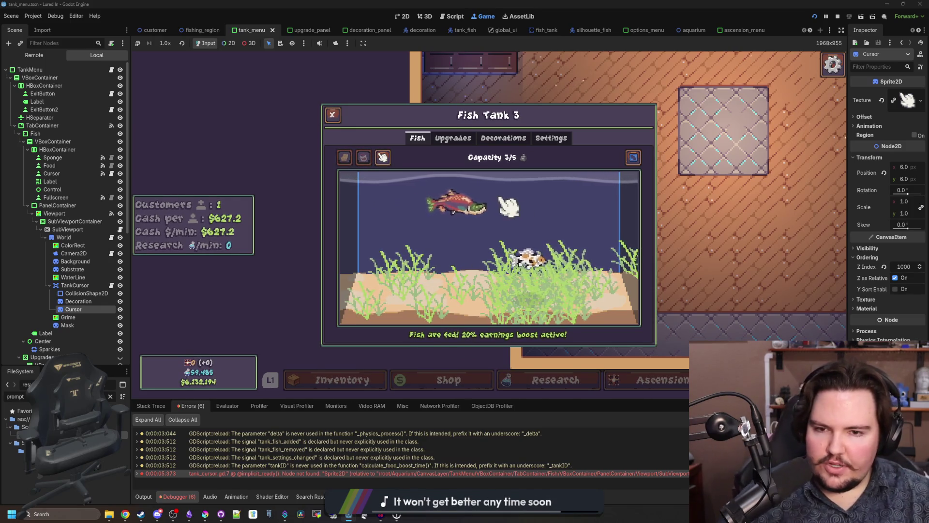
View a fish's and the Koi's info in Fish Tank 3, dismiss the details, and close the tank.
{"action": "left_click", "coordinate": [557, 220]}
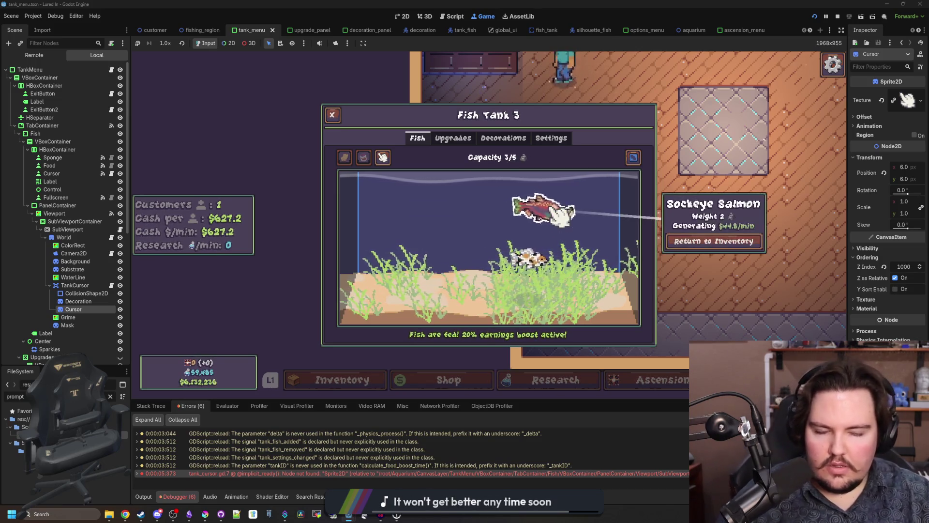
{"action": "left_click", "coordinate": [552, 259]}
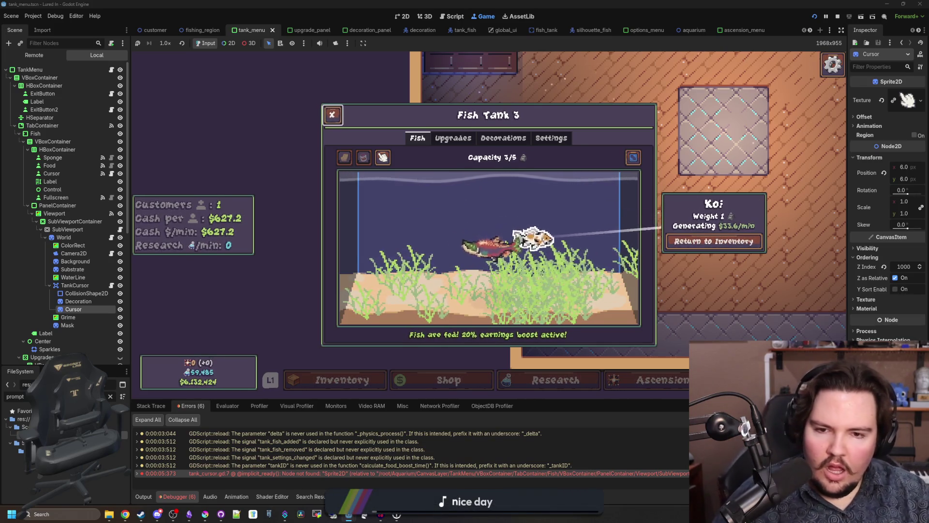
{"action": "left_click", "coordinate": [332, 115]}
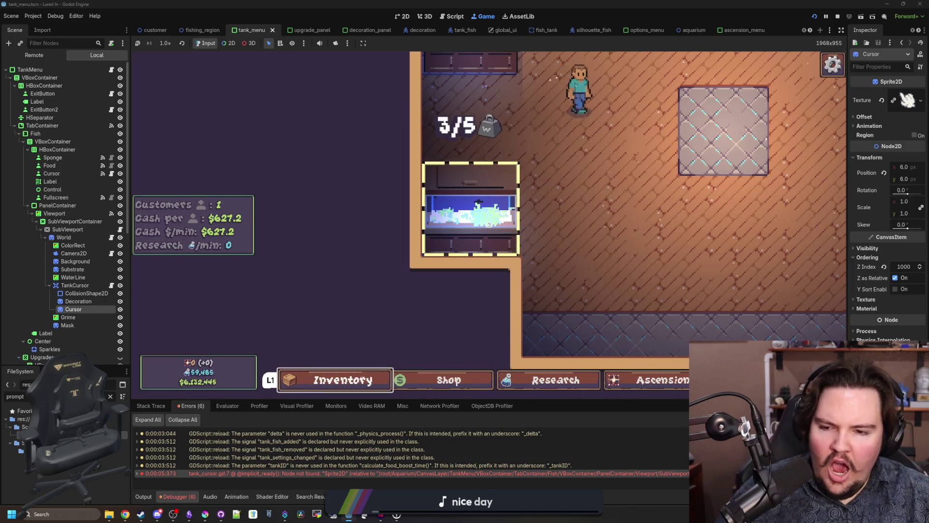
{"action": "left_click", "coordinate": [492, 216]}
{"action": "left_click", "coordinate": [332, 115]}
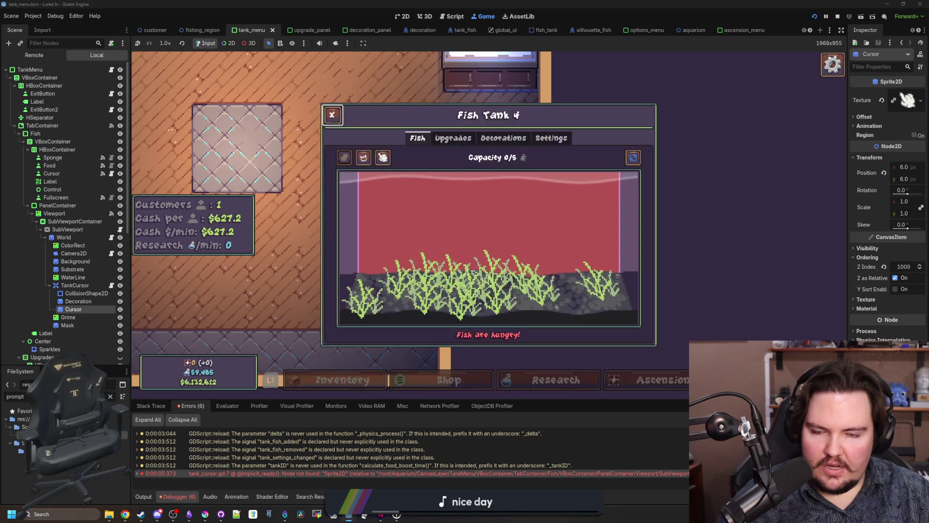
Close Fish Tank 4, pick up the walking customer, and open Fish Tank 1.
{"action": "key", "text": "Escape"}
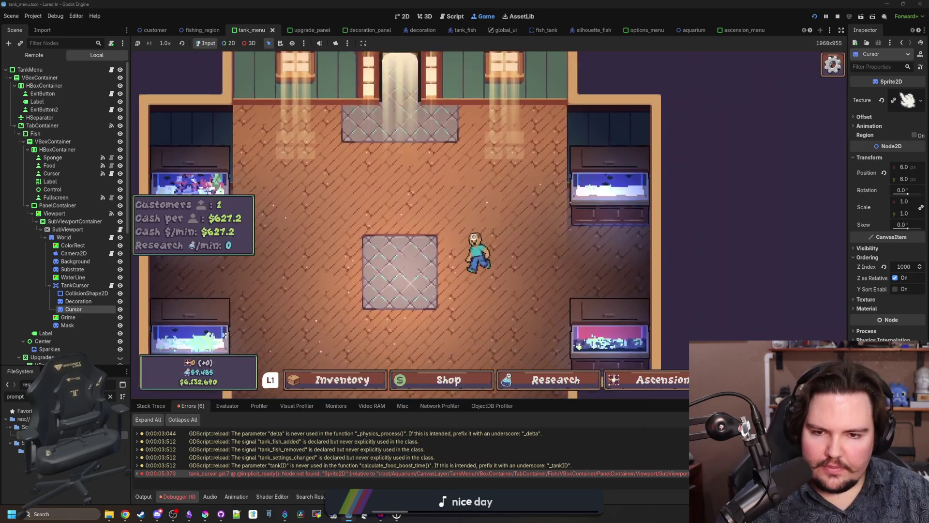
{"action": "left_click", "coordinate": [466, 222]}
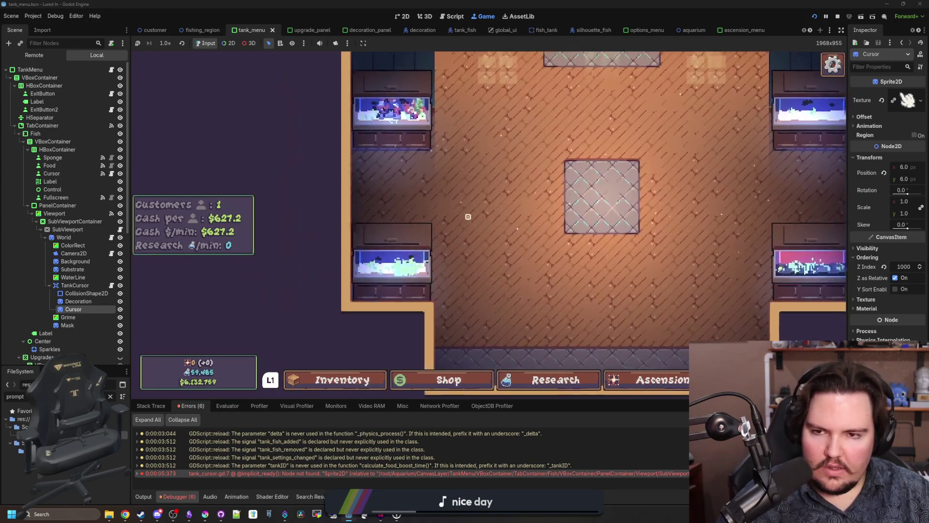
{"action": "left_click", "coordinate": [460, 203]}
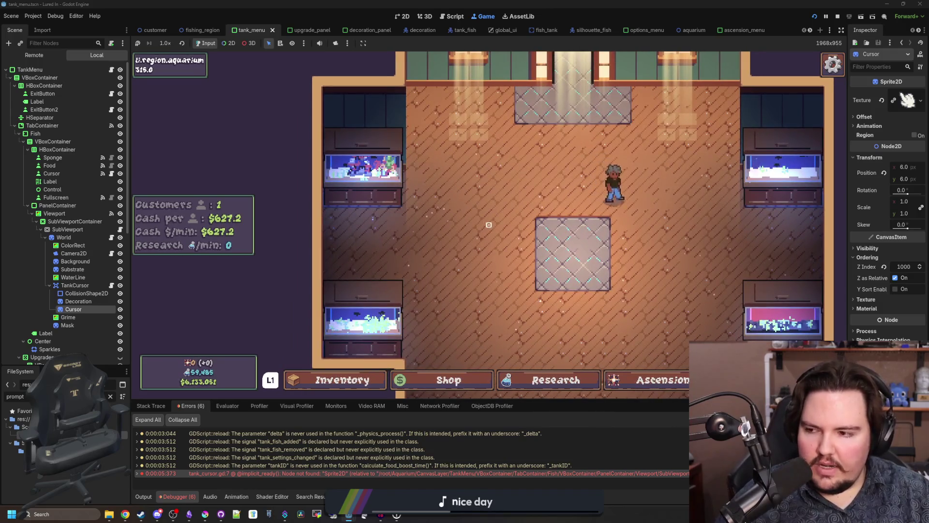
Open the Profiler, make the debugger panel taller, and inspect one frame's timings.
{"action": "key", "text": "super"}
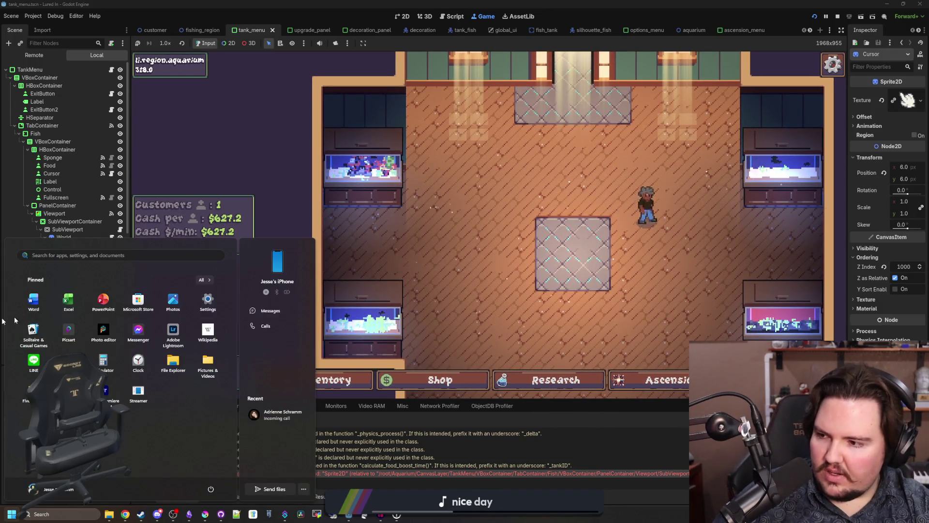
{"action": "key", "text": "Escape"}
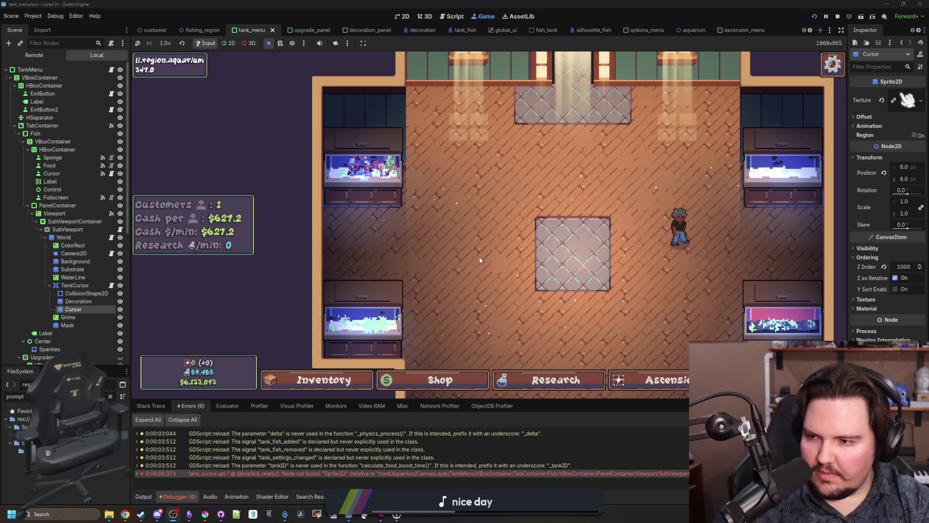
{"action": "left_click", "coordinate": [259, 406]}
{"action": "left_click_drag", "start_coordinate": [440, 399], "coordinate": [232, 321]}
{"action": "left_click", "coordinate": [448, 434]}
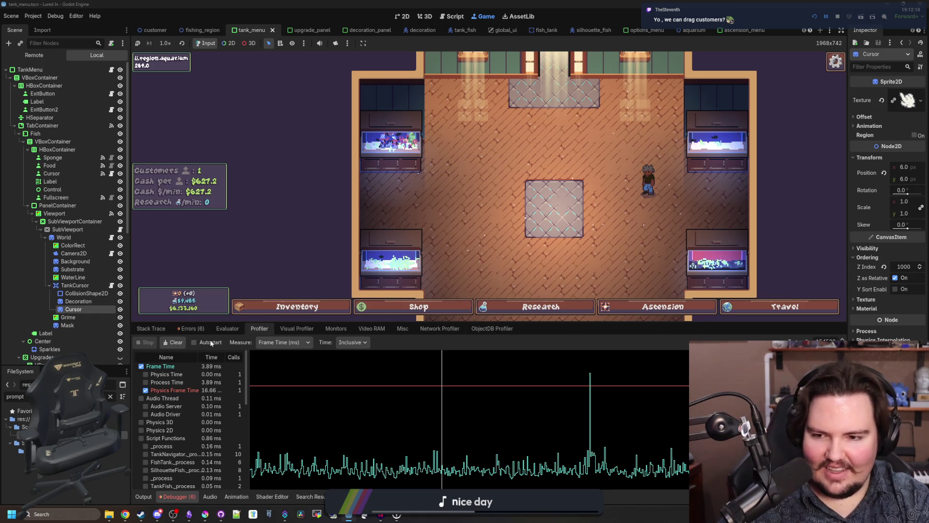
Switch the debugger to Stack Trace, travel to the pond fishing region, and return to the aquarium.
{"action": "left_click", "coordinate": [154, 327]}
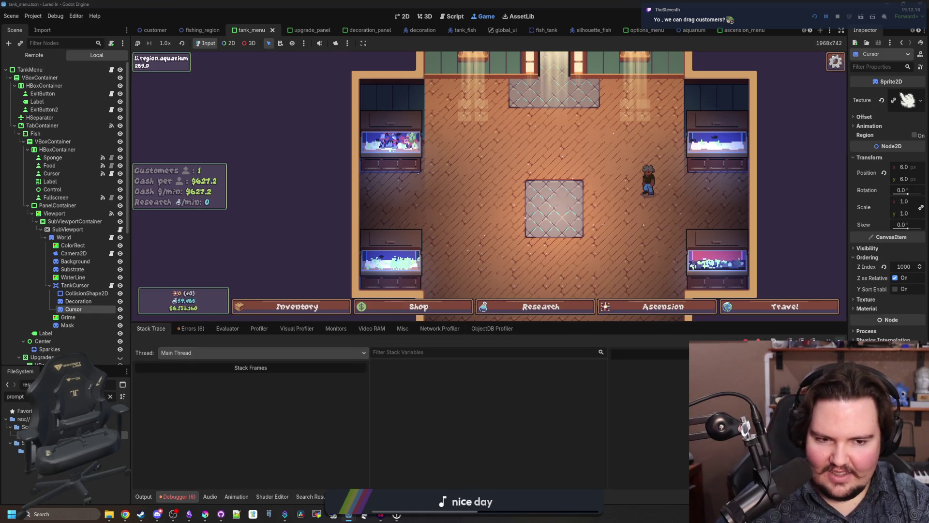
{"action": "left_click", "coordinate": [784, 307]}
{"action": "left_click", "coordinate": [581, 142]}
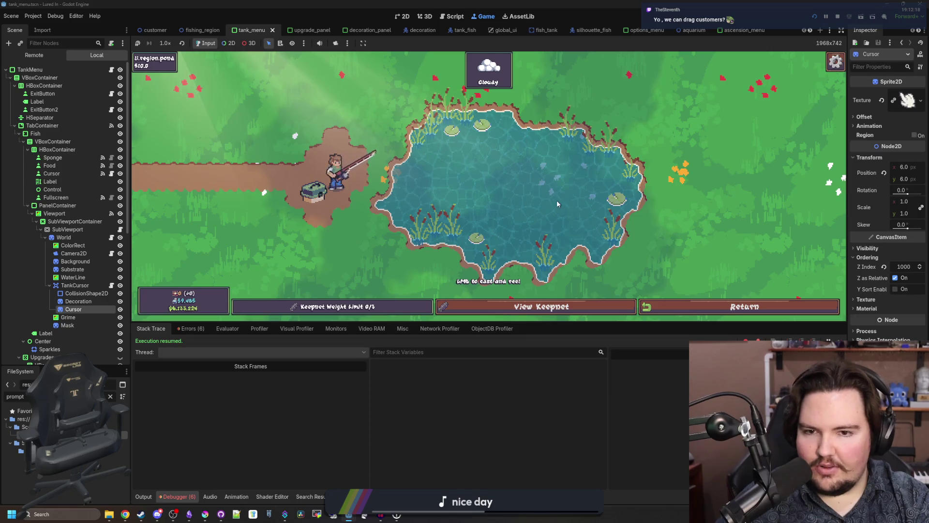
{"action": "left_click", "coordinate": [755, 305]}
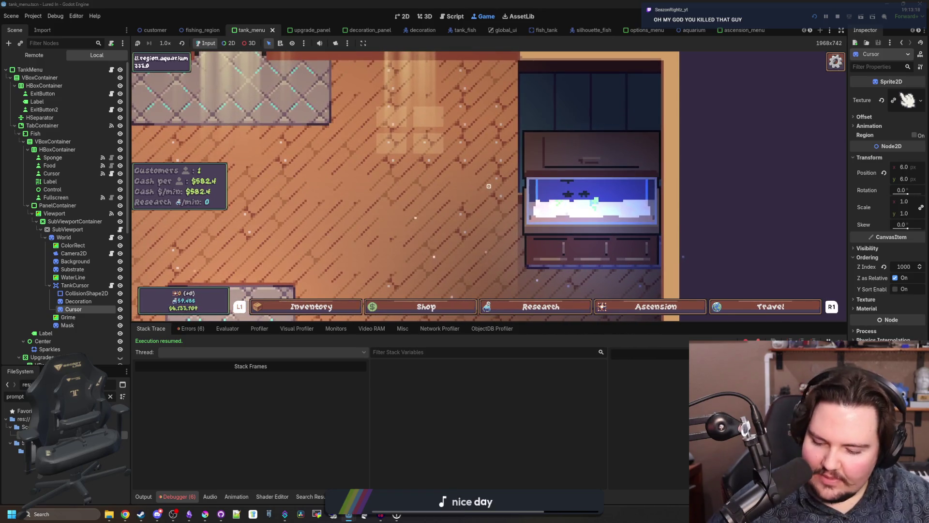
Drag the debugger divider down to enlarge the game view, then drop a customer into a tank.
{"action": "key", "text": "super"}
{"action": "left_click", "coordinate": [529, 324]}
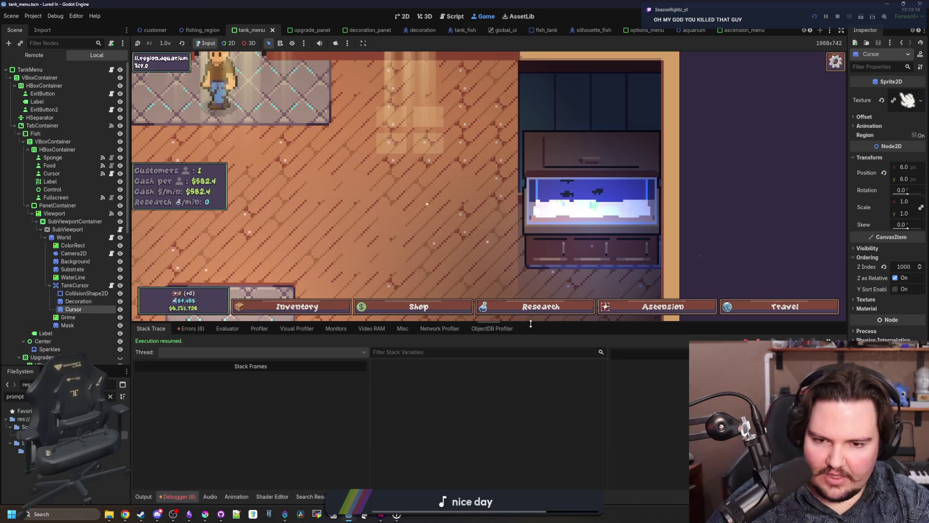
{"action": "left_click_drag", "start_coordinate": [530, 323], "coordinate": [534, 481]}
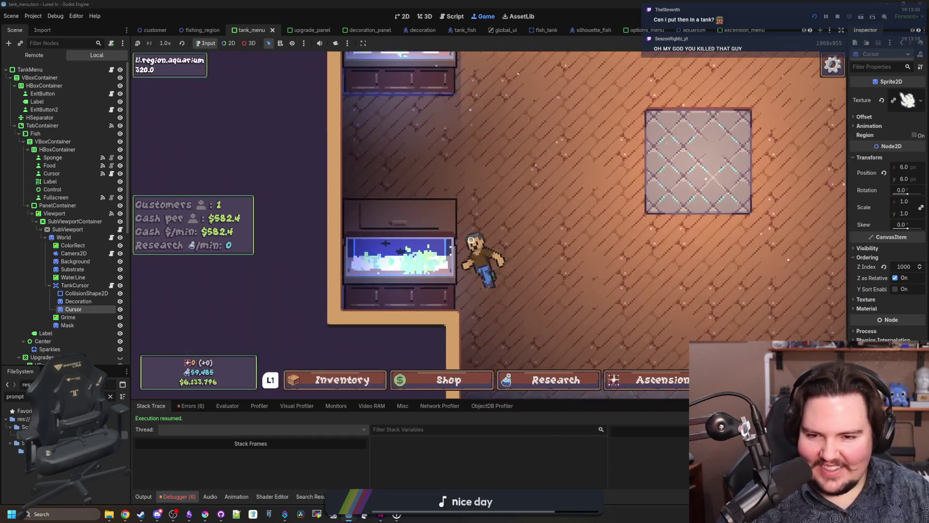
{"action": "left_click_drag", "start_coordinate": [470, 240], "coordinate": [489, 225]}
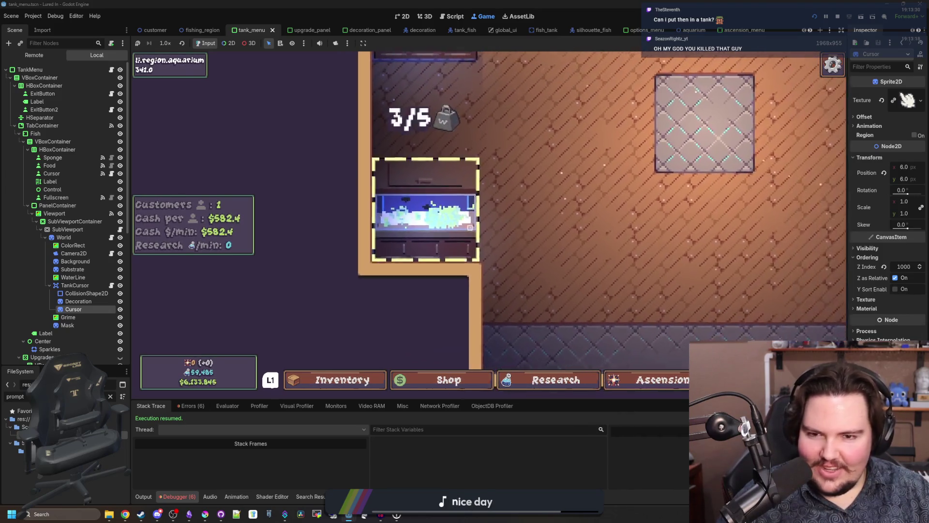
Inspect Fish Tank 3's fish, its Upgrades, and its substrate and background Settings.
{"action": "left_click", "coordinate": [481, 227]}
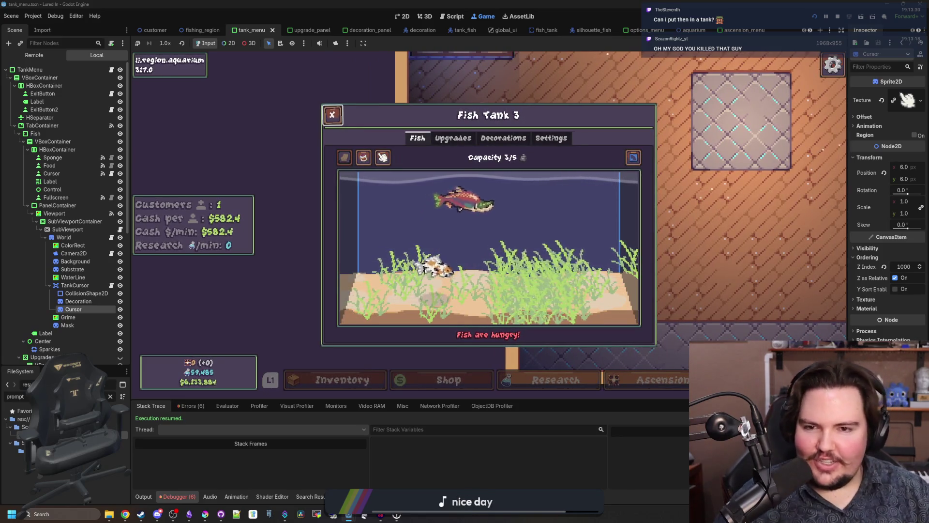
{"action": "left_click", "coordinate": [453, 138]}
{"action": "left_click", "coordinate": [551, 138]}
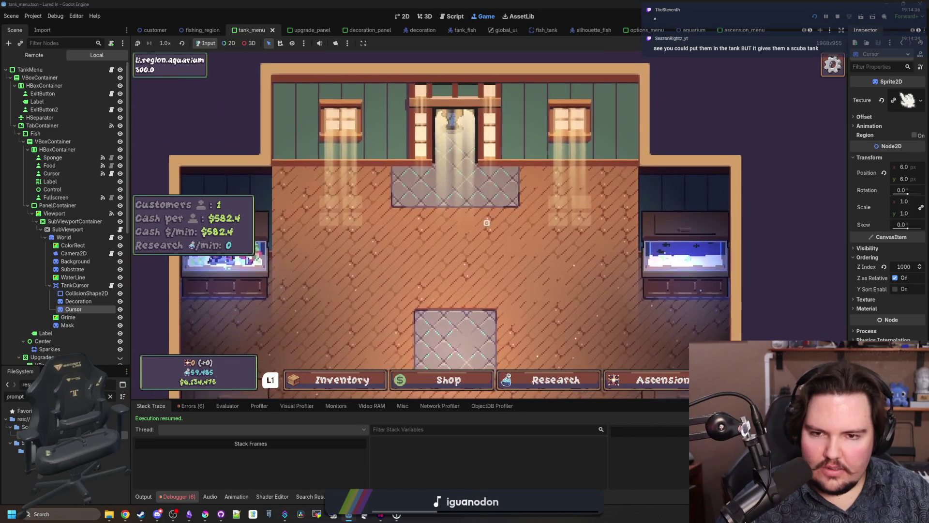
Reopen Fish Tank 3, slide the seagrass decoration further right, and close the panel.
{"action": "left_click", "coordinate": [486, 223]}
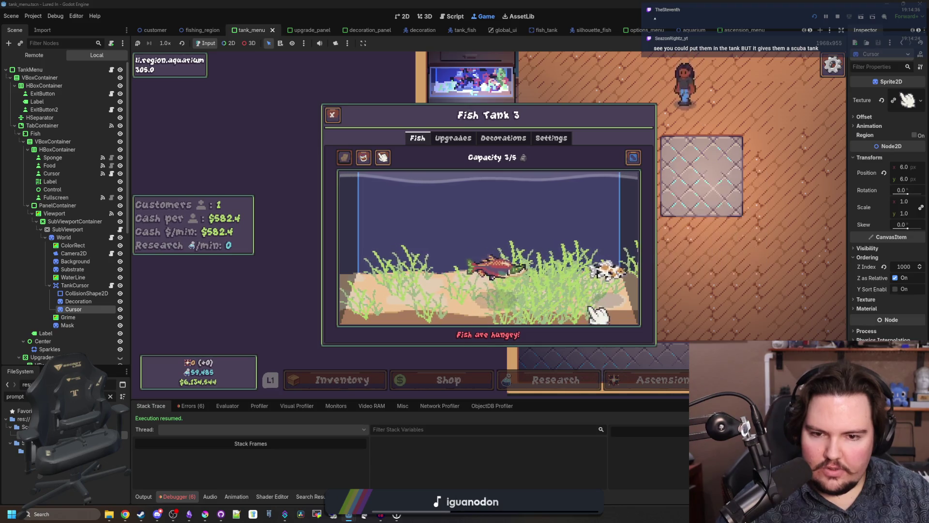
{"action": "left_click_drag", "start_coordinate": [517, 250], "coordinate": [568, 245]}
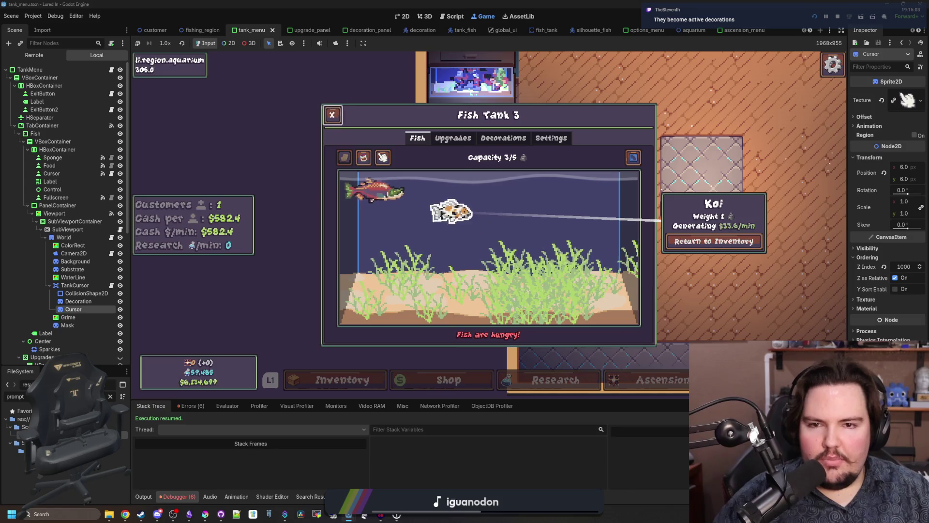
{"action": "key", "text": "Escape"}
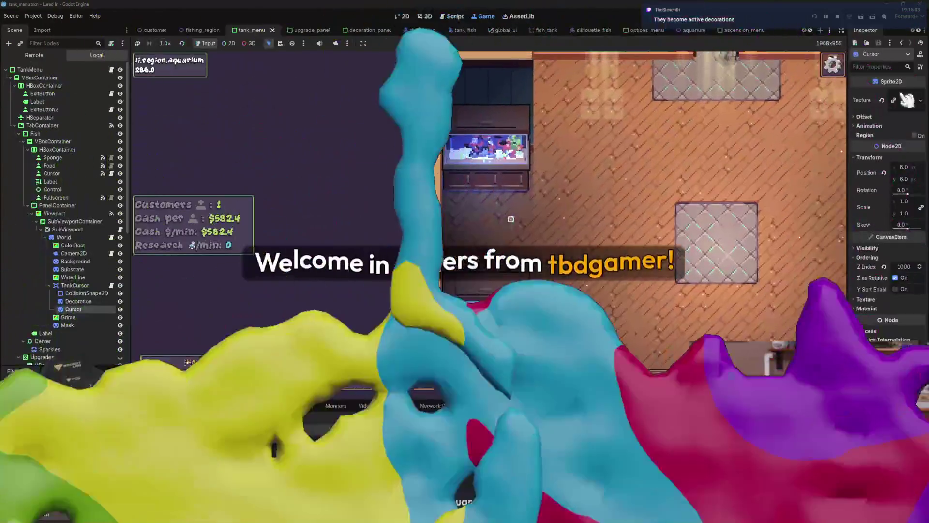
Zoom the game view until the four-tank aquarium room fits, then open Fish Tank 2.
{"action": "scroll", "coordinate": [507, 225], "scroll_direction": "down", "scroll_amount": 5}
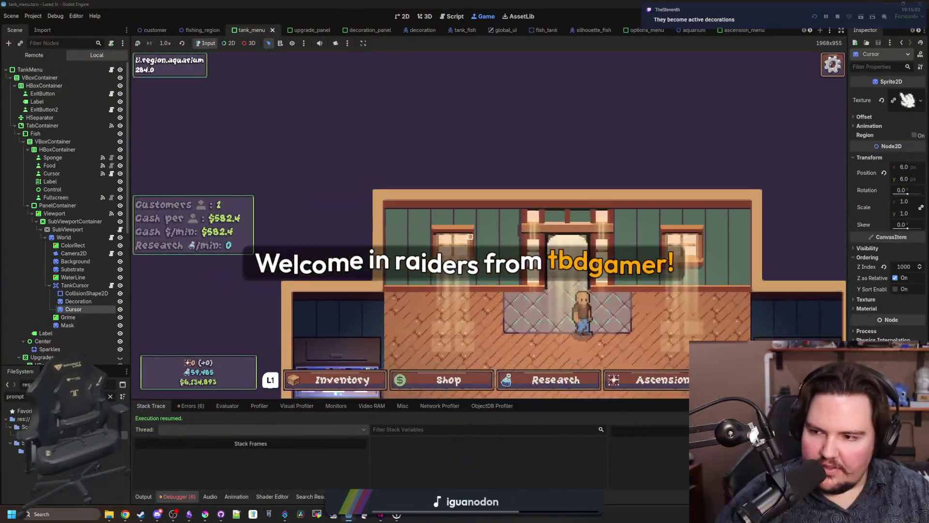
{"action": "scroll", "coordinate": [507, 225], "scroll_direction": "up", "scroll_amount": 3}
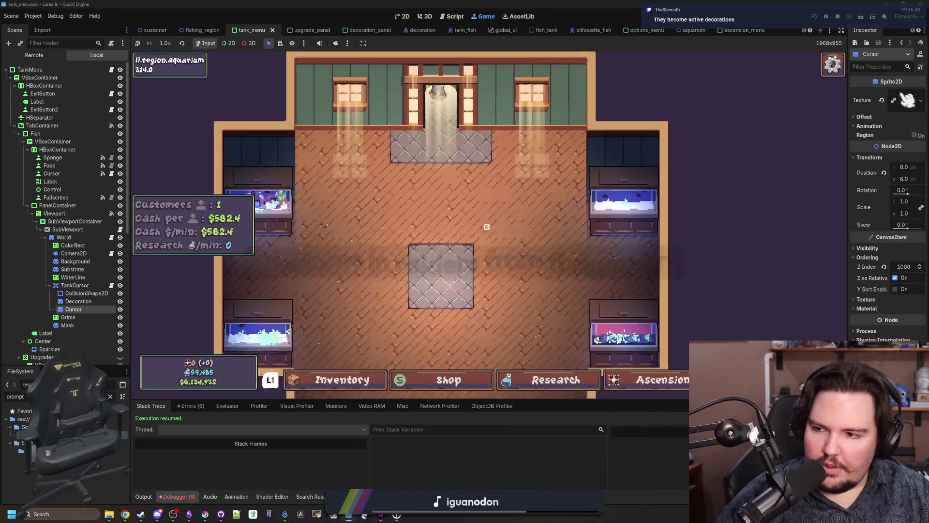
{"action": "scroll", "coordinate": [489, 225], "scroll_direction": "down", "scroll_amount": 3}
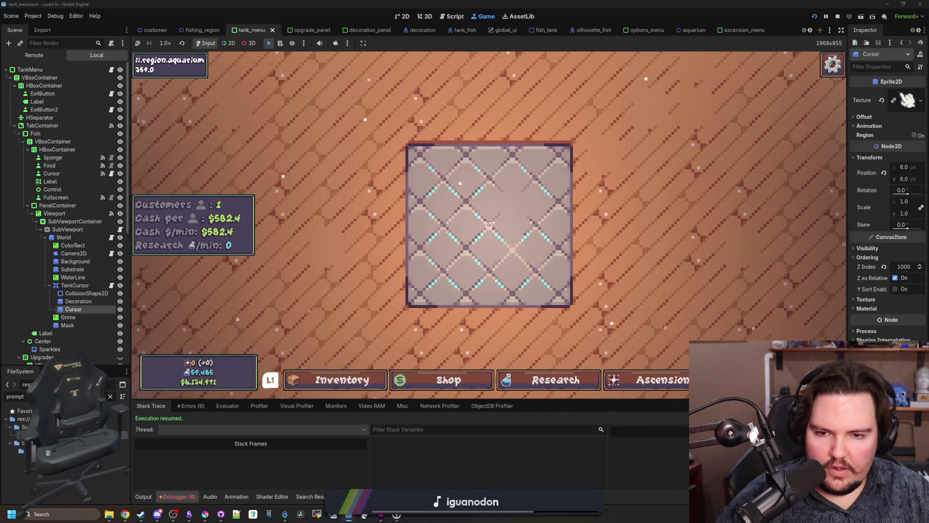
{"action": "scroll", "coordinate": [489, 225], "scroll_direction": "up", "scroll_amount": 5}
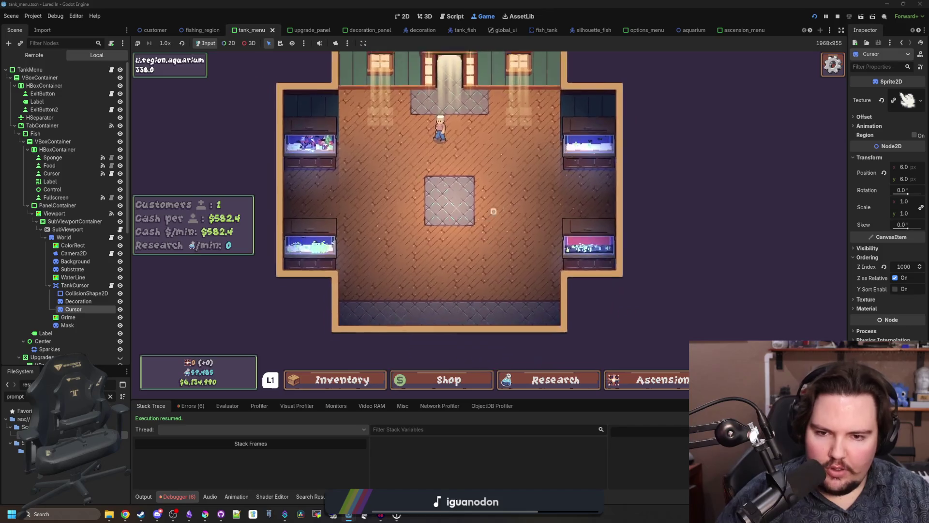
{"action": "scroll", "coordinate": [488, 228], "scroll_direction": "down", "scroll_amount": 4}
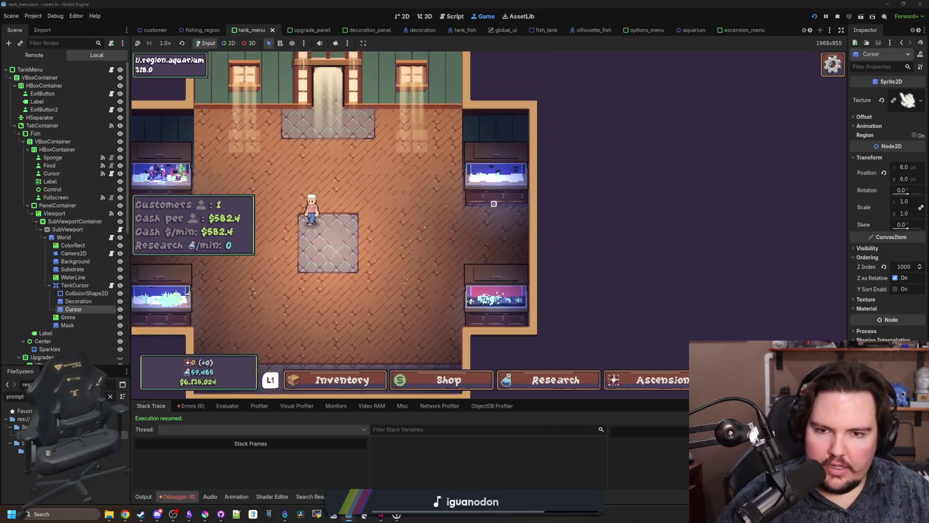
{"action": "left_click", "coordinate": [494, 204]}
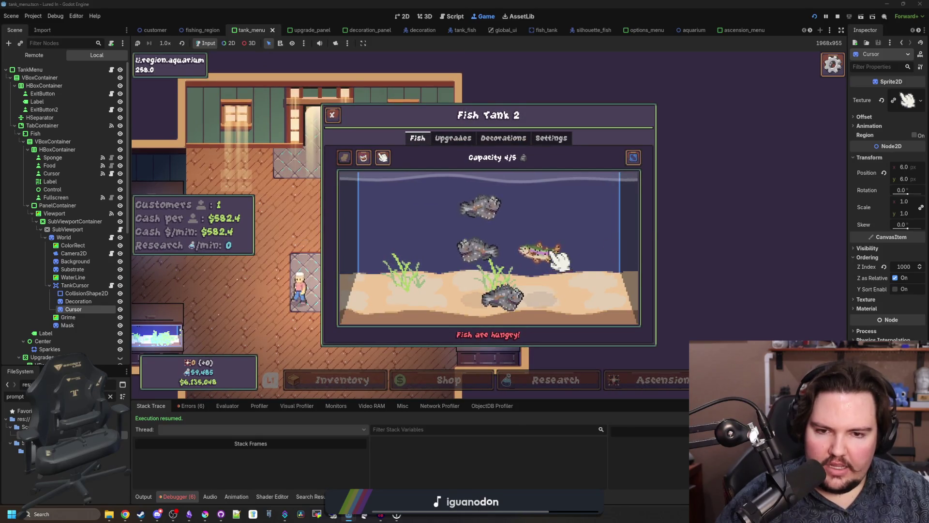
Check both Stonefish in Fish Tank 2, feed the fish for the 20% boost, then close it.
{"action": "left_click", "coordinate": [494, 209]}
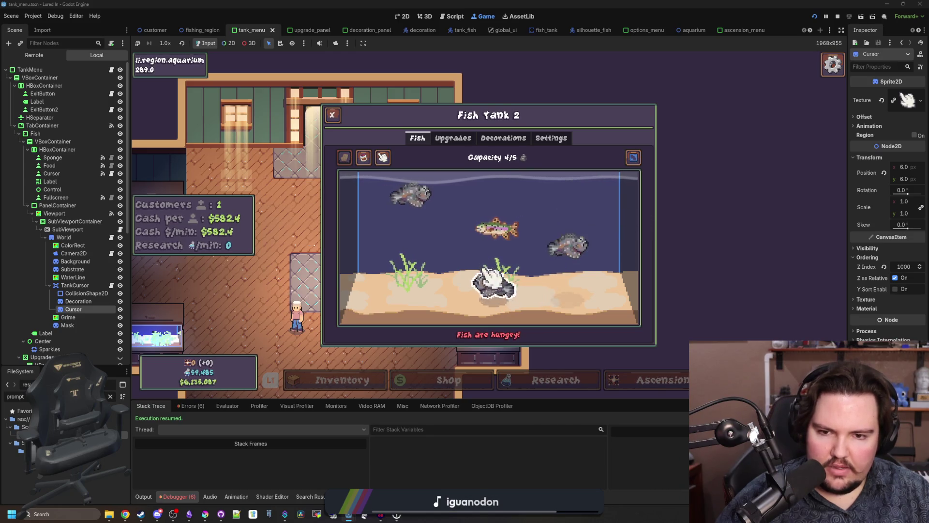
{"action": "left_click", "coordinate": [472, 266]}
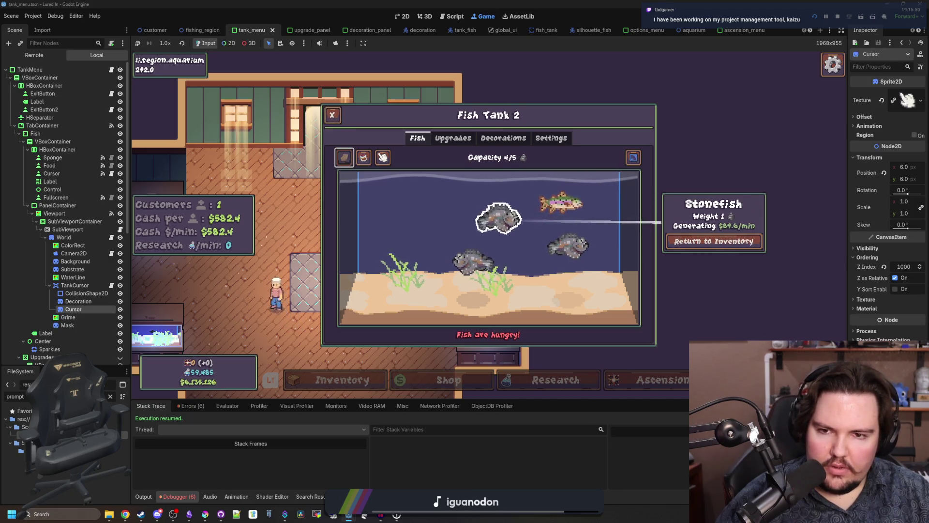
{"action": "key", "text": "e"}
{"action": "key", "text": "e"}
{"action": "key", "text": "e"}
{"action": "key", "text": "e"}
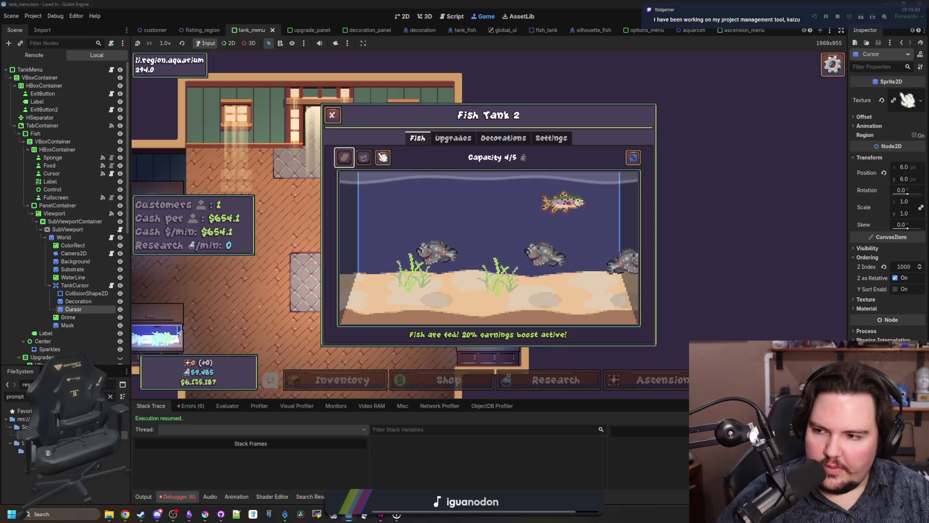
{"action": "key", "text": "Escape"}
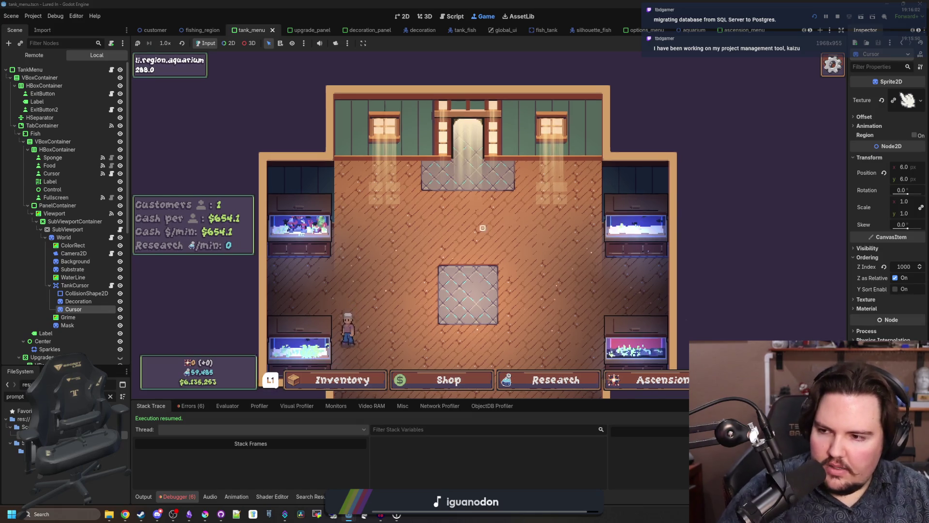
Pan the game camera down-left across the room, then leave the game for the Kaizu browser window.
{"action": "key", "text": "a"}
{"action": "key", "text": "s"}
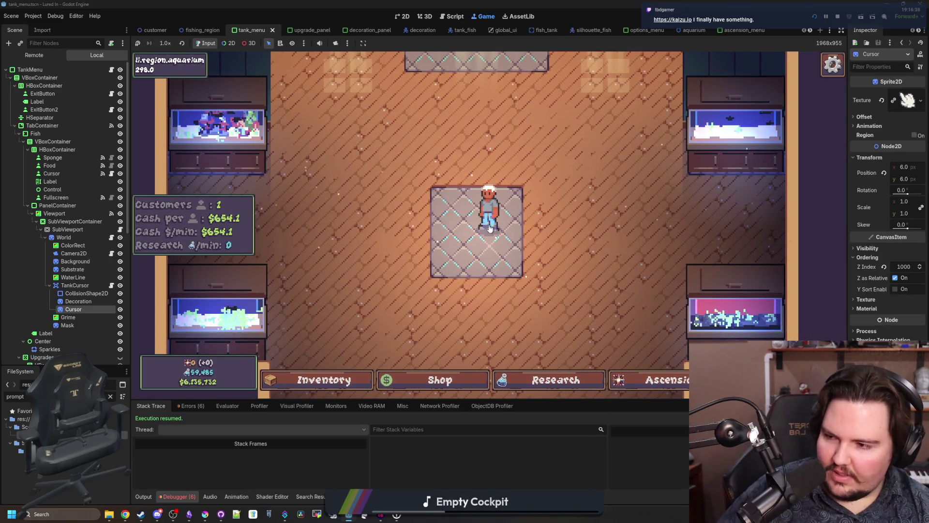
{"action": "key", "text": "super"}
{"action": "key", "text": "Escape"}
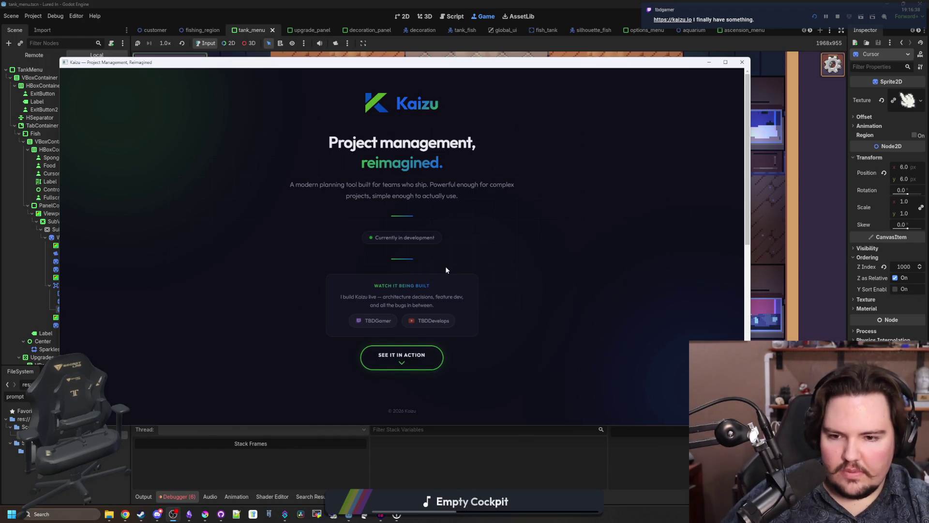
{"action": "scroll", "coordinate": [446, 269], "scroll_direction": "down", "scroll_amount": 1}
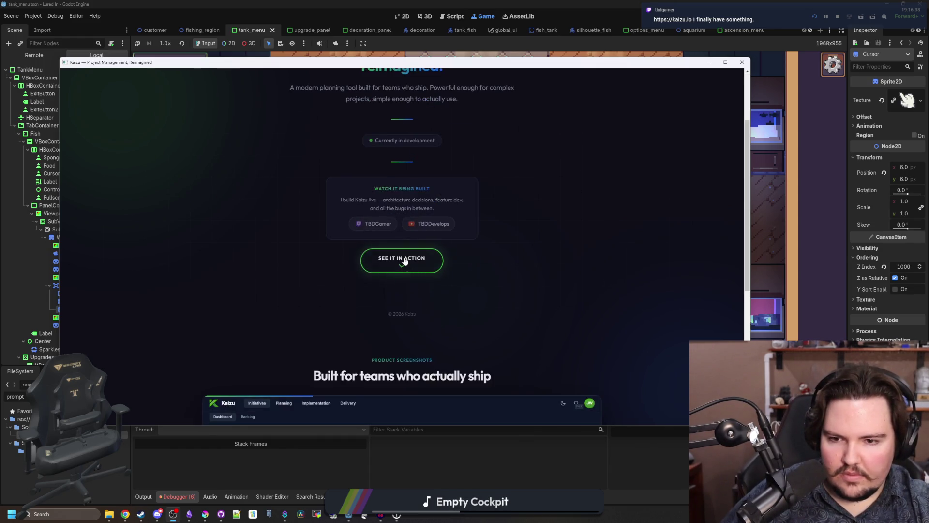
{"action": "left_click", "coordinate": [404, 257]}
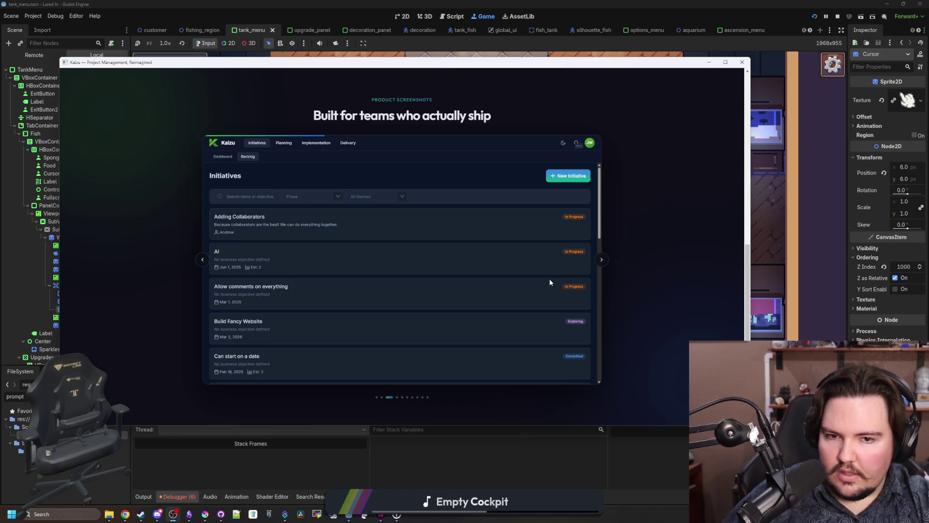
{"action": "scroll", "coordinate": [550, 279], "scroll_direction": "down", "scroll_amount": 1}
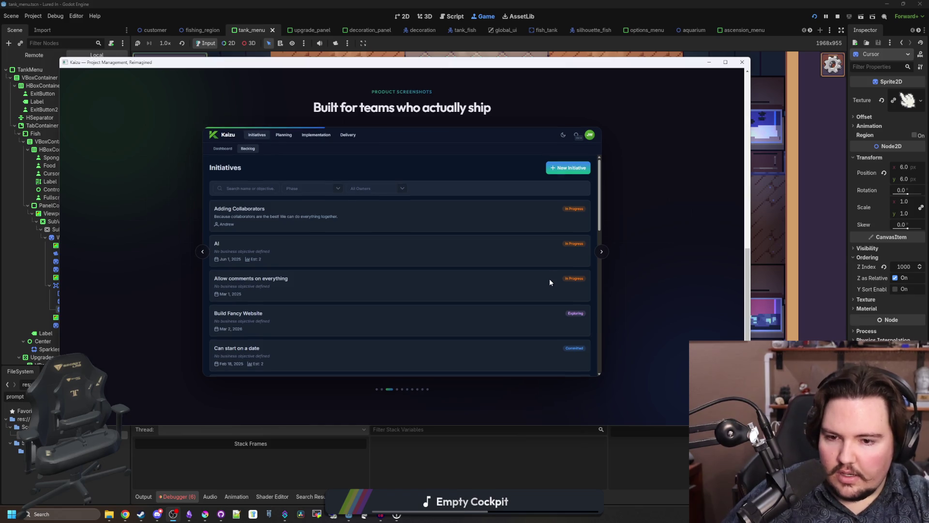
{"action": "left_click", "coordinate": [601, 253]}
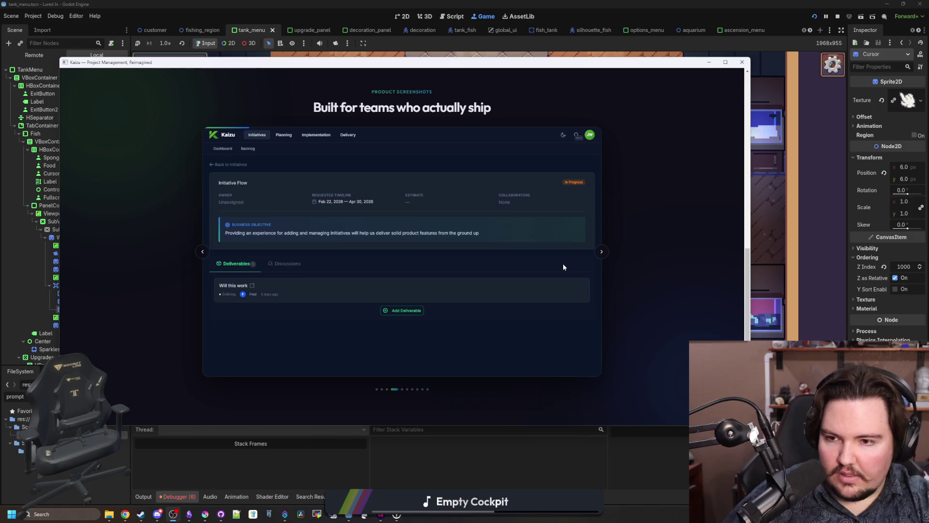
{"action": "left_click", "coordinate": [600, 252]}
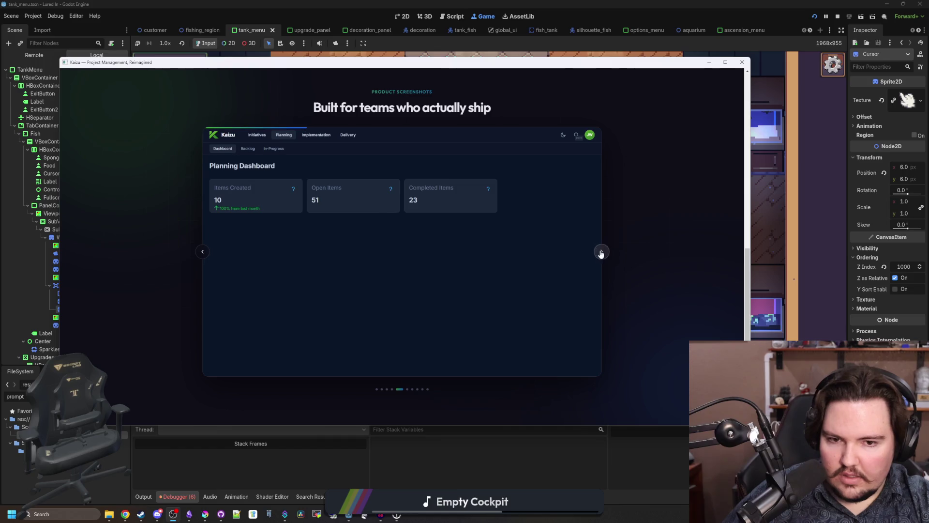
{"action": "left_click", "coordinate": [601, 252]}
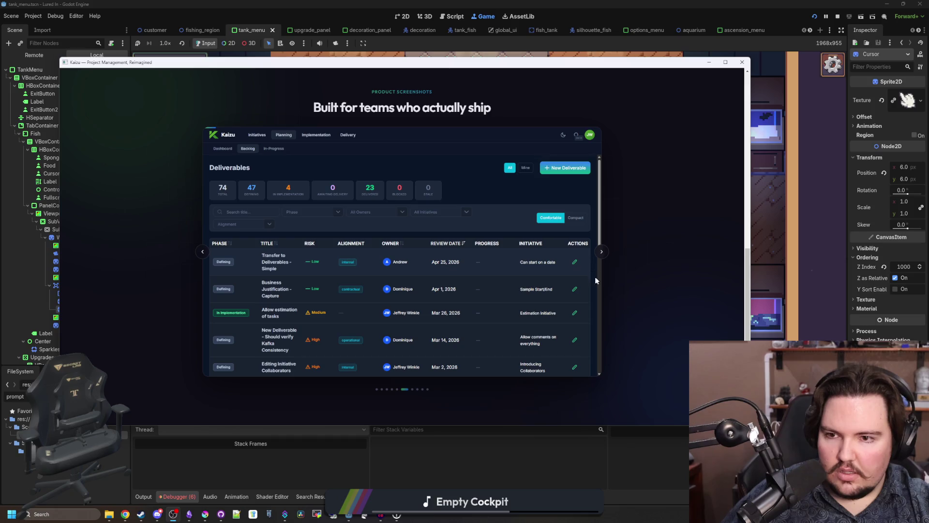
{"action": "left_click", "coordinate": [599, 252]}
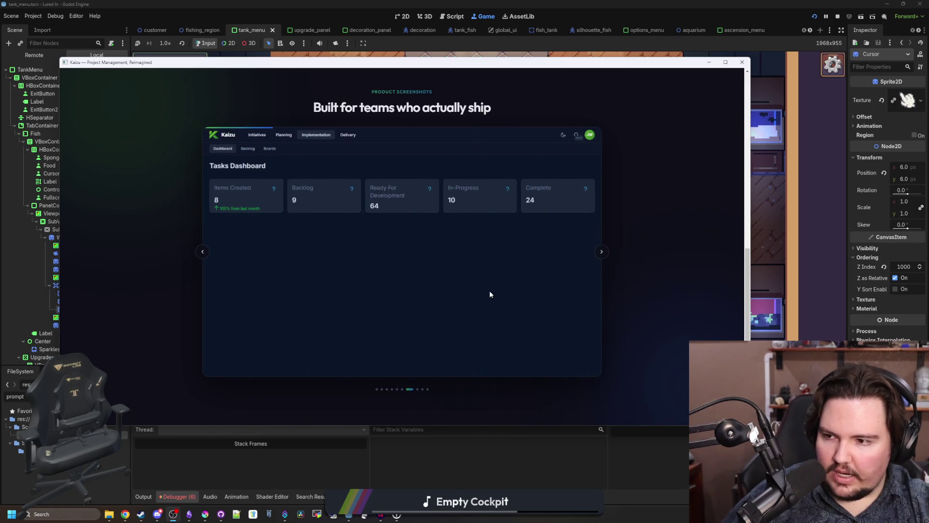
{"action": "left_click", "coordinate": [600, 252]}
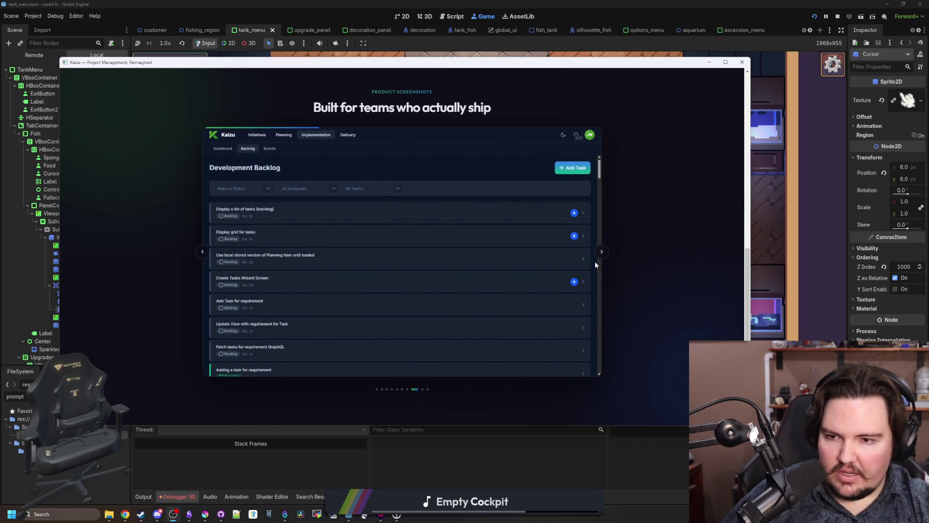
{"action": "left_click", "coordinate": [599, 252]}
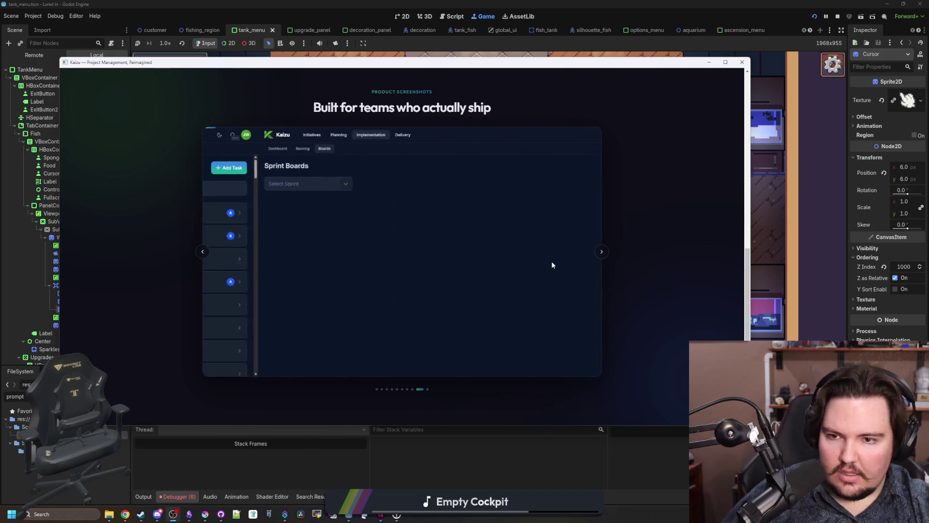
{"action": "left_click", "coordinate": [599, 256]}
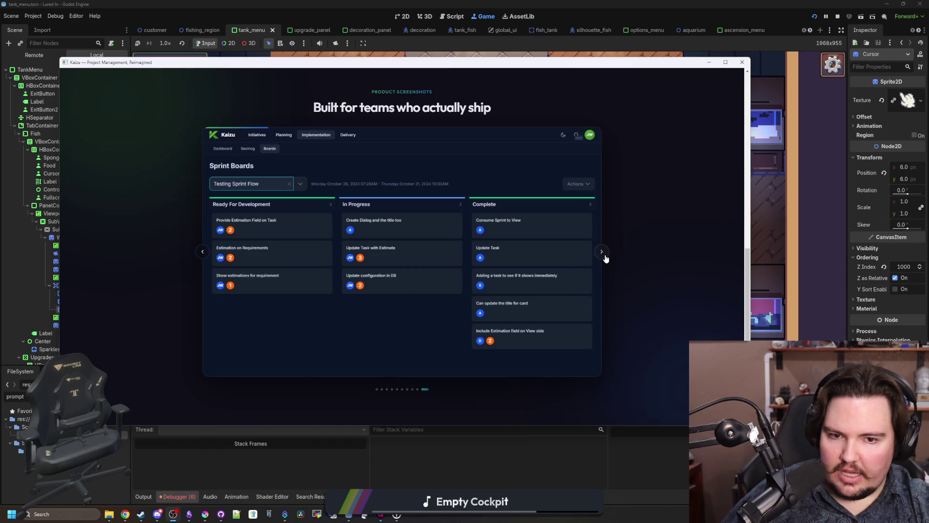
{"action": "left_click", "coordinate": [602, 252]}
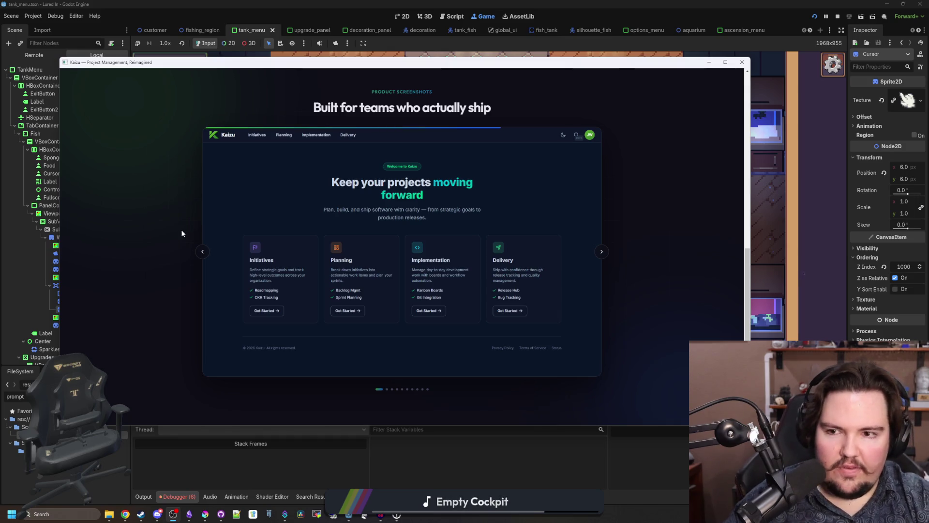
{"action": "scroll", "coordinate": [257, 240], "scroll_direction": "up", "scroll_amount": 6}
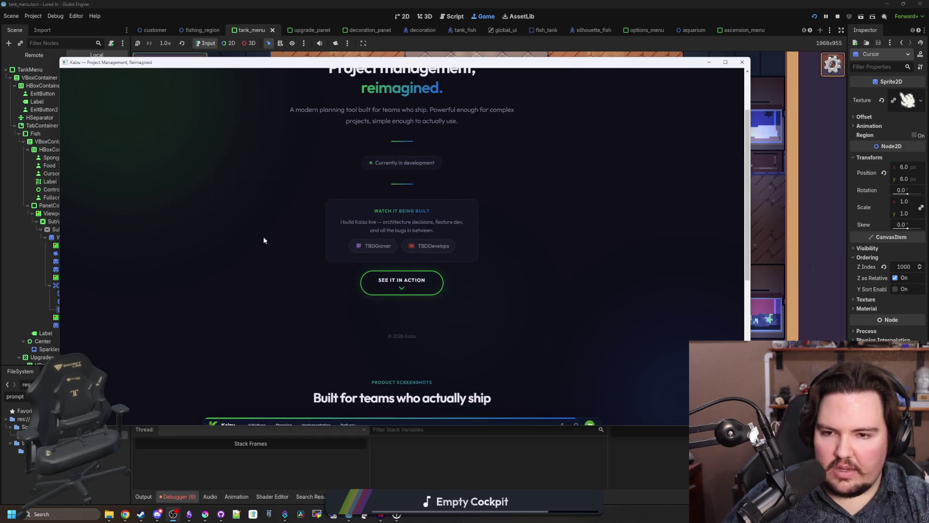
{"action": "scroll", "coordinate": [257, 239], "scroll_direction": "down", "scroll_amount": 6}
{"action": "scroll", "coordinate": [375, 283], "scroll_direction": "up", "scroll_amount": 8}
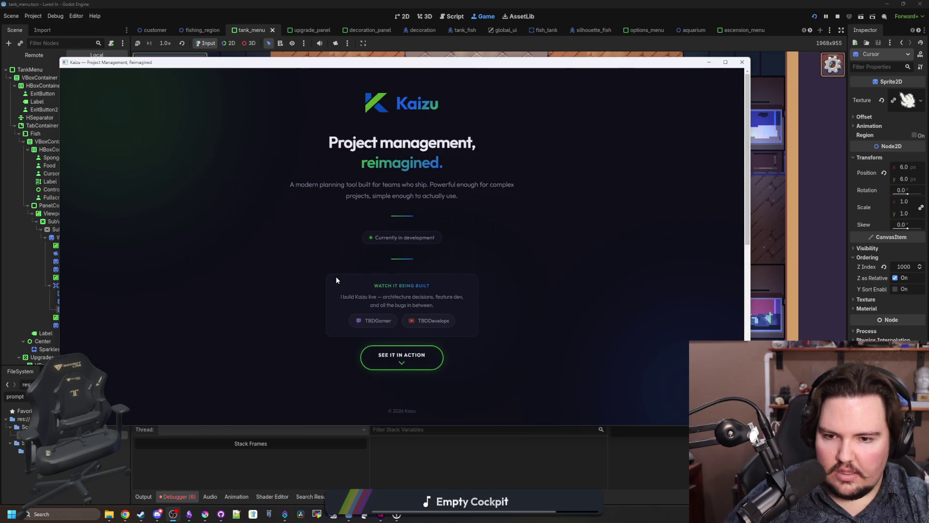
{"action": "left_click", "coordinate": [741, 63]}
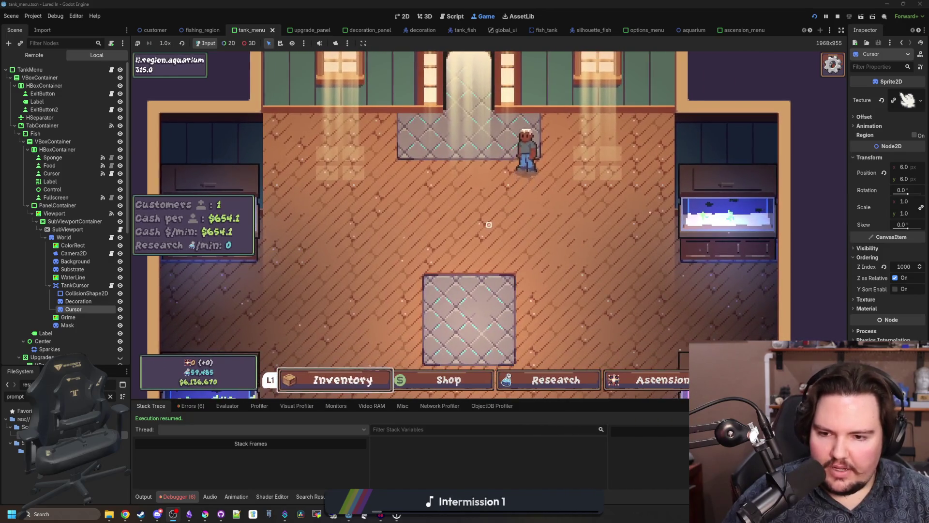
Move a Rainbow Trout from the inventory into Fish Tank 2 and check the tank's fish.
{"action": "key", "text": "i"}
{"action": "key", "text": "Down"}
{"action": "key", "text": "Down"}
{"action": "key", "text": "Down"}
{"action": "key", "text": "Down"}
{"action": "key", "text": "Down"}
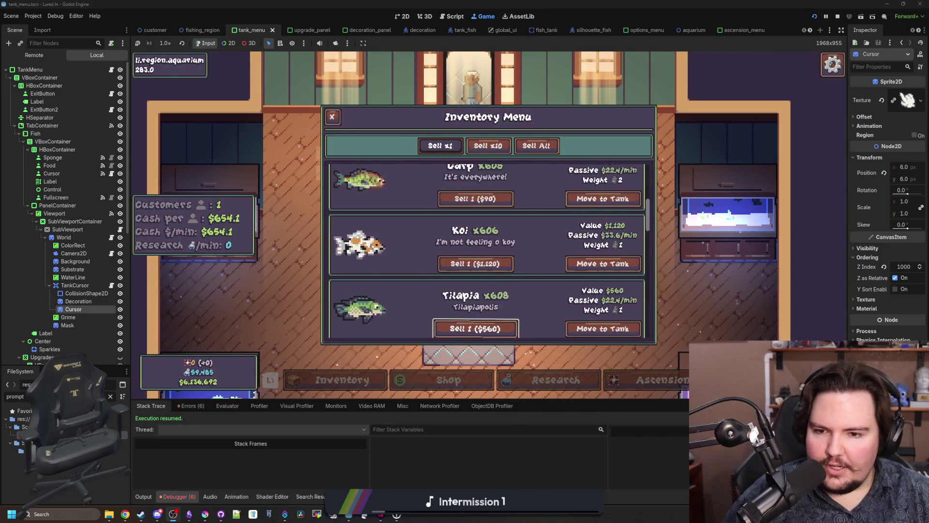
{"action": "key", "text": "Down"}
{"action": "key", "text": "Down"}
{"action": "key", "text": "Down"}
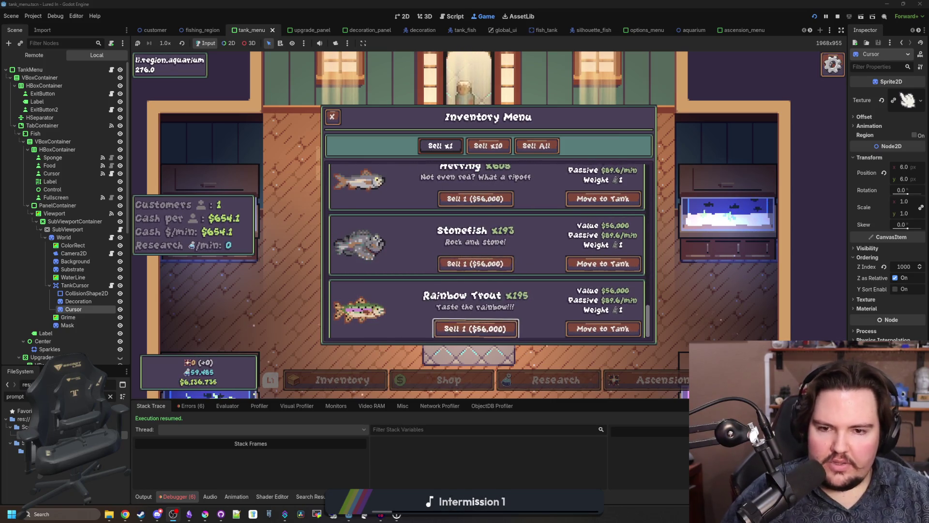
{"action": "key", "text": "Return"}
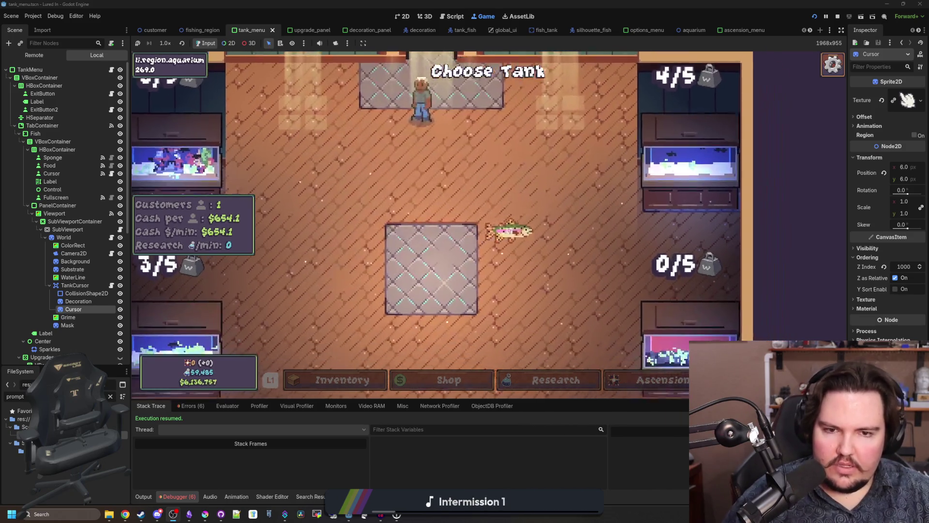
{"action": "key", "text": "Up"}
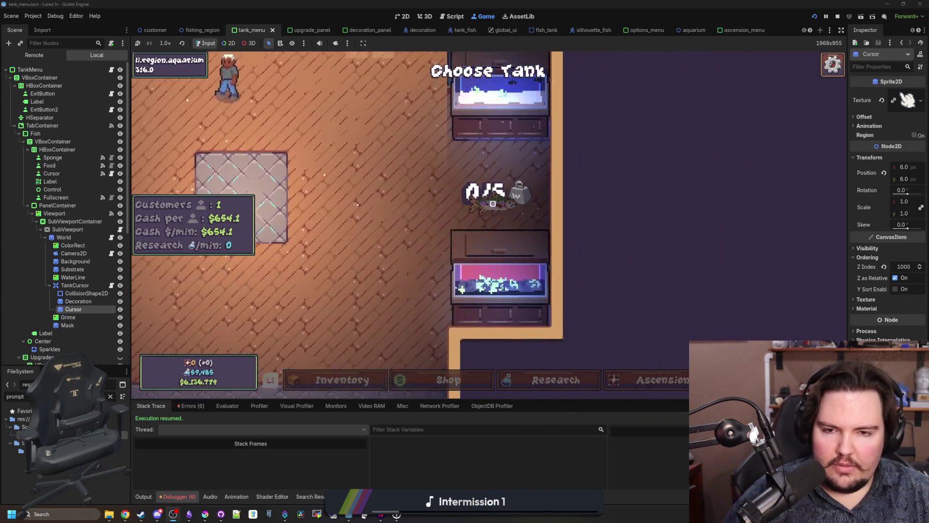
{"action": "key", "text": "Return"}
{"action": "key", "text": "Escape"}
{"action": "key", "text": "Return"}
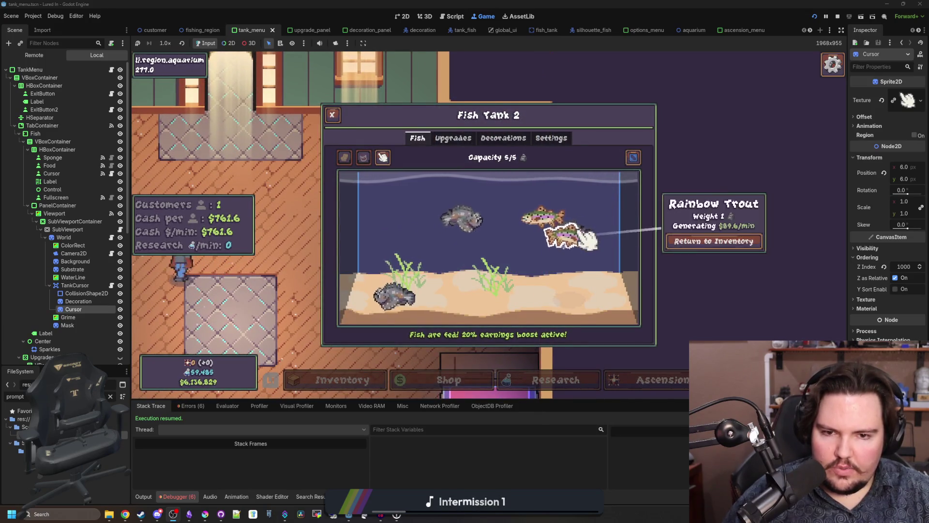
{"action": "key", "text": "Escape"}
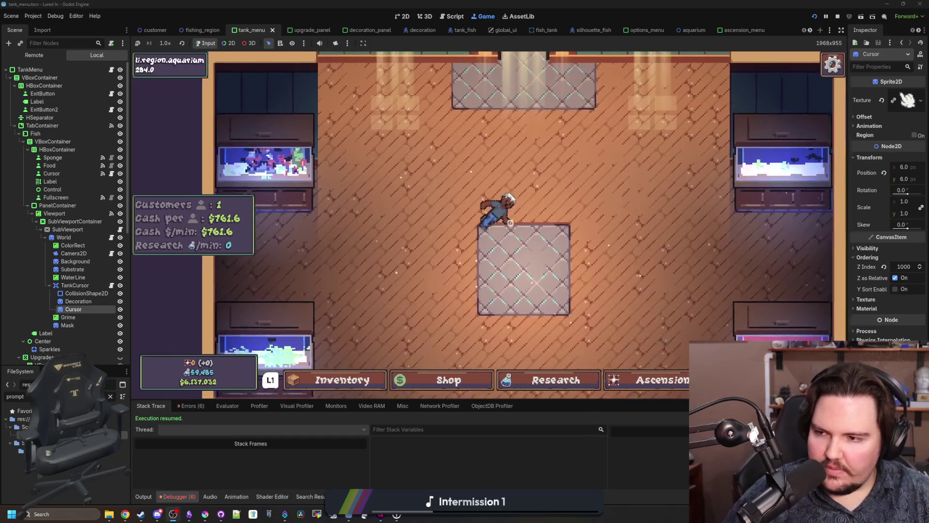
Start the Profiler in a taller debugger panel, then step the game's selection between tanks.
{"action": "left_click", "coordinate": [260, 406]}
{"action": "left_click", "coordinate": [145, 419]}
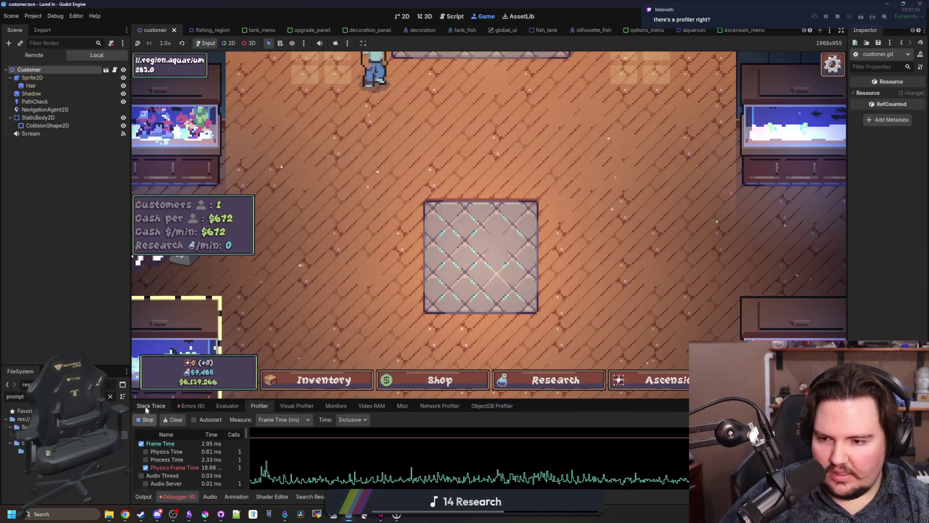
{"action": "left_click_drag", "start_coordinate": [368, 400], "coordinate": [348, 323]}
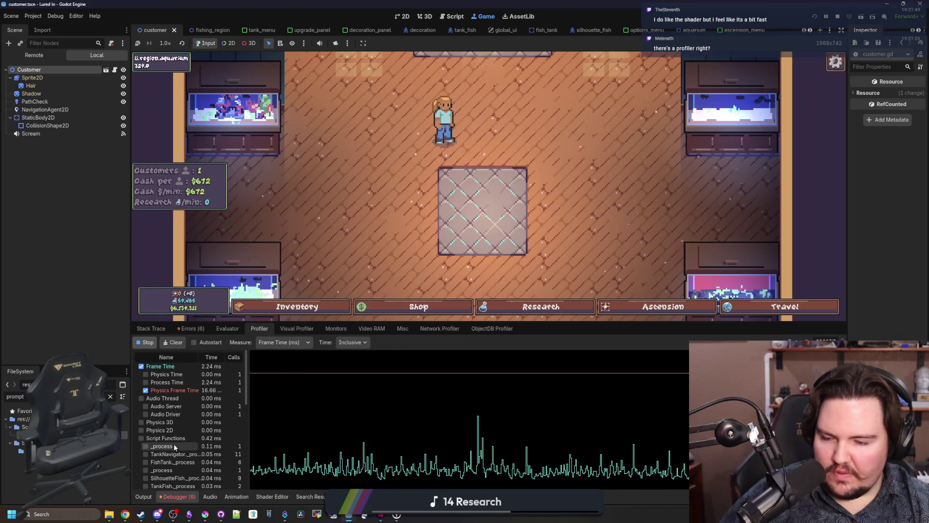
{"action": "mouse_move", "coordinate": [174, 446]}
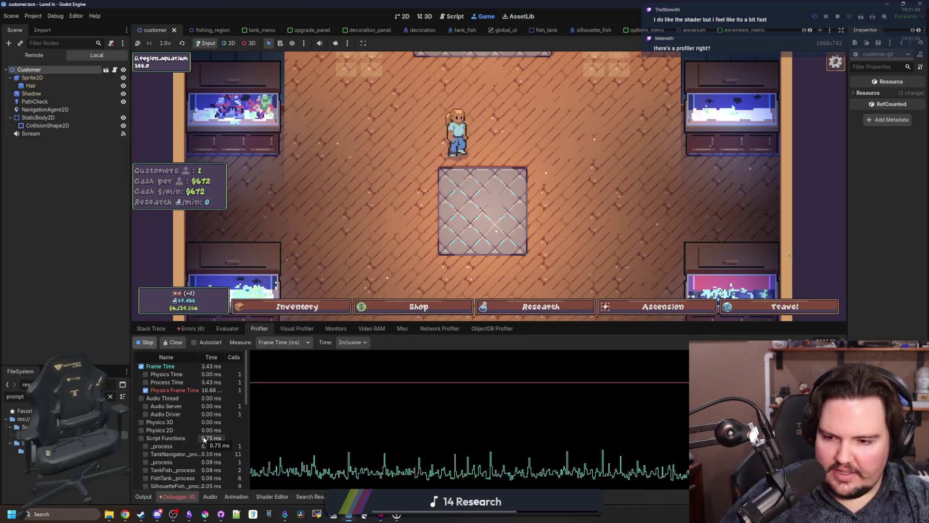
{"action": "scroll", "coordinate": [188, 438], "scroll_direction": "down", "scroll_amount": 10}
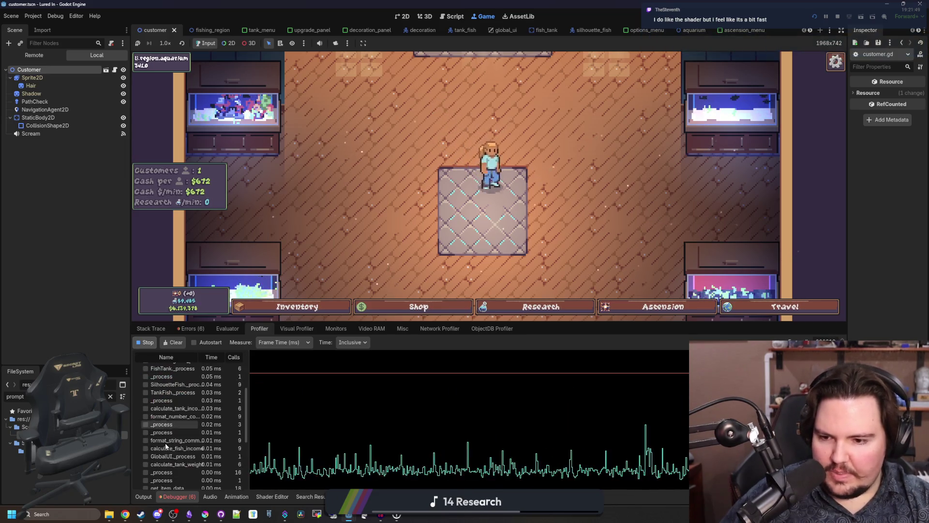
{"action": "scroll", "coordinate": [176, 442], "scroll_direction": "up", "scroll_amount": 10}
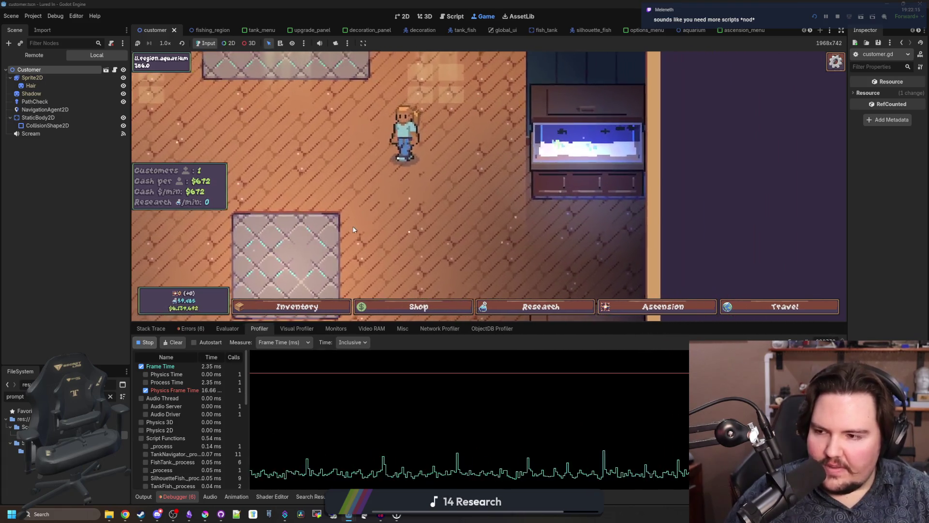
{"action": "key", "text": "Right"}
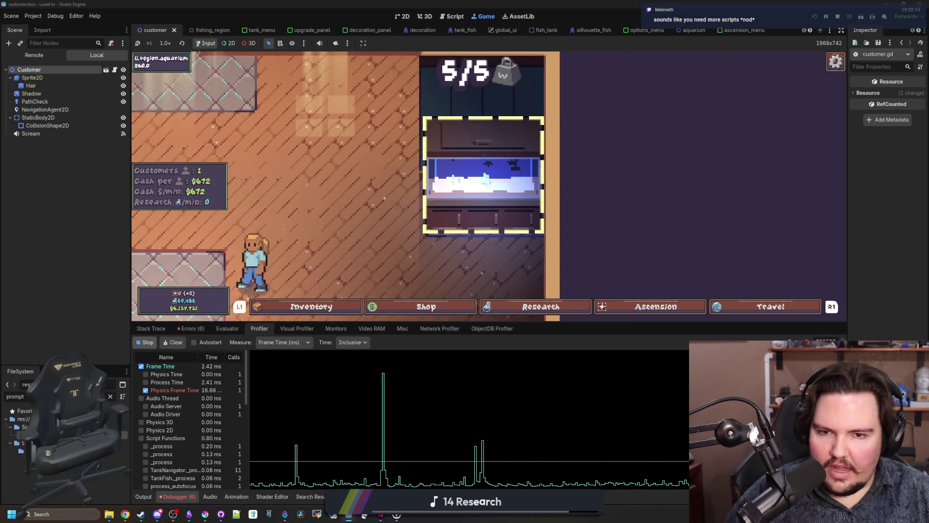
{"action": "key", "text": "Down"}
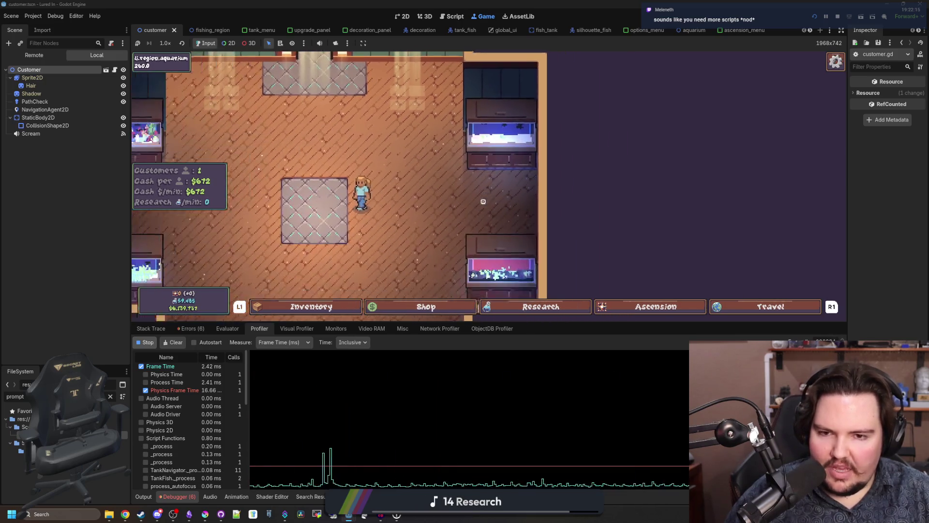
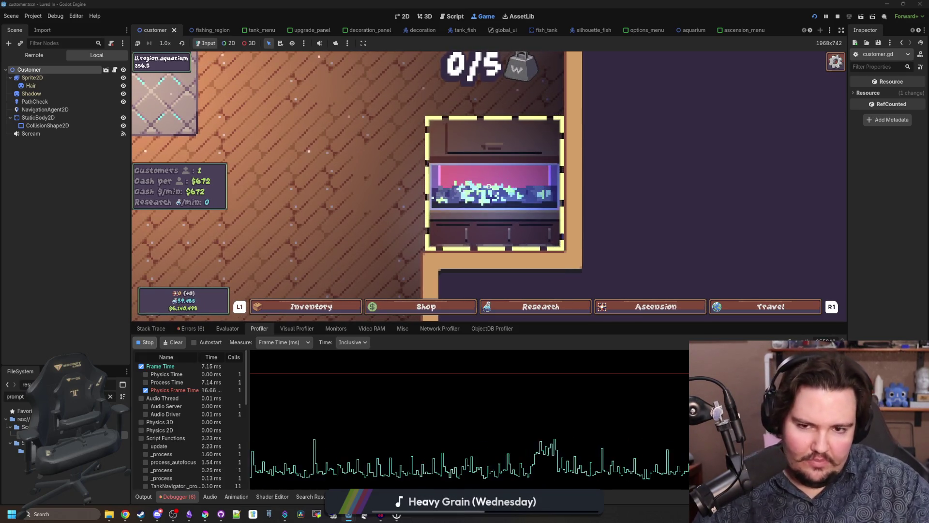
Open the game's pause menu and options, then resume the running game.
{"action": "key", "text": "Escape"}
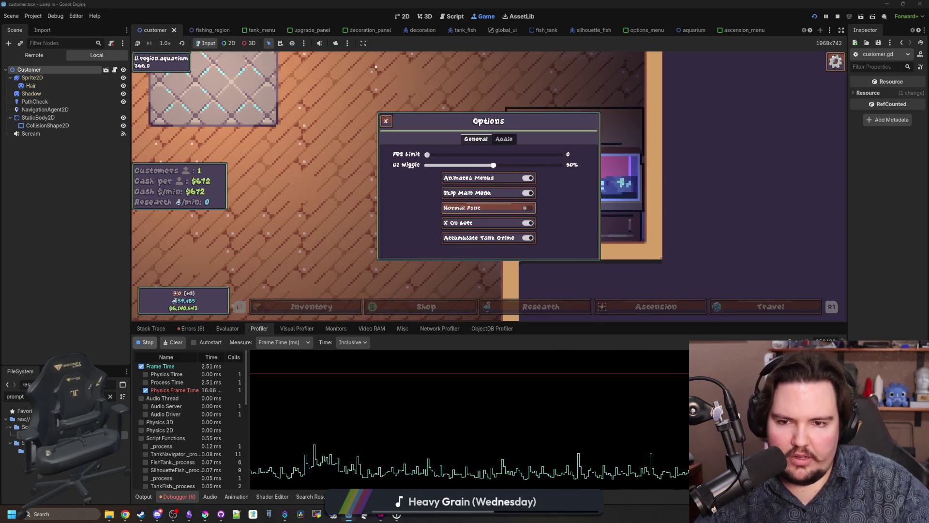
{"action": "key", "text": "Escape"}
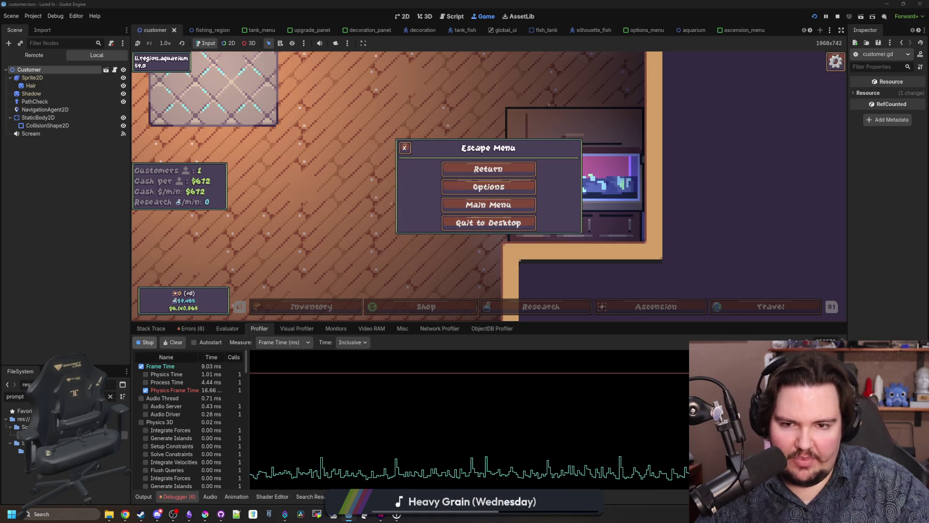
{"action": "key", "text": "Escape"}
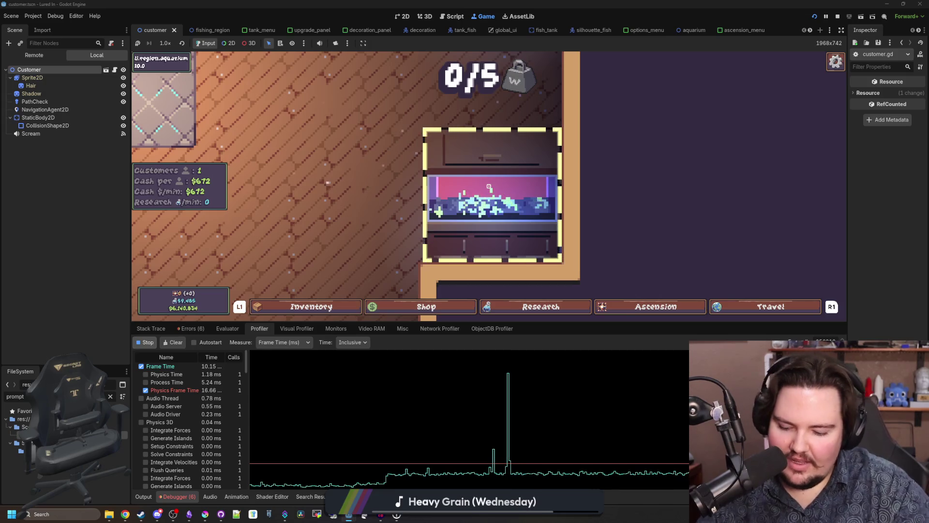
Switch the editor to the fish_tank scene and hide its ColorRect2 node.
{"action": "key", "text": "super"}
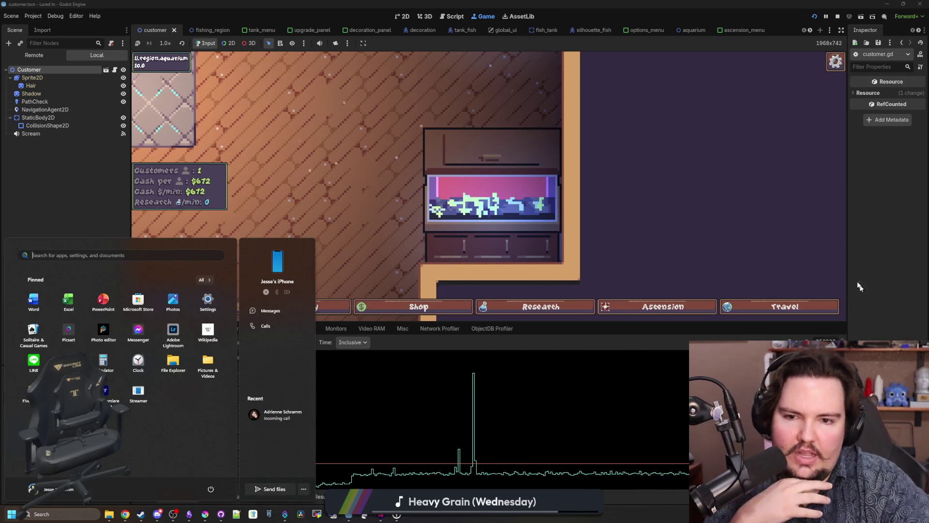
{"action": "key", "text": "super"}
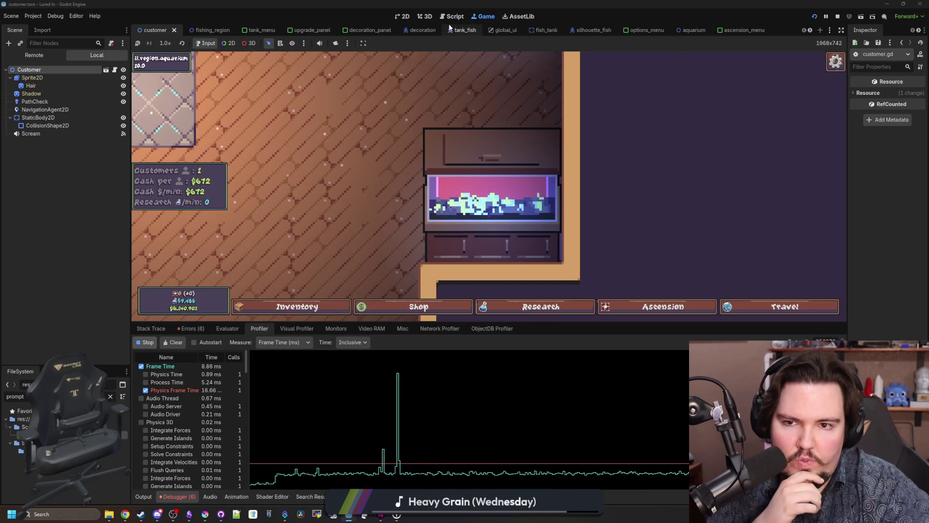
{"action": "left_click", "coordinate": [556, 33]}
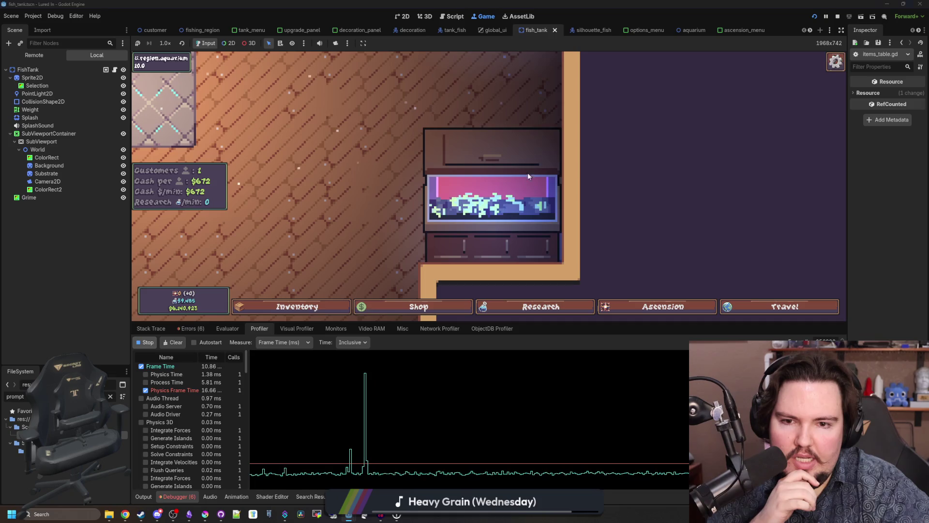
{"action": "left_click", "coordinate": [123, 190]}
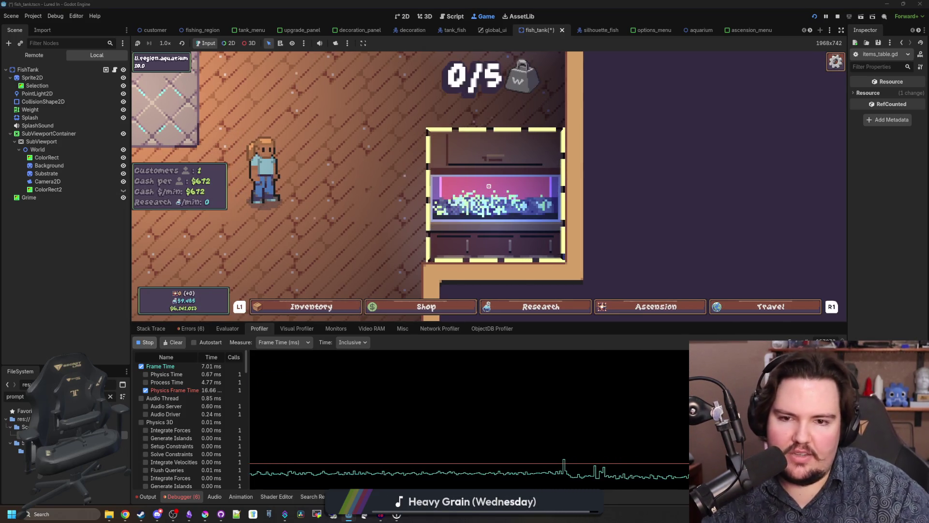
{"action": "key", "text": "Escape"}
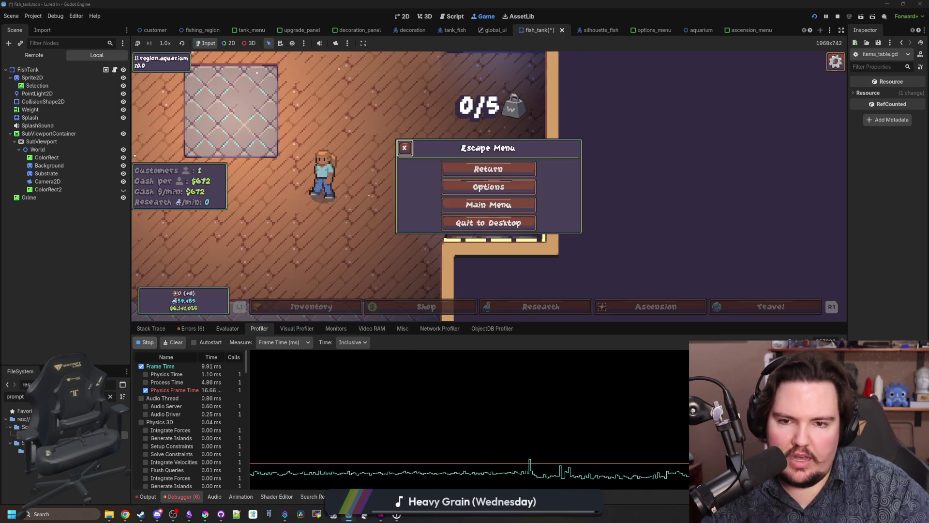
{"action": "key", "text": "Return"}
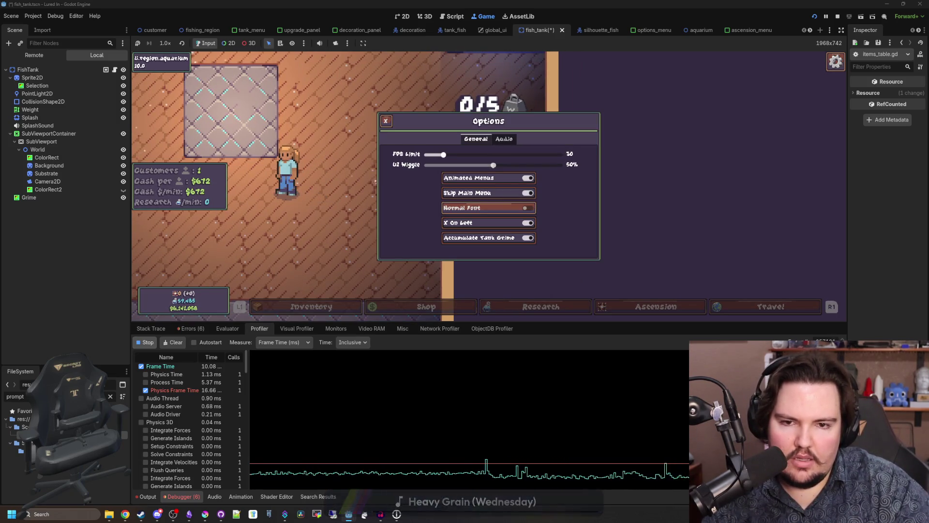
{"action": "key", "text": "Escape"}
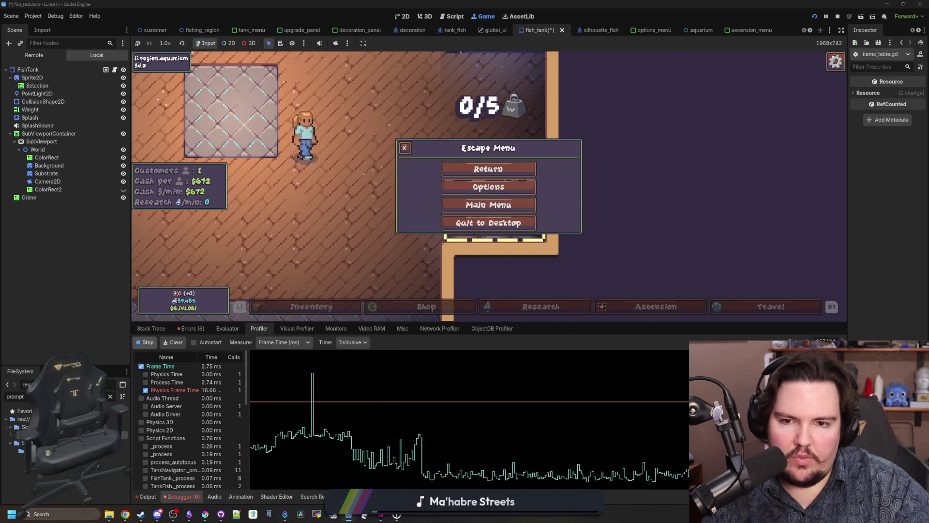
{"action": "key", "text": "Escape"}
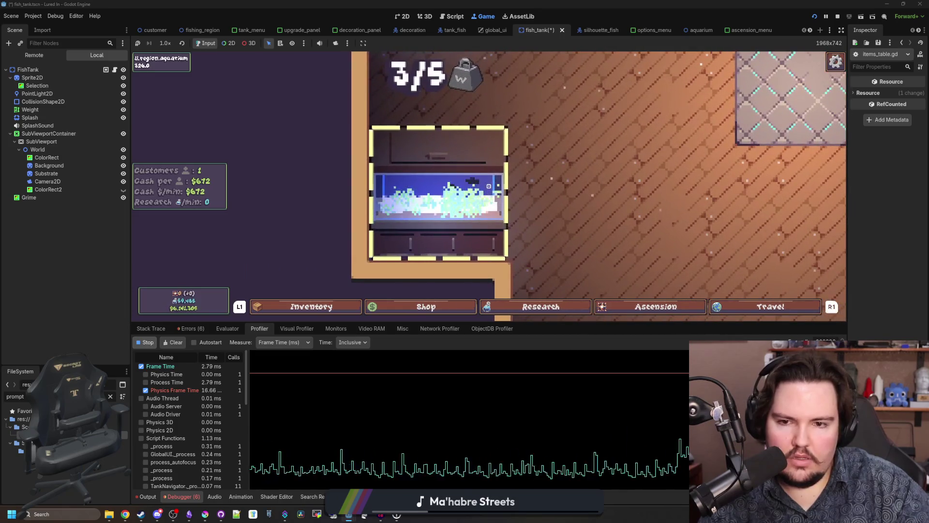
Open and close the Fish Tank 3 panel, then move to Fish Tank 1 and open and close it.
{"action": "key", "text": "Return"}
{"action": "key", "text": "Escape"}
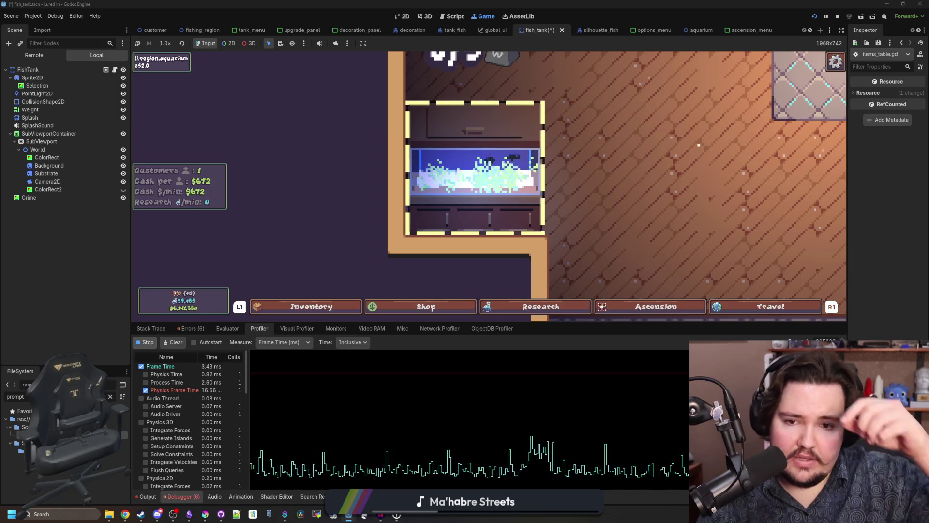
{"action": "key", "text": "w"}
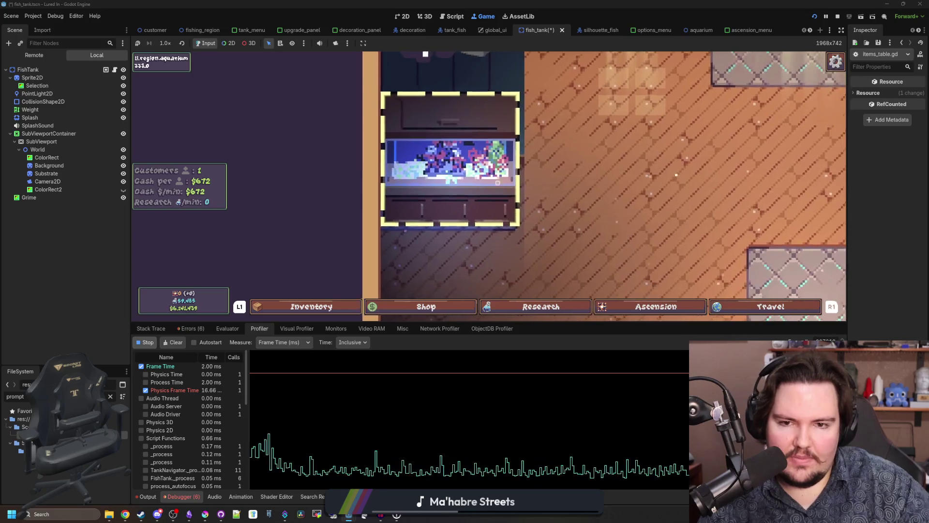
{"action": "key", "text": "Return"}
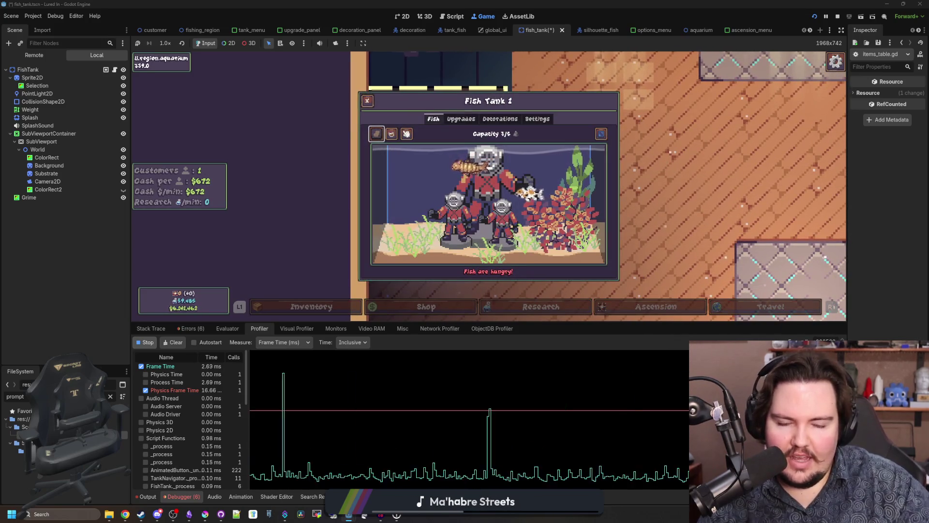
{"action": "key", "text": "Escape"}
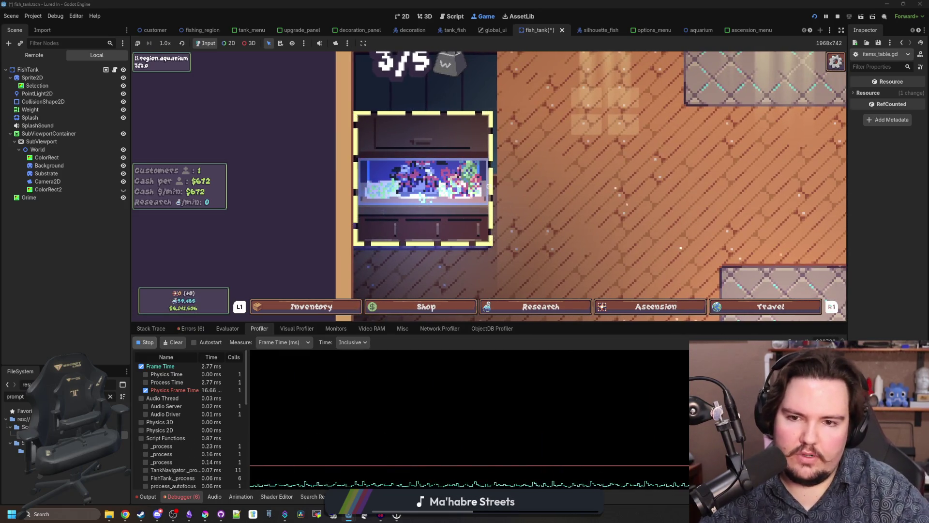
{"action": "key", "text": "super"}
{"action": "key", "text": "super"}
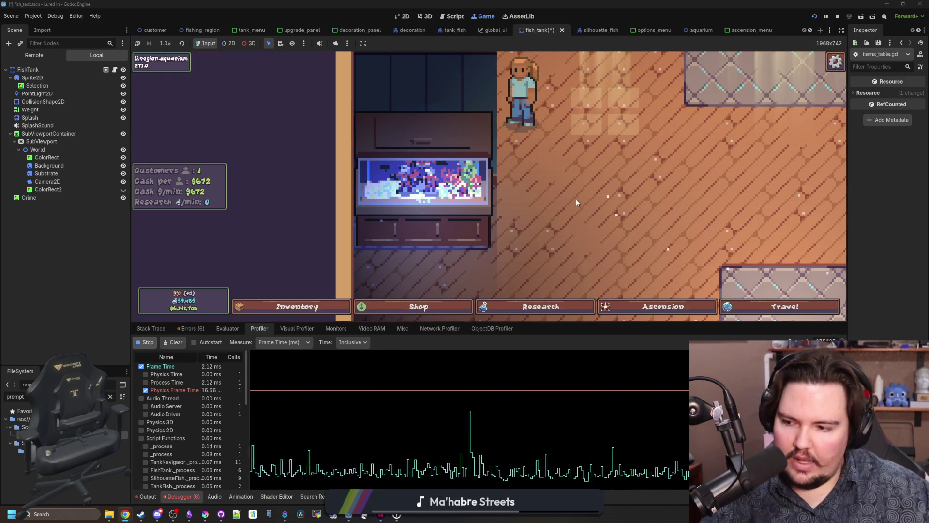
{"action": "key", "text": "Right"}
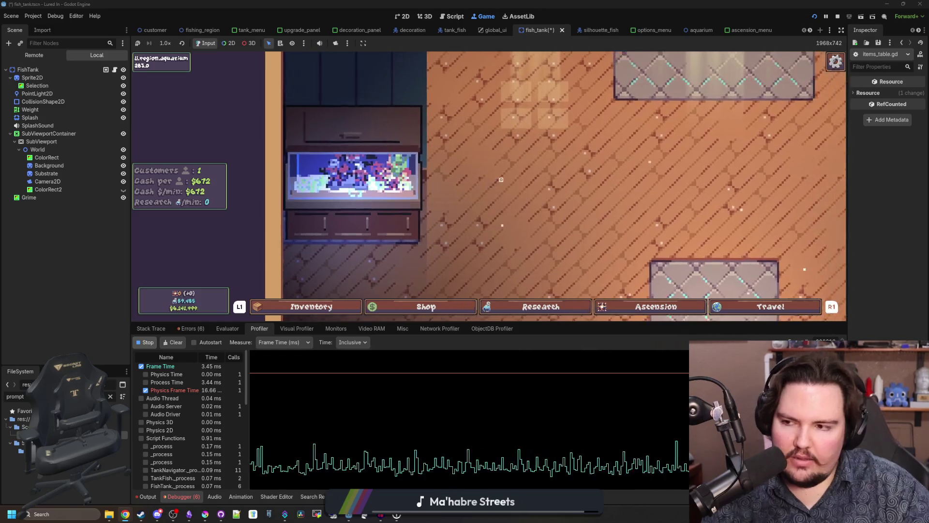
{"action": "scroll", "coordinate": [501, 180], "scroll_direction": "down", "scroll_amount": 3}
{"action": "scroll", "coordinate": [502, 199], "scroll_direction": "up", "scroll_amount": 3}
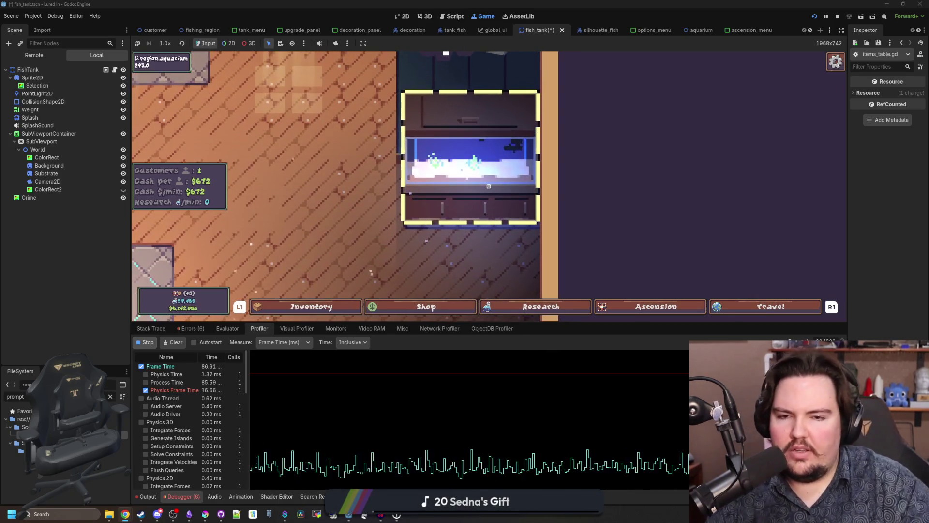
{"action": "scroll", "coordinate": [486, 189], "scroll_direction": "down", "scroll_amount": 3}
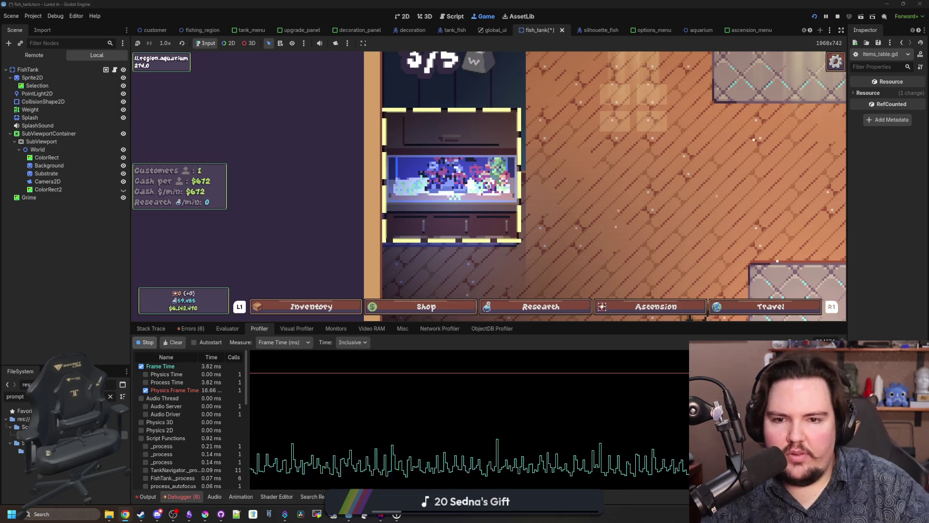
Zoom the game view in and out until the room centre shows all four fish tanks.
{"action": "scroll", "coordinate": [488, 185], "scroll_direction": "down", "scroll_amount": 3}
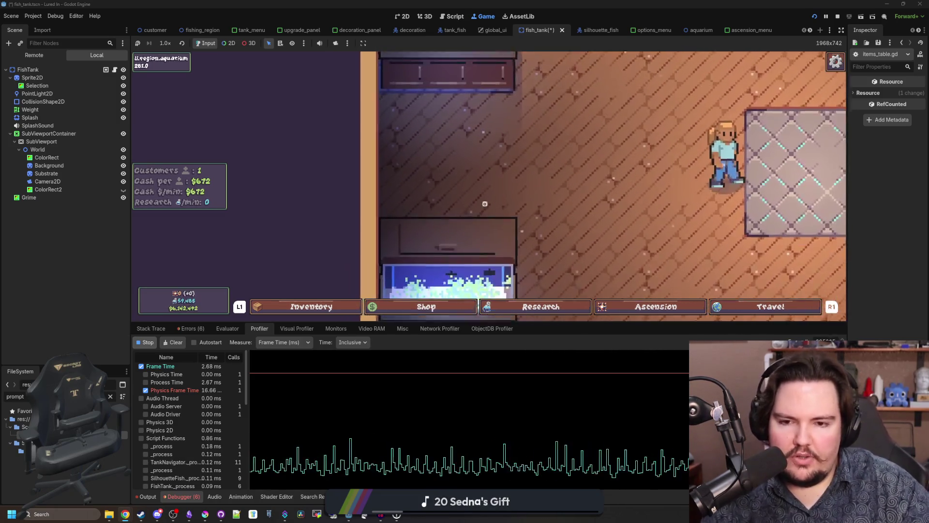
{"action": "scroll", "coordinate": [504, 194], "scroll_direction": "down", "scroll_amount": 3}
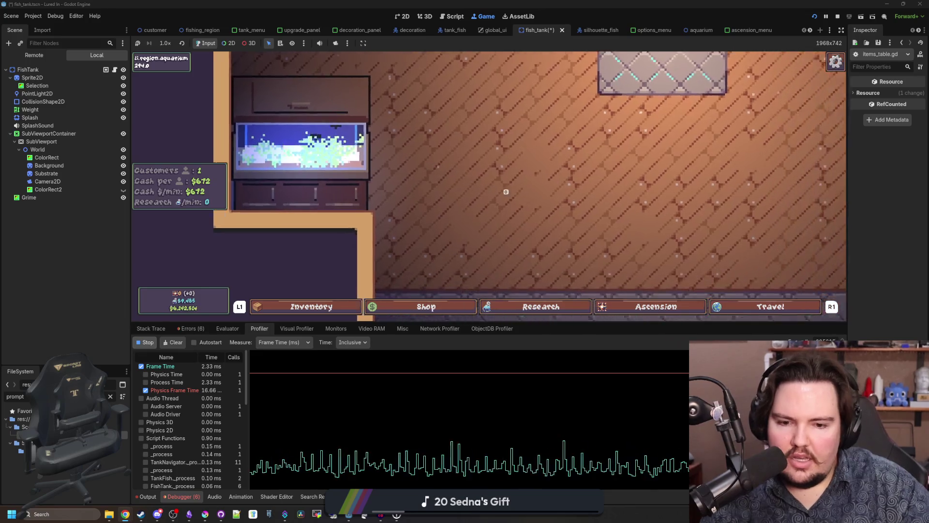
{"action": "scroll", "coordinate": [506, 192], "scroll_direction": "down", "scroll_amount": 2}
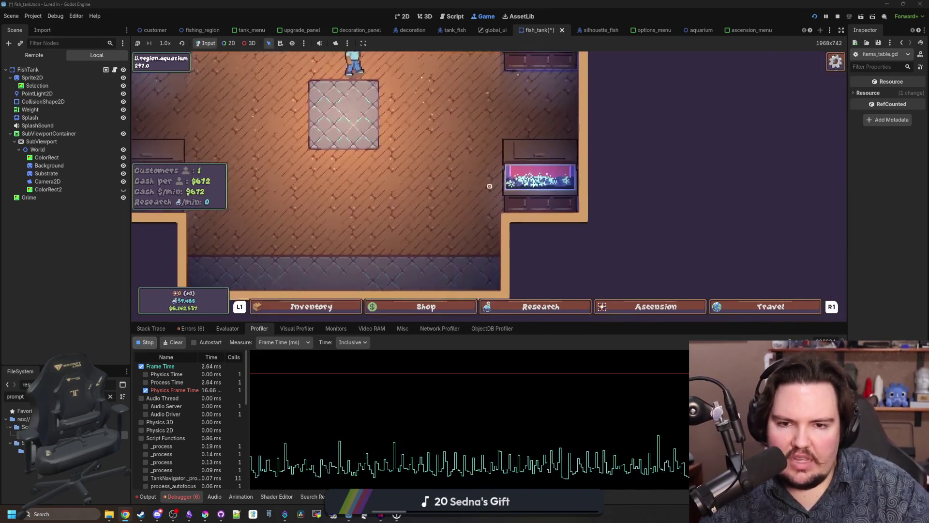
{"action": "scroll", "coordinate": [489, 186], "scroll_direction": "down", "scroll_amount": 3}
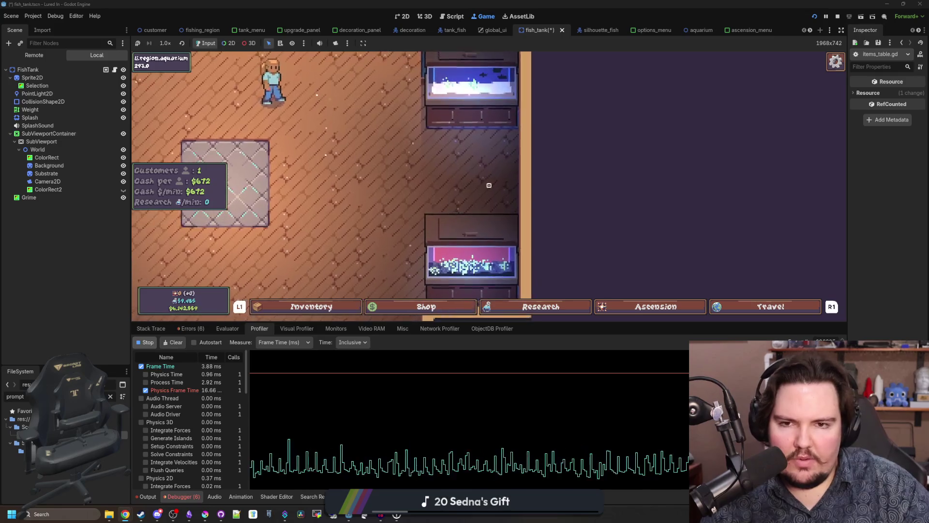
{"action": "scroll", "coordinate": [489, 185], "scroll_direction": "down", "scroll_amount": 1}
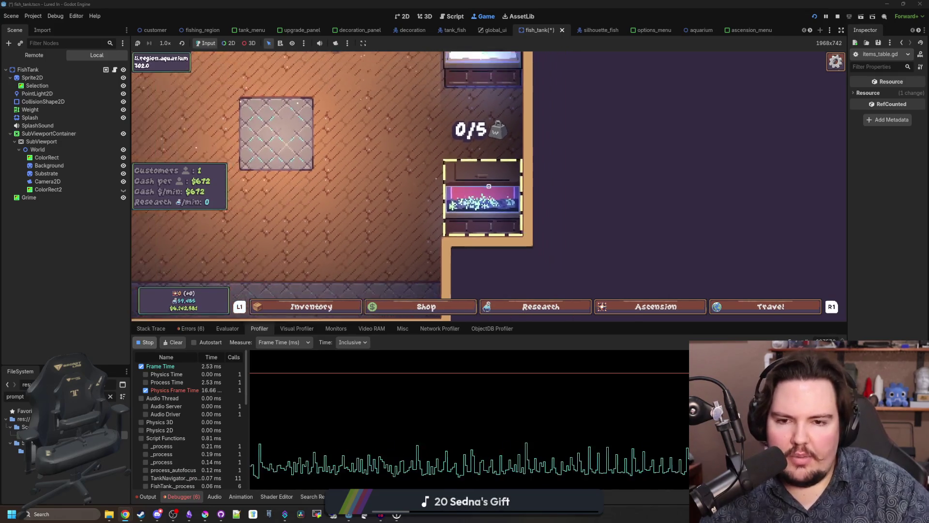
{"action": "scroll", "coordinate": [489, 186], "scroll_direction": "down", "scroll_amount": 2}
{"action": "scroll", "coordinate": [488, 186], "scroll_direction": "up", "scroll_amount": 4}
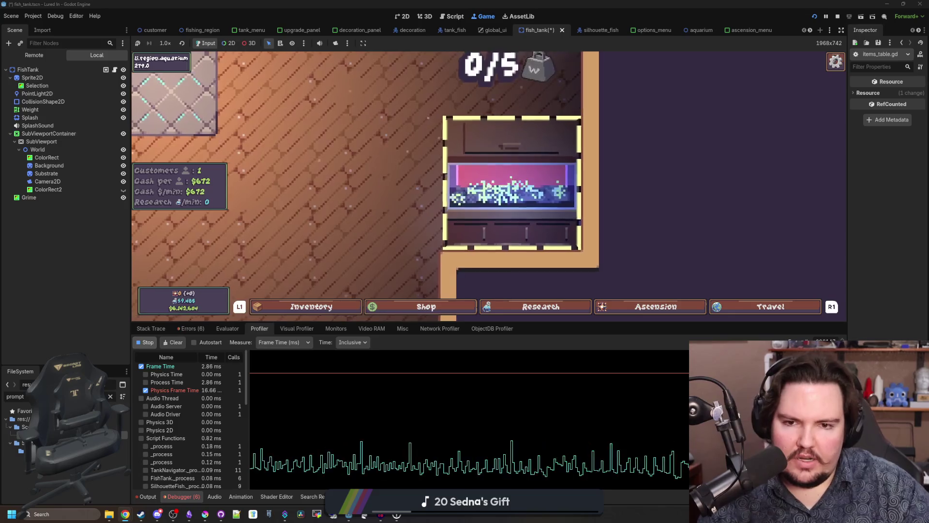
{"action": "scroll", "coordinate": [489, 186], "scroll_direction": "down", "scroll_amount": 2}
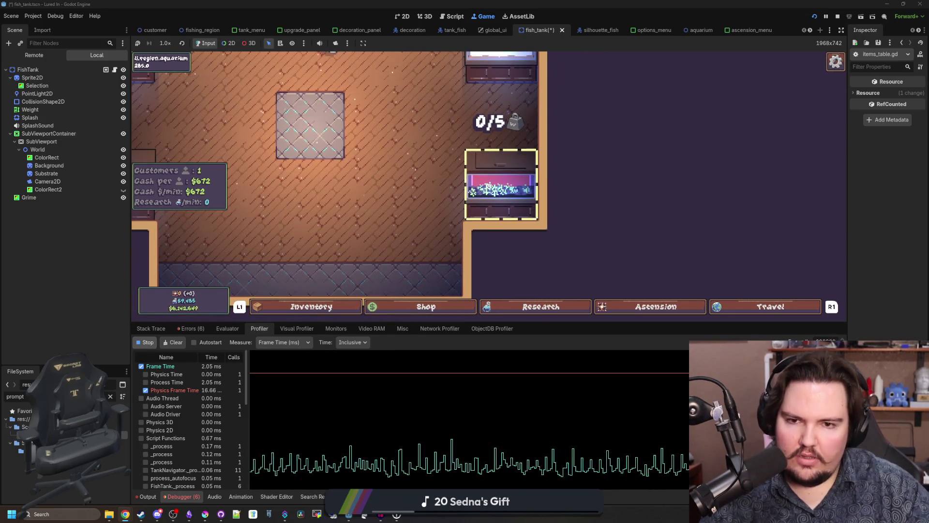
{"action": "scroll", "coordinate": [489, 186], "scroll_direction": "down", "scroll_amount": 2}
{"action": "scroll", "coordinate": [489, 186], "scroll_direction": "up", "scroll_amount": 3}
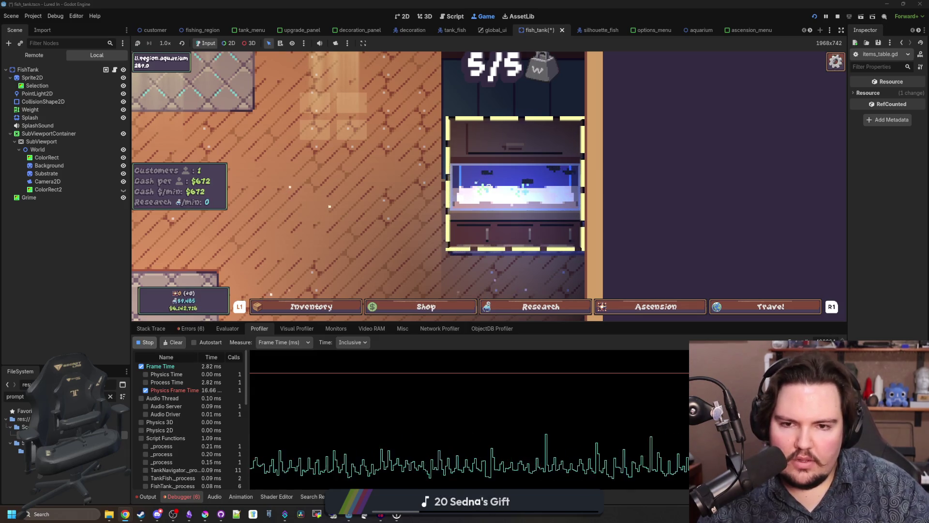
{"action": "scroll", "coordinate": [484, 188], "scroll_direction": "down", "scroll_amount": 3}
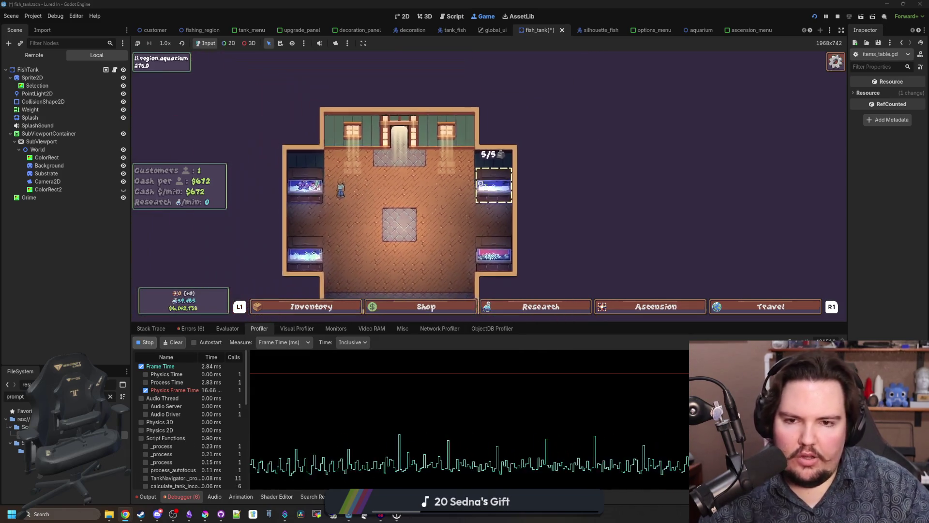
{"action": "scroll", "coordinate": [474, 195], "scroll_direction": "up", "scroll_amount": 3}
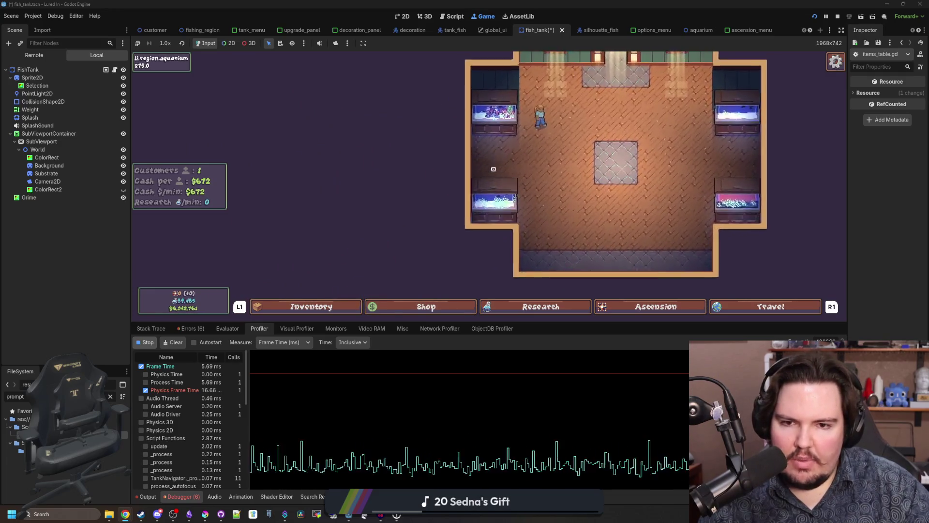
{"action": "scroll", "coordinate": [498, 182], "scroll_direction": "down", "scroll_amount": 3}
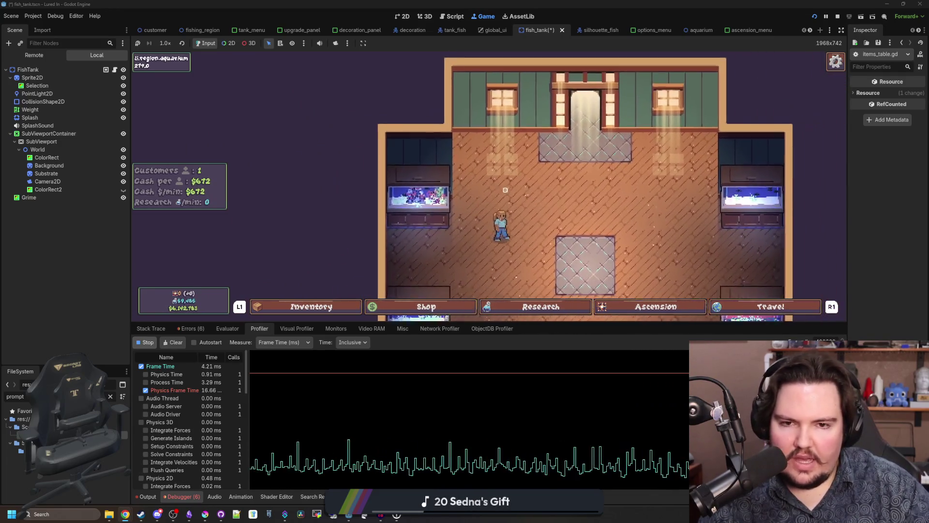
{"action": "scroll", "coordinate": [493, 190], "scroll_direction": "up", "scroll_amount": 3}
{"action": "scroll", "coordinate": [491, 188], "scroll_direction": "down", "scroll_amount": 3}
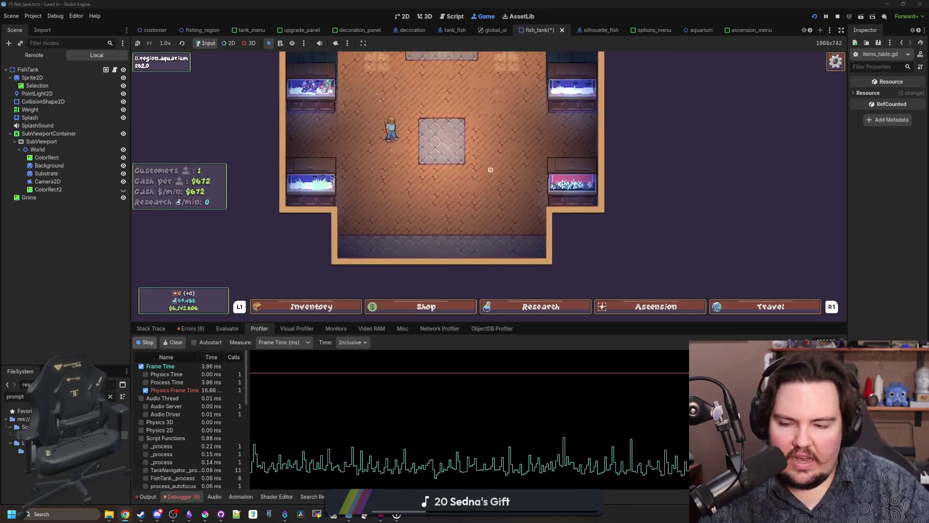
{"action": "scroll", "coordinate": [489, 176], "scroll_direction": "up", "scroll_amount": 3}
{"action": "scroll", "coordinate": [486, 179], "scroll_direction": "down", "scroll_amount": 3}
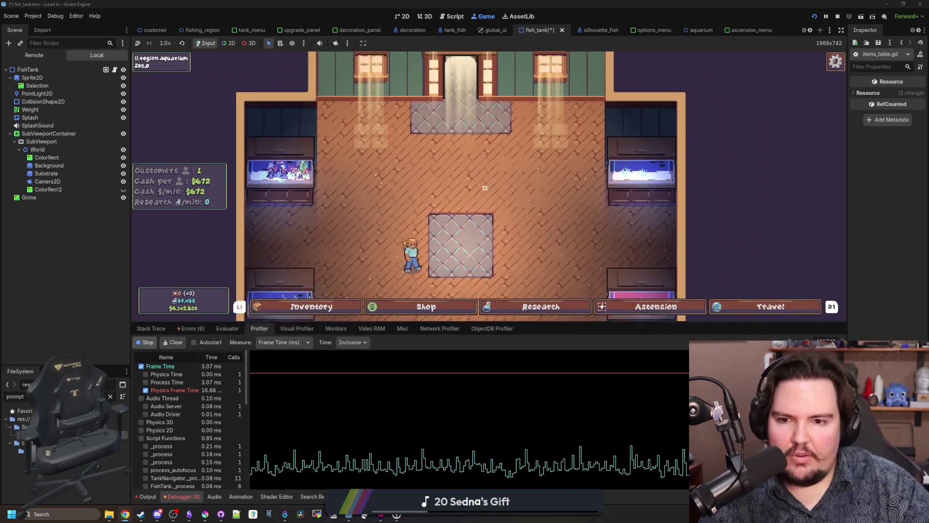
{"action": "scroll", "coordinate": [487, 179], "scroll_direction": "up", "scroll_amount": 3}
{"action": "scroll", "coordinate": [489, 184], "scroll_direction": "up", "scroll_amount": 3}
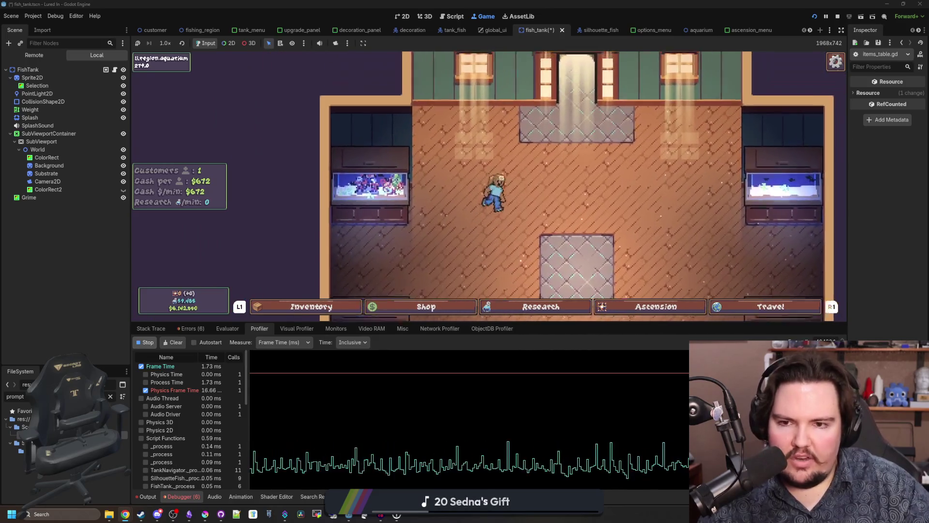
{"action": "scroll", "coordinate": [489, 184], "scroll_direction": "up", "scroll_amount": 2}
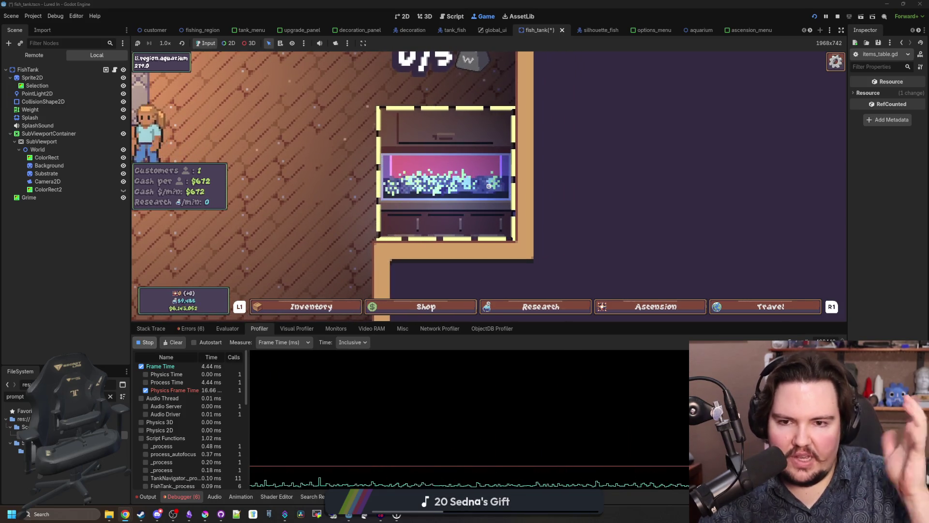
{"action": "scroll", "coordinate": [489, 185], "scroll_direction": "down", "scroll_amount": 3}
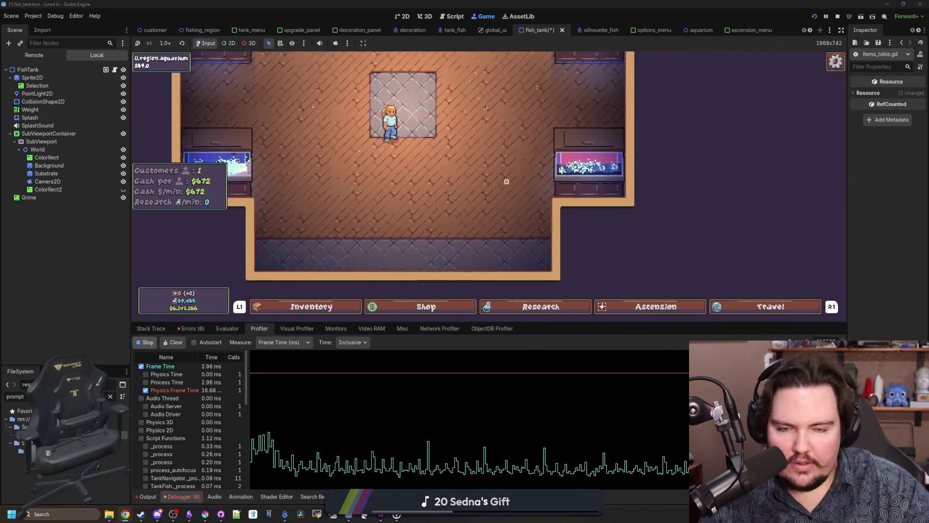
Jump the game camera to the right-hand pink tank and close the Start menu.
{"action": "key", "text": "d"}
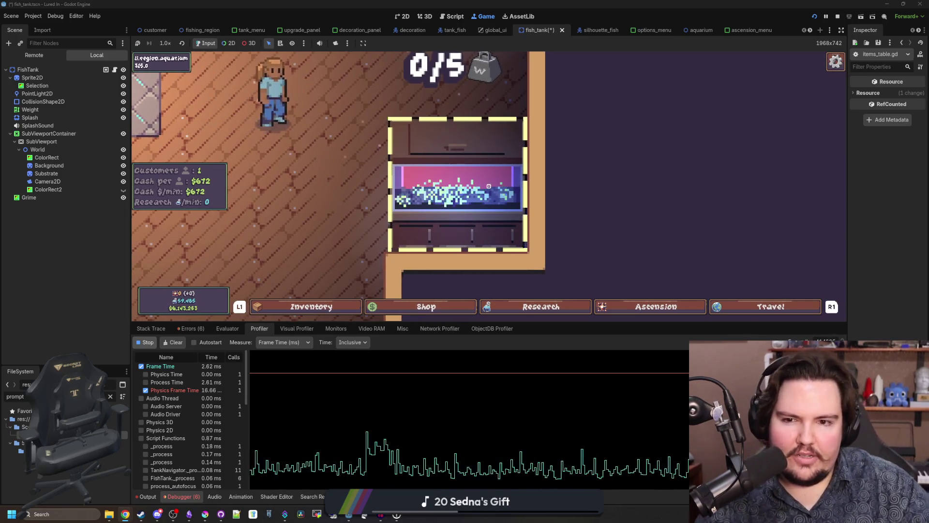
{"action": "key", "text": "super"}
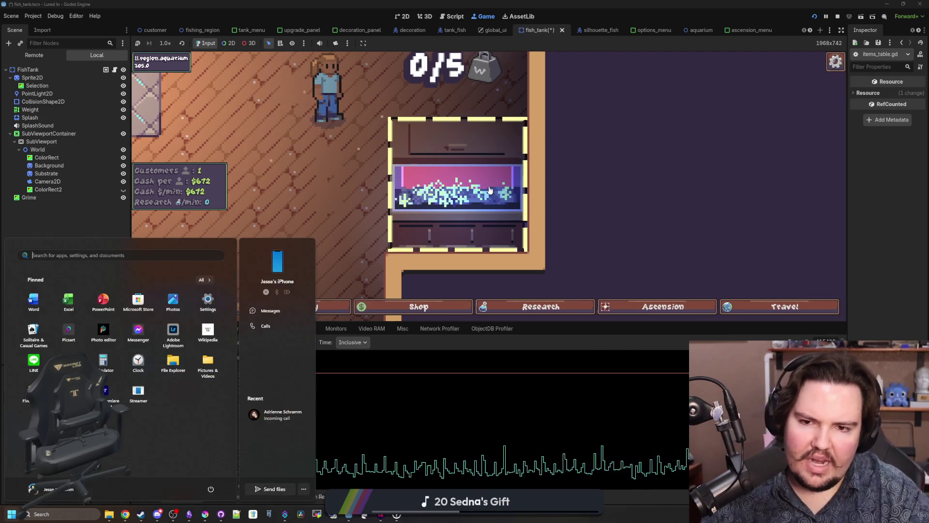
{"action": "key", "text": "super"}
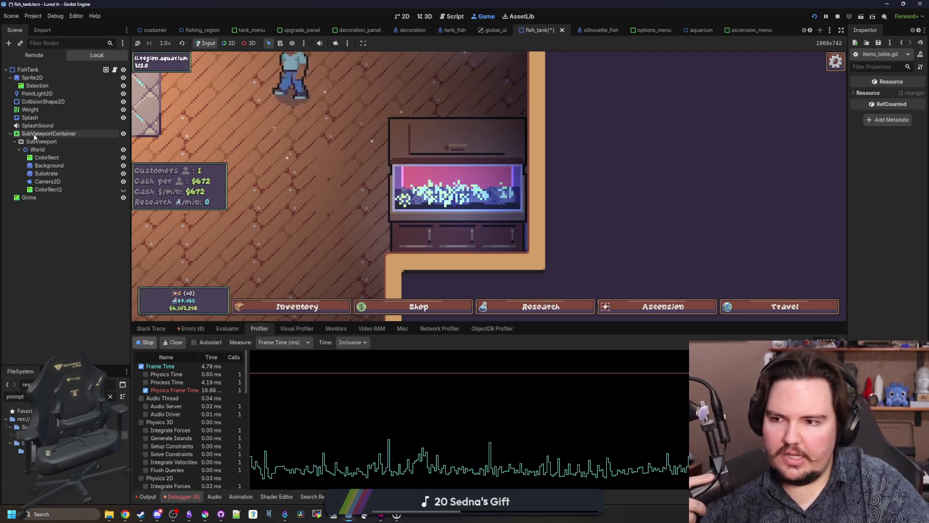
Select SubViewport, widen the Inspector, and check its MSAA 2D setting, leaving it Disabled.
{"action": "left_click", "coordinate": [33, 142]}
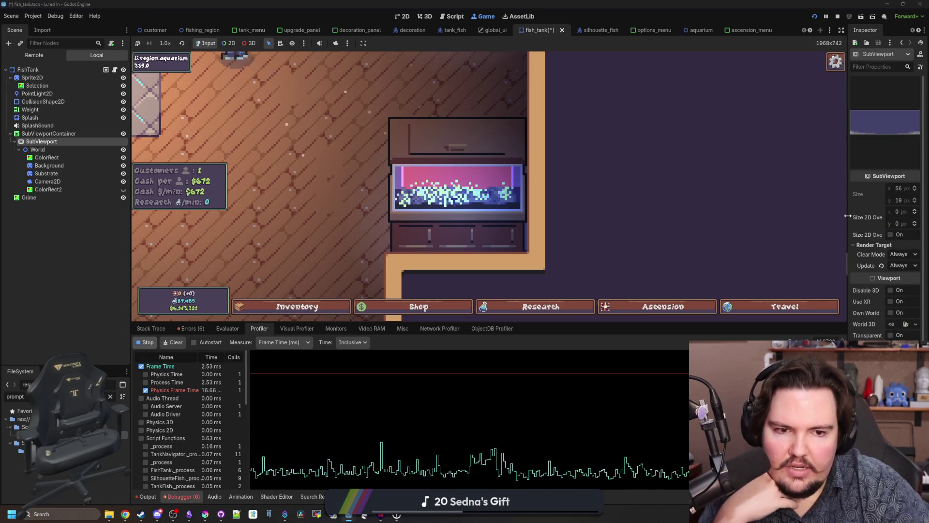
{"action": "left_click_drag", "start_coordinate": [848, 216], "coordinate": [682, 220]}
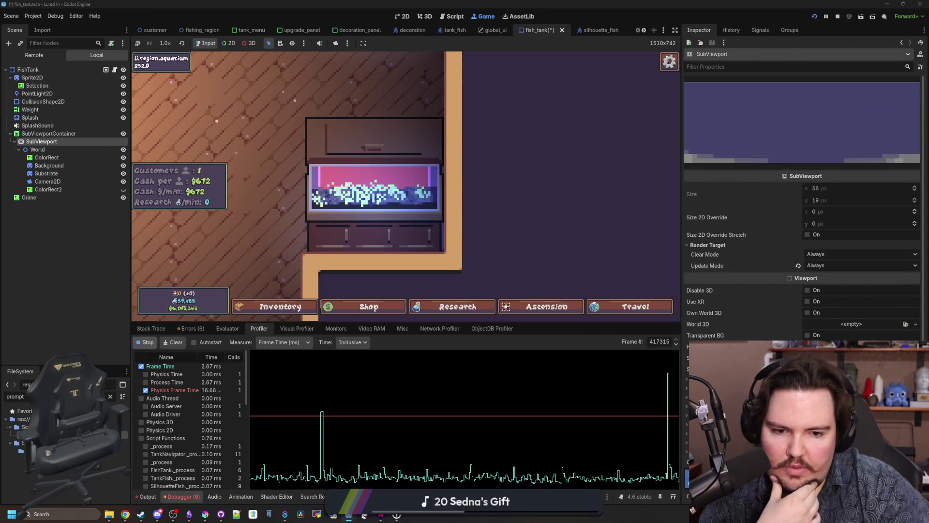
{"action": "scroll", "coordinate": [823, 218], "scroll_direction": "down", "scroll_amount": 5}
{"action": "left_click", "coordinate": [852, 282]}
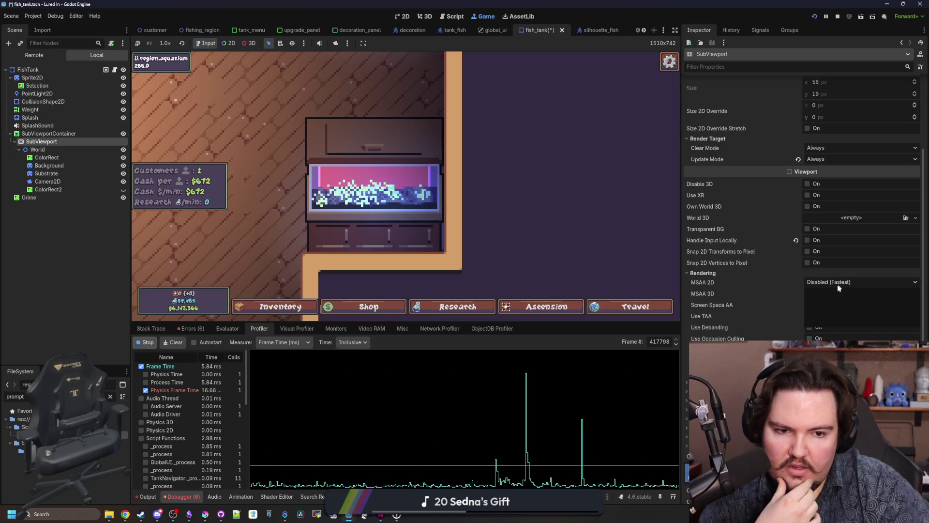
{"action": "left_click", "coordinate": [831, 305]}
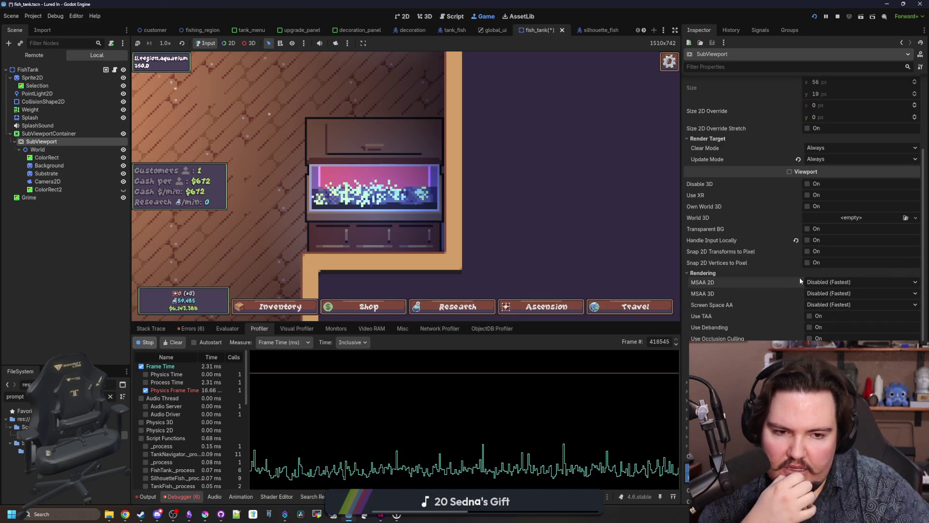
{"action": "scroll", "coordinate": [750, 329], "scroll_direction": "down", "scroll_amount": 2}
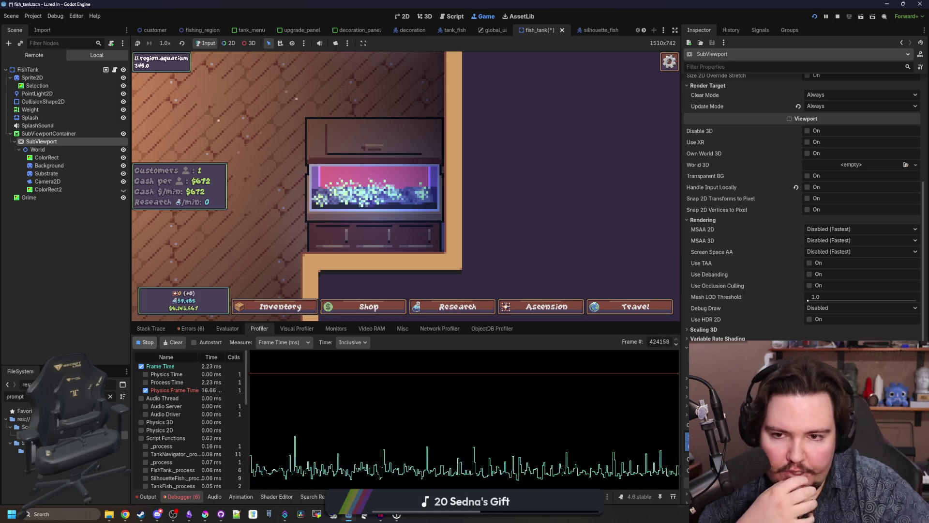
{"action": "mouse_move", "coordinate": [497, 225]}
{"action": "left_mouse_down"}
{"action": "mouse_move", "coordinate": [535, 234]}
{"action": "mouse_move", "coordinate": [482, 233]}
{"action": "mouse_move", "coordinate": [510, 230]}
{"action": "left_mouse_up"}
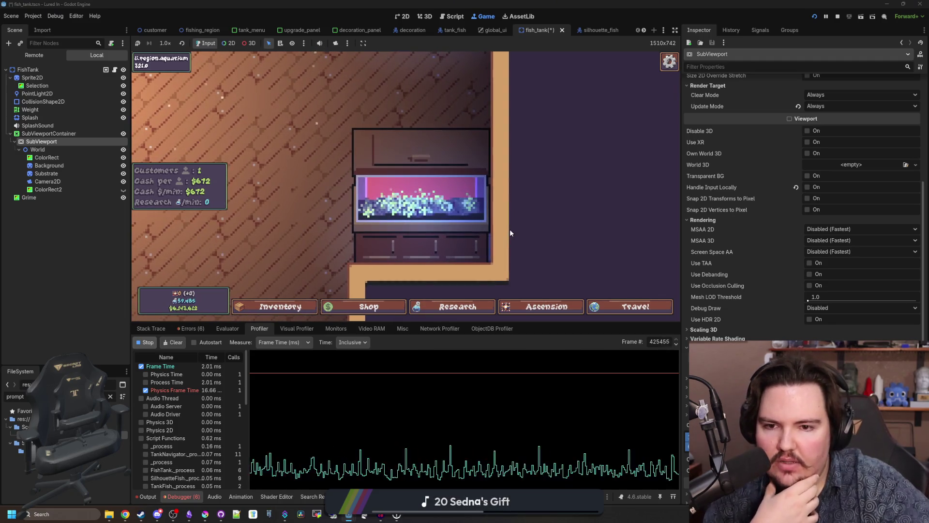
Zoom in and out on the game, then pan across the room floor to another tank.
{"action": "scroll", "coordinate": [539, 240], "scroll_direction": "down", "scroll_amount": 2}
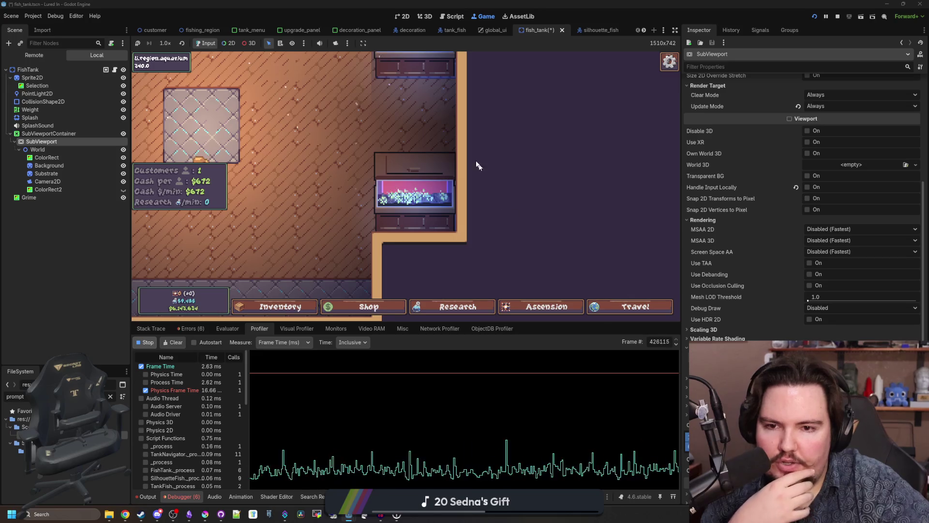
{"action": "scroll", "coordinate": [394, 160], "scroll_direction": "up", "scroll_amount": 2}
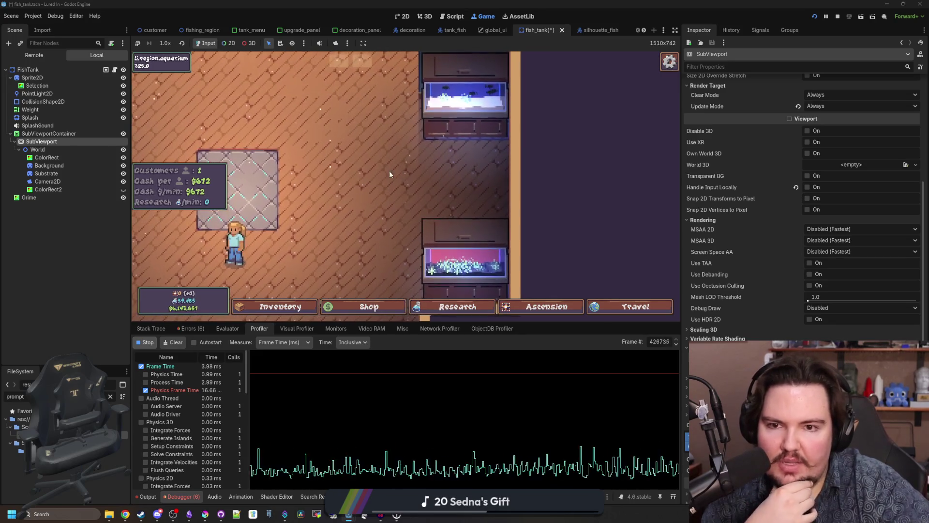
{"action": "scroll", "coordinate": [374, 175], "scroll_direction": "down", "scroll_amount": 1}
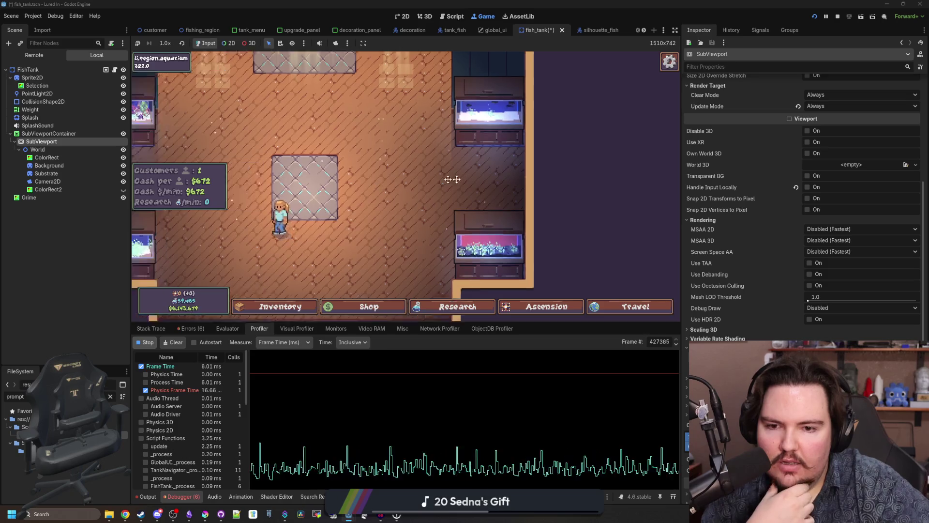
{"action": "scroll", "coordinate": [499, 138], "scroll_direction": "up", "scroll_amount": 2}
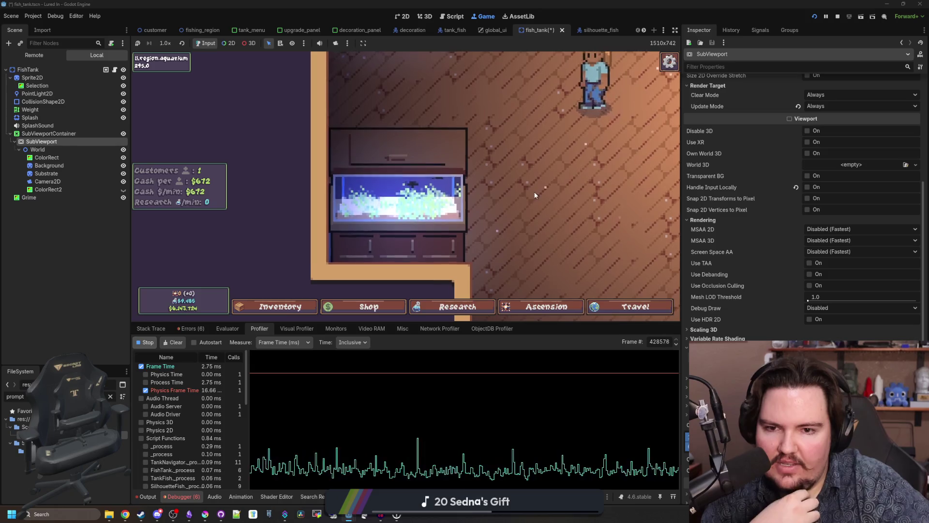
{"action": "scroll", "coordinate": [533, 190], "scroll_direction": "down", "scroll_amount": 2}
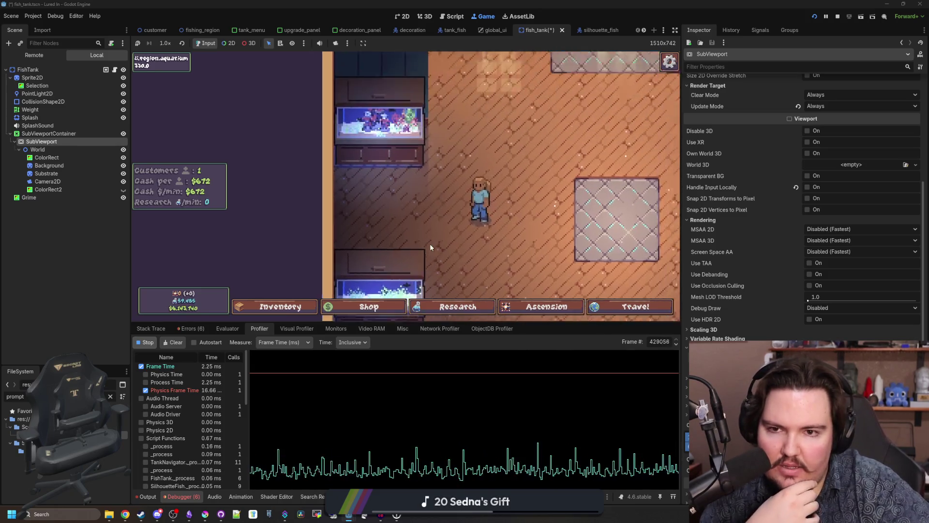
{"action": "scroll", "coordinate": [430, 247], "scroll_direction": "up", "scroll_amount": 2}
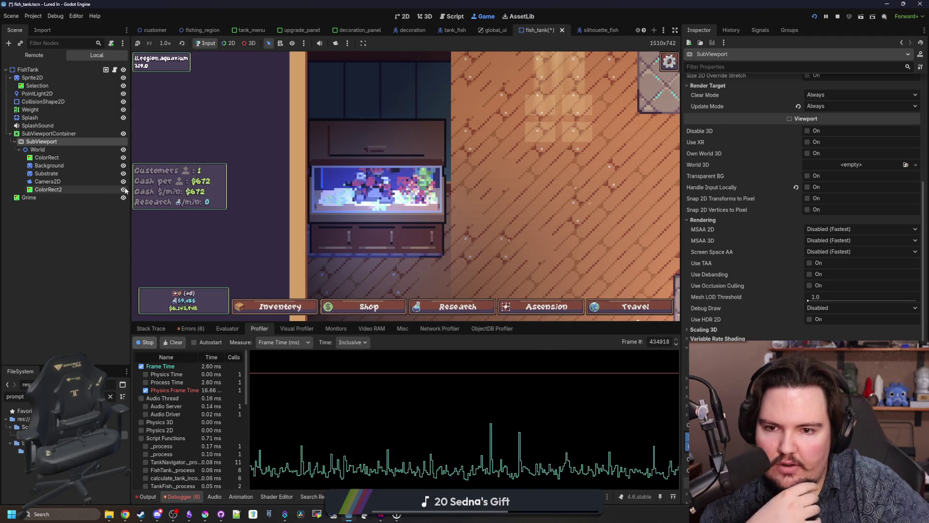
{"action": "mouse_move", "coordinate": [519, 261]}
{"action": "left_mouse_down"}
{"action": "mouse_move", "coordinate": [517, 159]}
{"action": "mouse_move", "coordinate": [484, 310]}
{"action": "mouse_move", "coordinate": [444, 196]}
{"action": "left_mouse_up"}
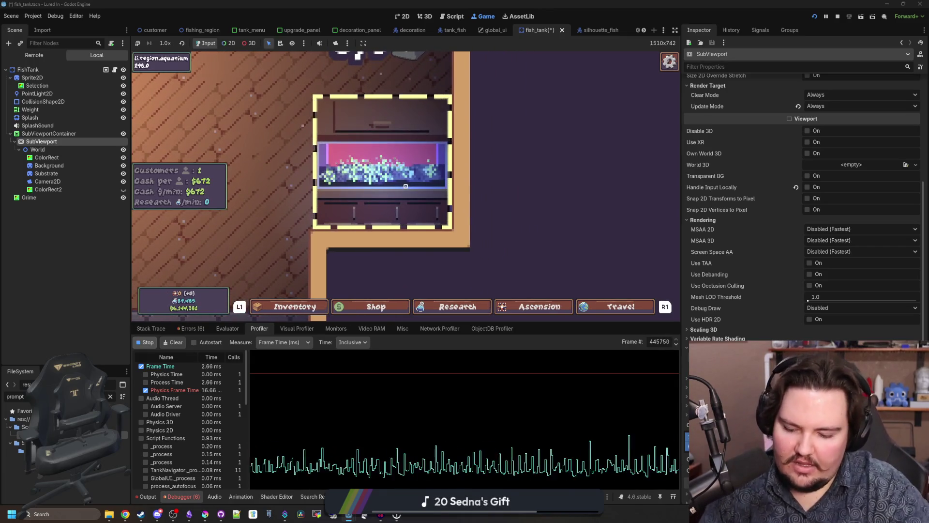
{"action": "key", "text": "super"}
{"action": "key", "text": "super"}
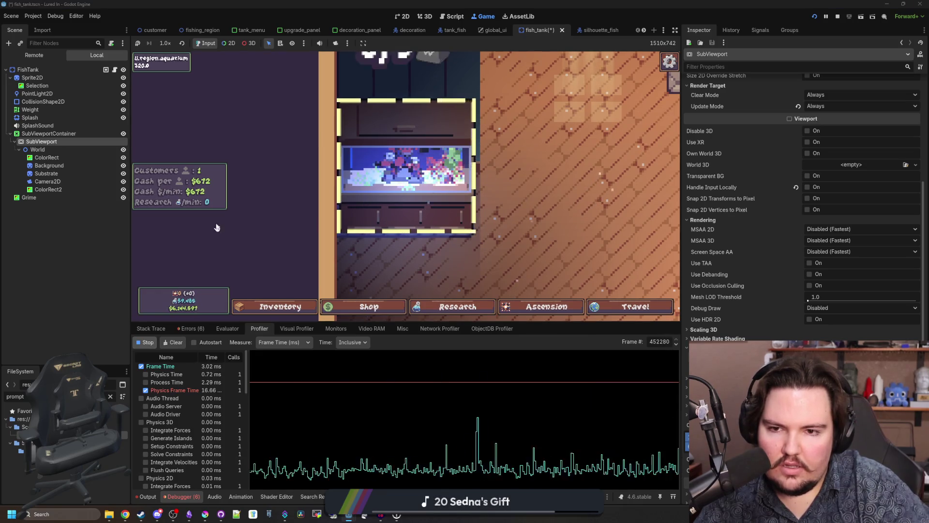
Hide ColorRect2 in the running game's remote tree, then pan back to the pink tank.
{"action": "left_click", "coordinate": [123, 190]}
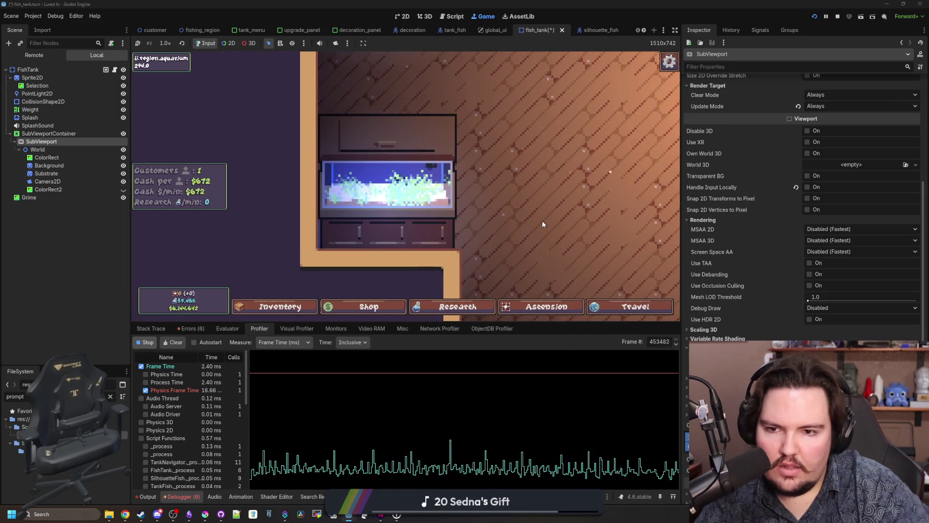
{"action": "scroll", "coordinate": [542, 219], "scroll_direction": "down", "scroll_amount": 2}
{"action": "scroll", "coordinate": [579, 221], "scroll_direction": "up", "scroll_amount": 3}
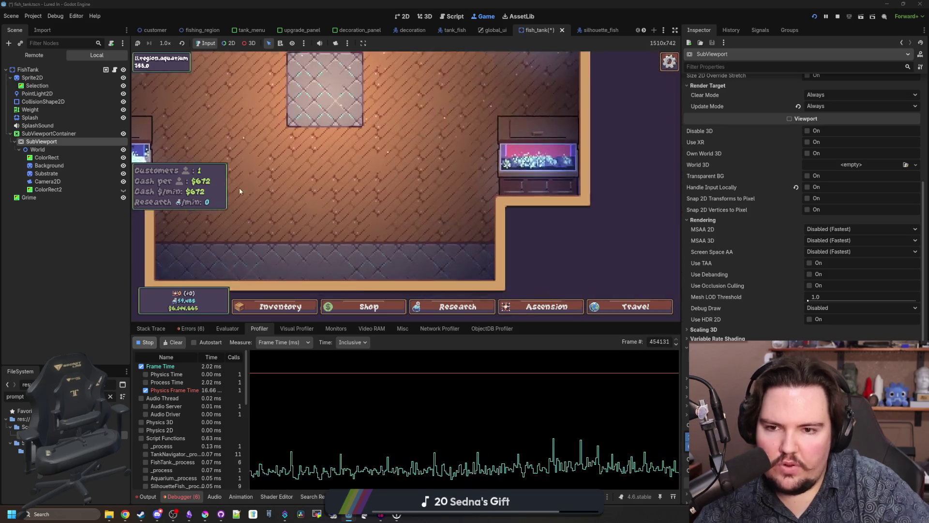
{"action": "left_click_drag", "start_coordinate": [576, 214], "coordinate": [501, 228]}
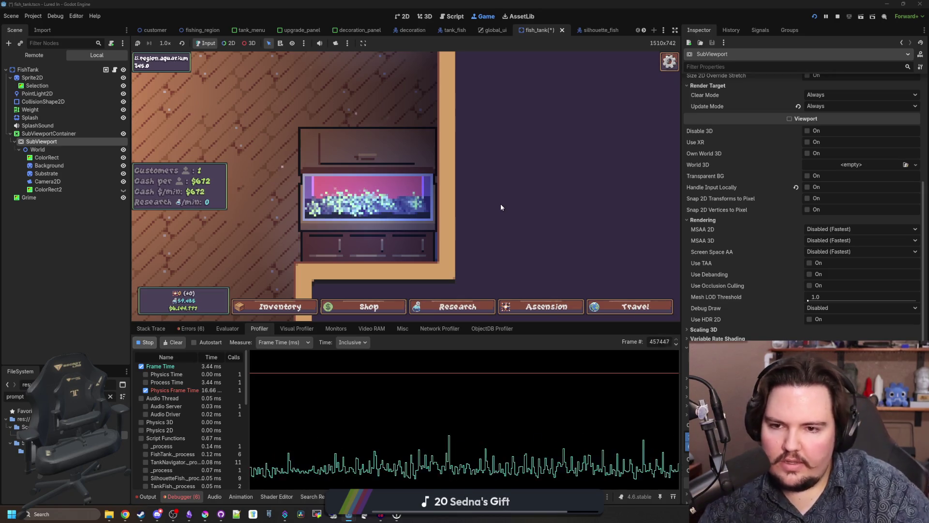
{"action": "key", "text": "Left"}
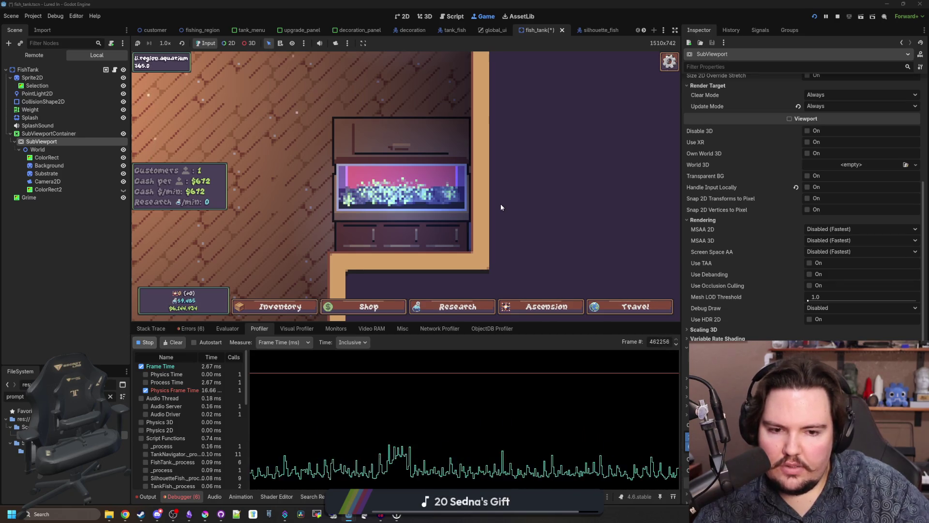
{"action": "key", "text": "Down"}
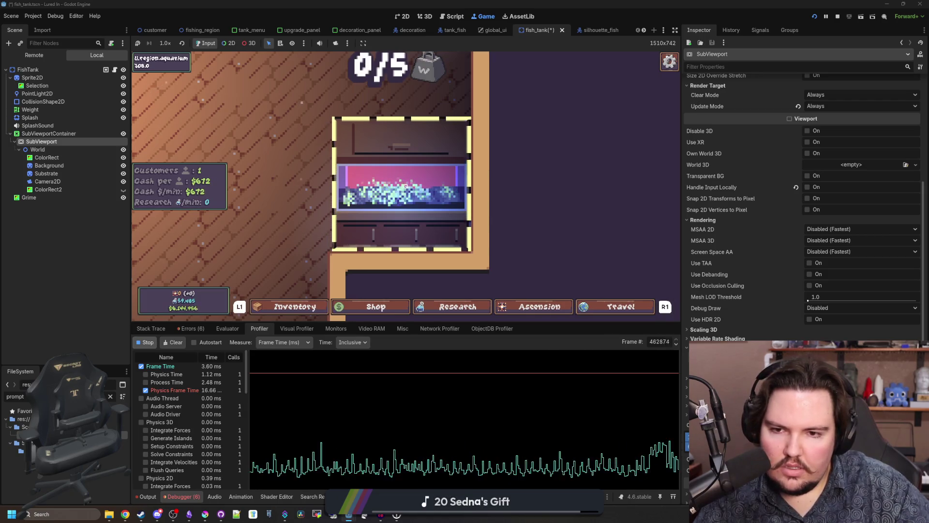
{"action": "left_click", "coordinate": [405, 187]}
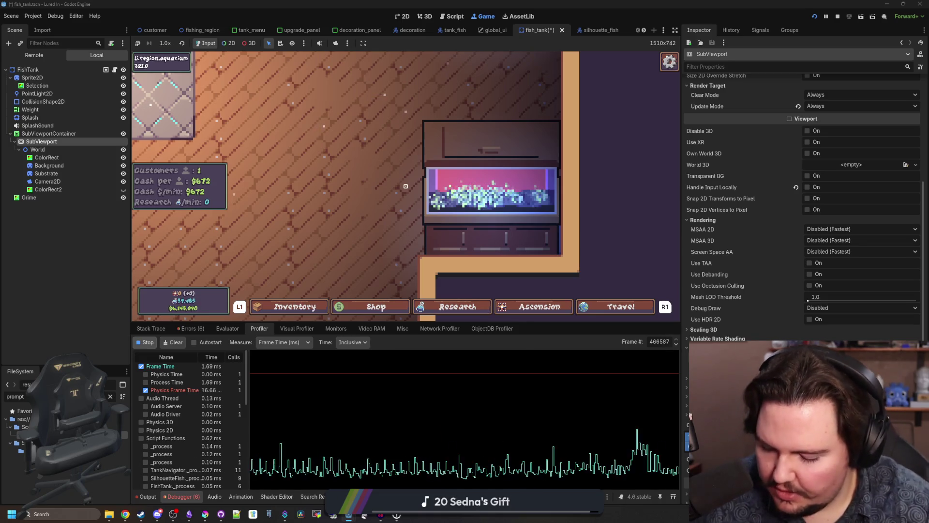
{"action": "key", "text": "super"}
{"action": "key", "text": "super"}
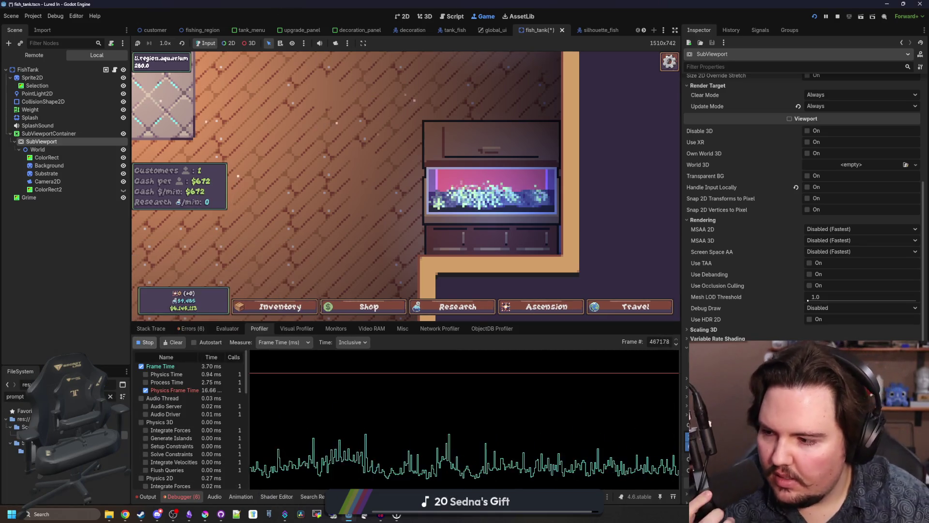